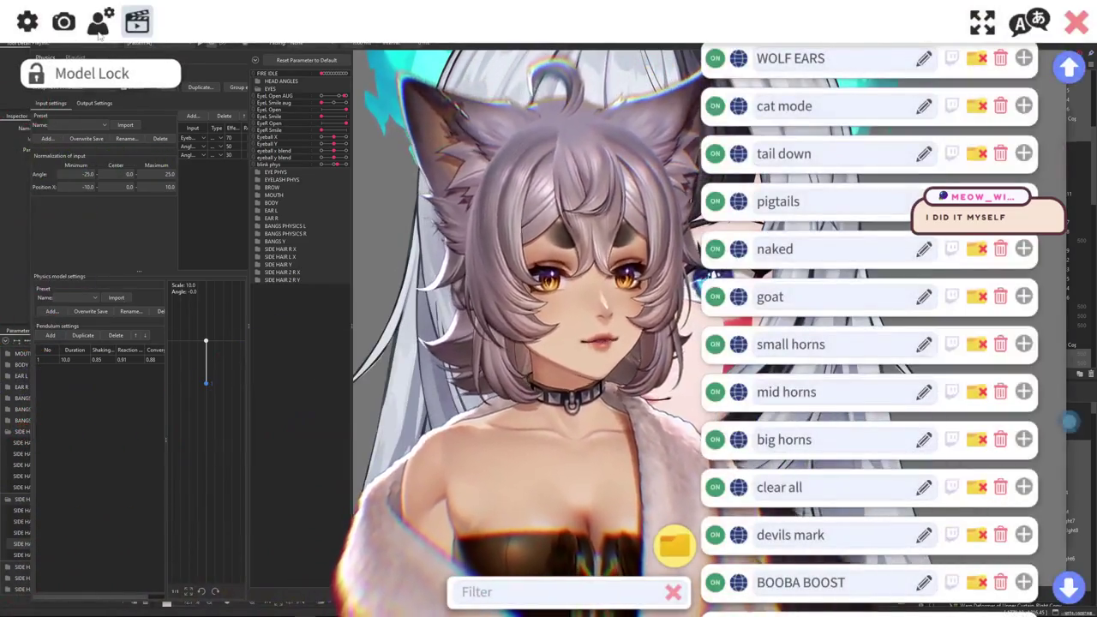
# Open the loaded model's settings and inspect the Eye Open Left mapping.
pyautogui.click(100, 21)
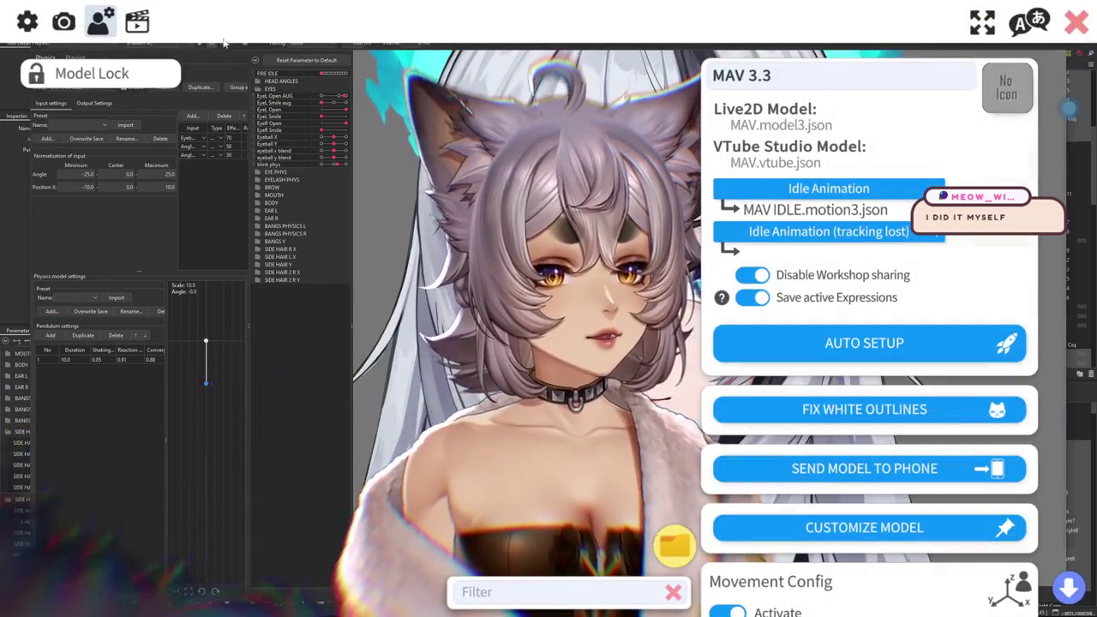
pyautogui.scroll(-5, 899, 257)
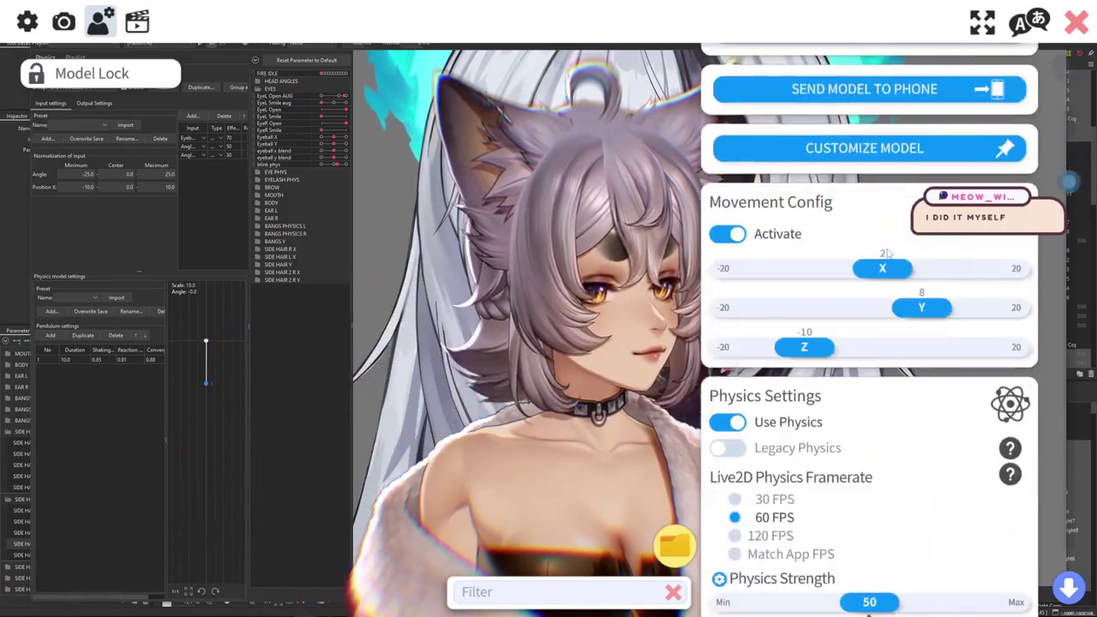
pyautogui.scroll(-3, 900, 257)
pyautogui.scroll(-3, 902, 255)
pyautogui.scroll(-1, 908, 274)
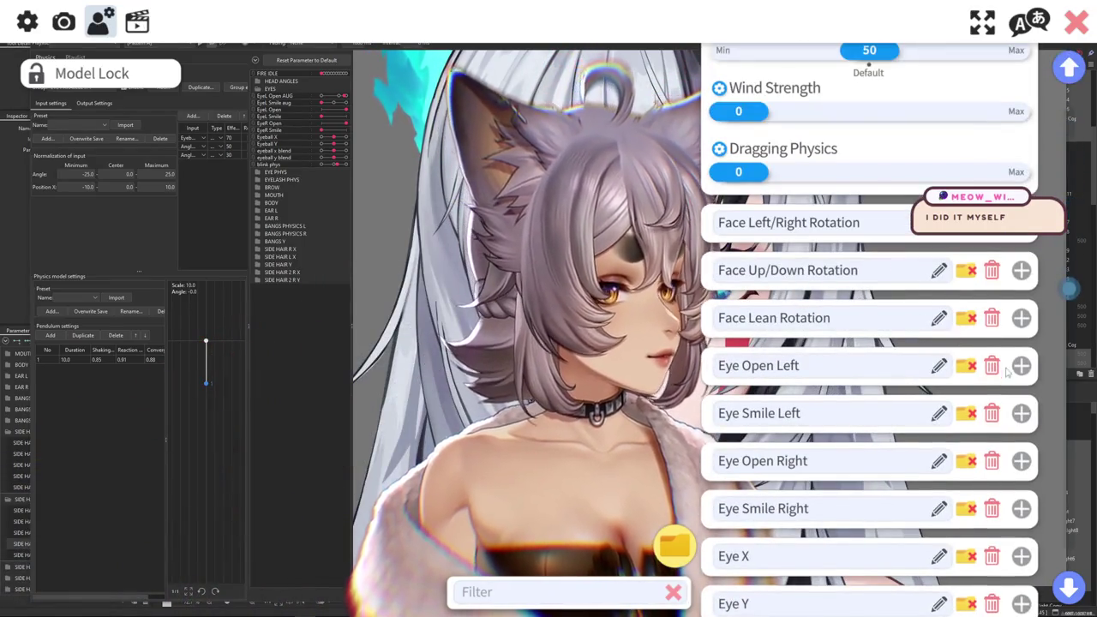
pyautogui.click(1020, 365)
pyautogui.scroll(-2, 770, 315)
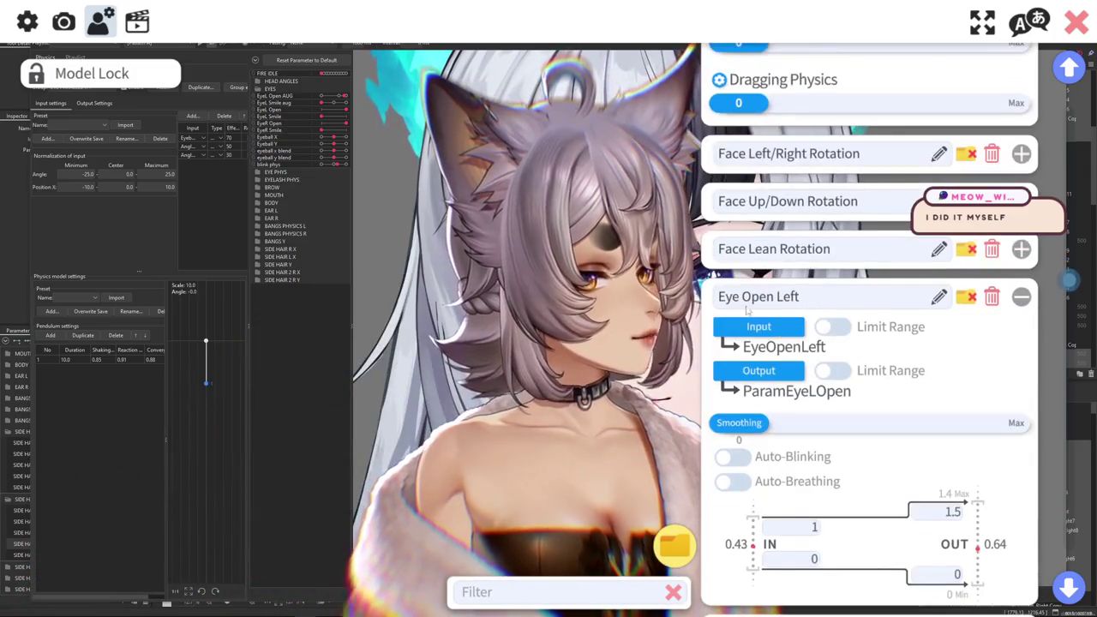
pyautogui.scroll(-1, 770, 314)
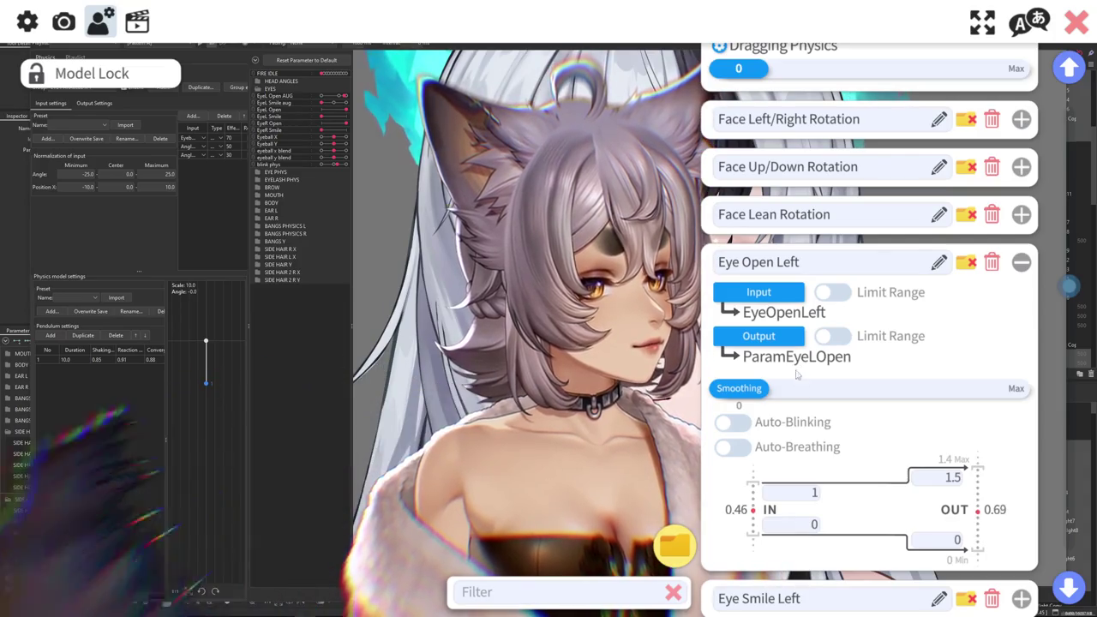
# Collapse Eye Open Left, then inspect and collapse the Eye Open Right mapping.
pyautogui.click(1021, 261)
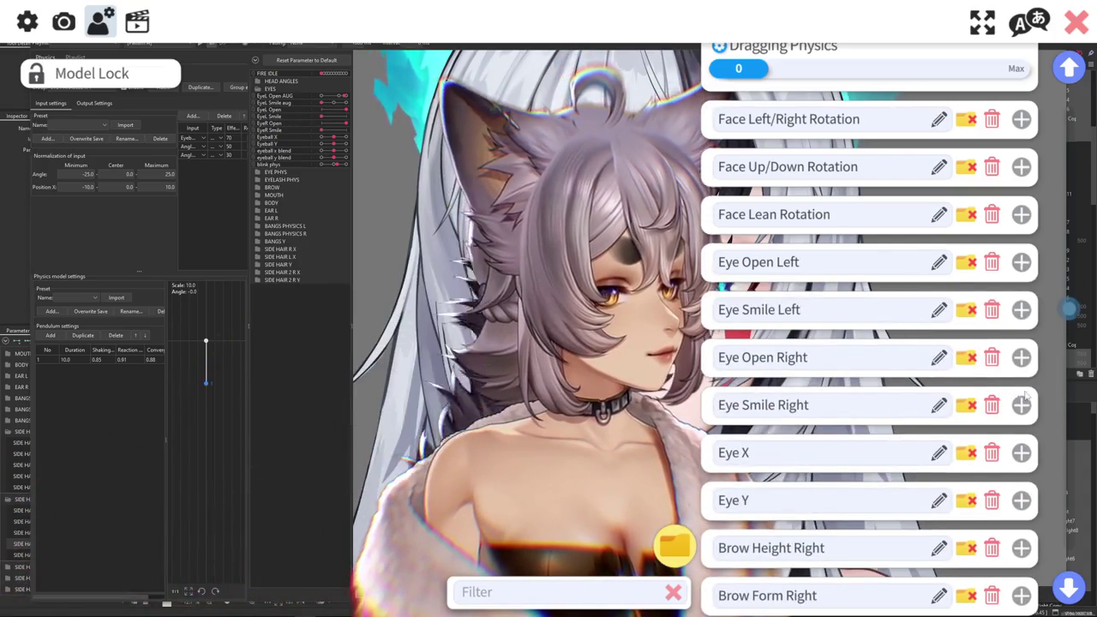
pyautogui.click(1021, 357)
pyautogui.scroll(-1, 792, 421)
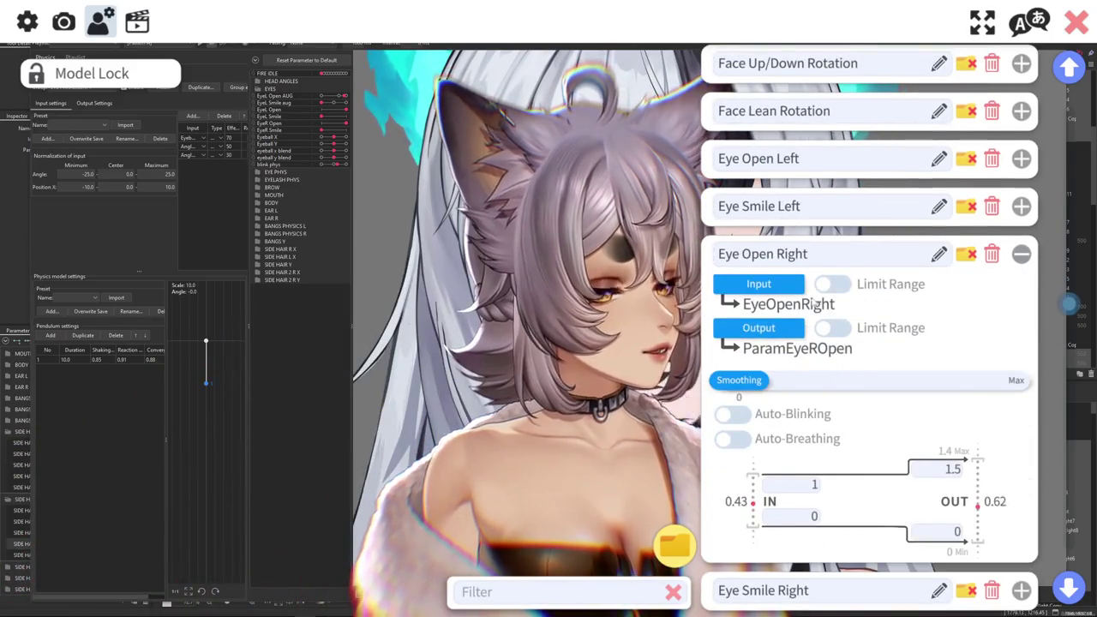
pyautogui.click(1021, 254)
pyautogui.scroll(10, 1047, 285)
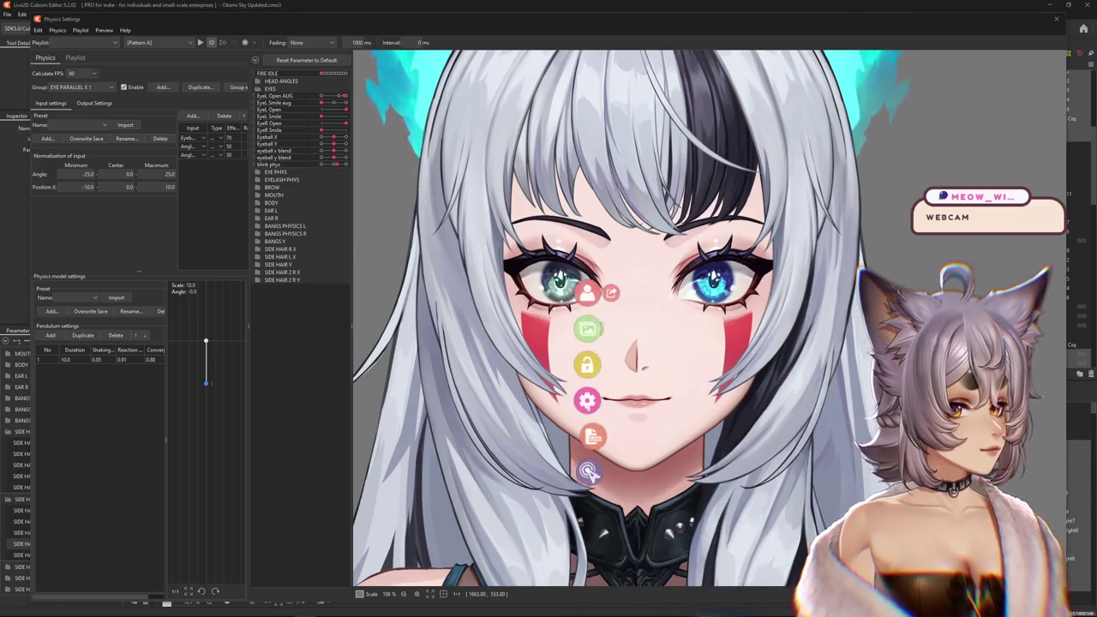
# Set the VTube Studio webcam to OBS Virtual Camera at 1920 x 1080, 60 fps.
pyautogui.click(587, 400)
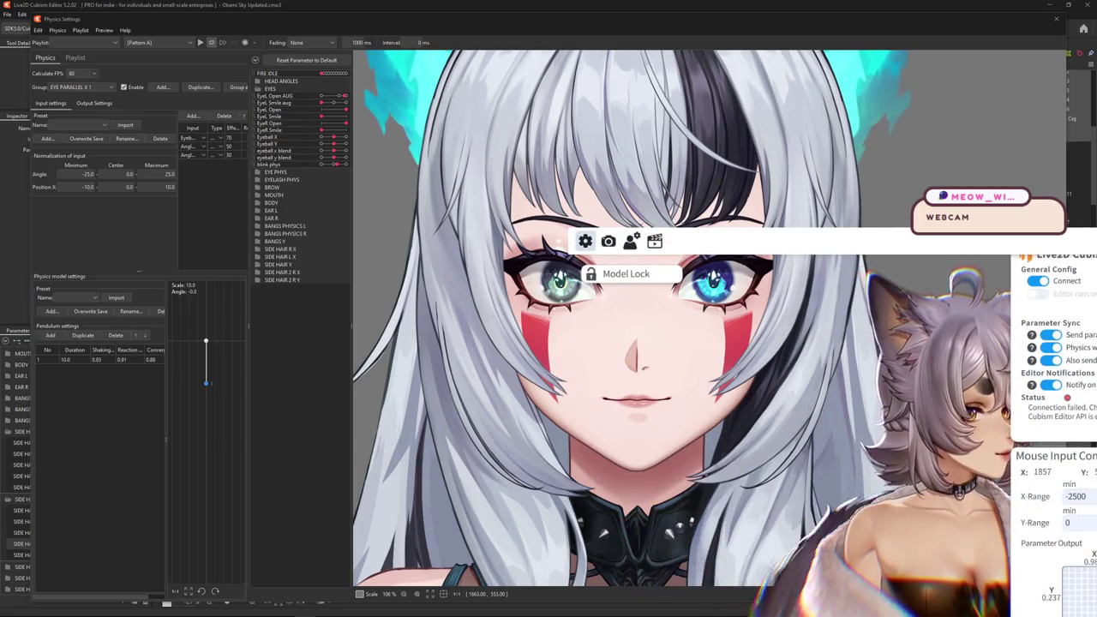
pyautogui.click(608, 241)
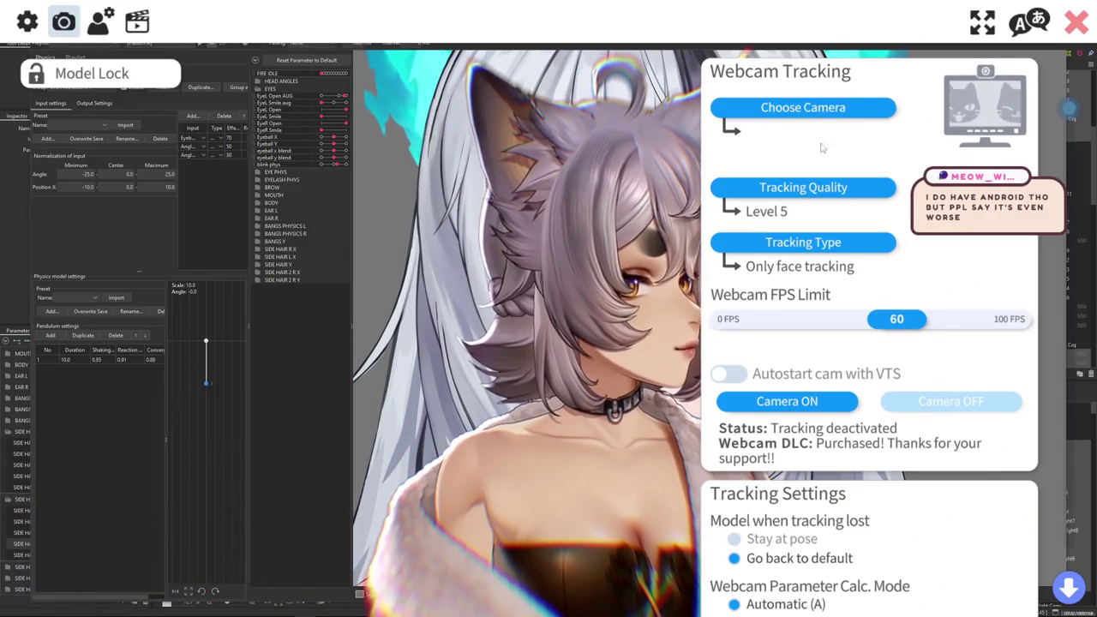
pyautogui.click(803, 107)
pyautogui.click(466, 205)
pyautogui.click(734, 430)
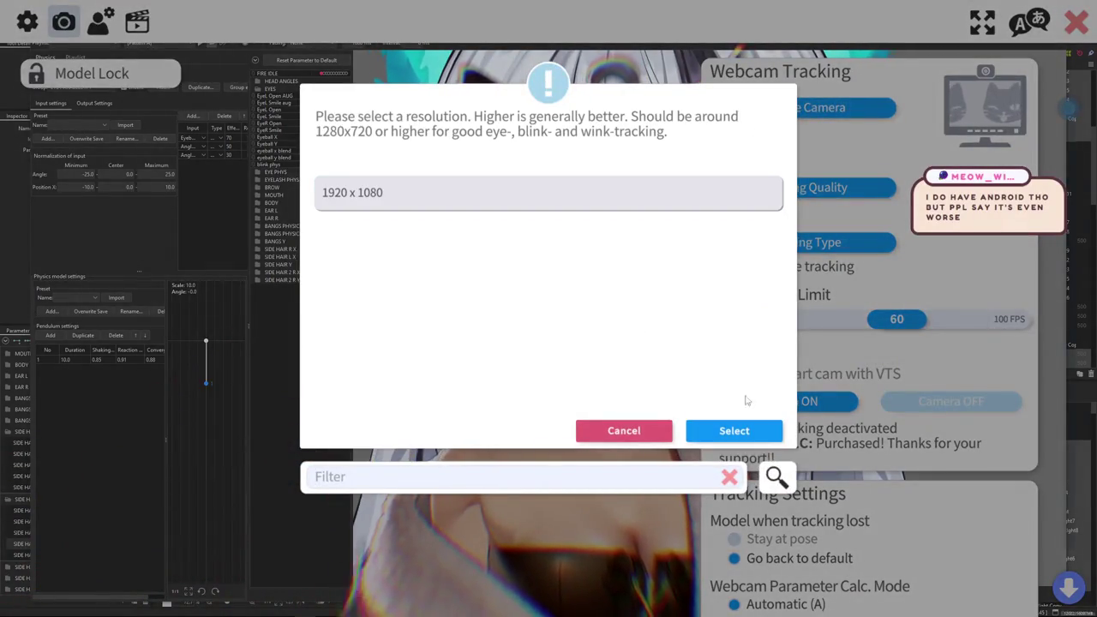
pyautogui.click(539, 198)
pyautogui.click(747, 432)
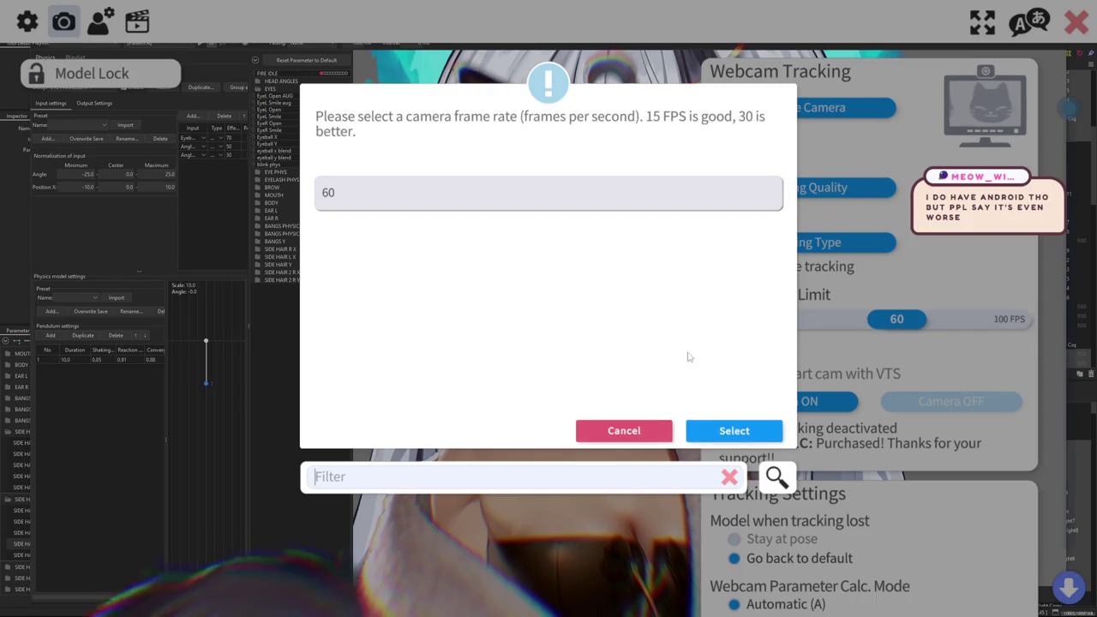
pyautogui.click(733, 431)
# Review the tracking quality options, keeping Level 5.
pyautogui.click(784, 187)
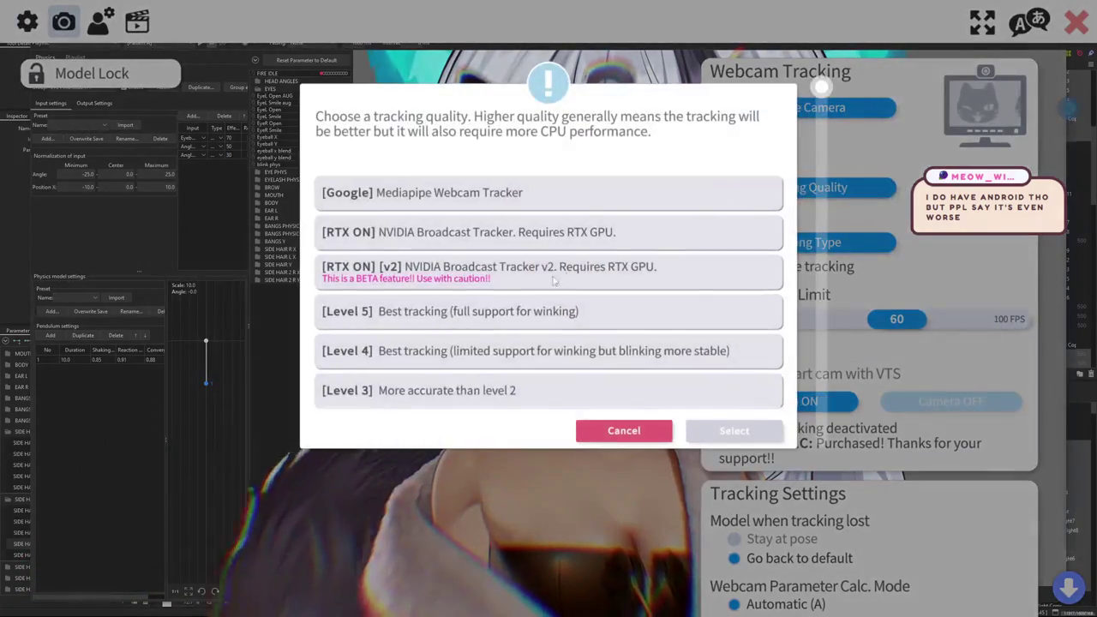
pyautogui.scroll(-3, 561, 279)
pyautogui.scroll(3, 420, 337)
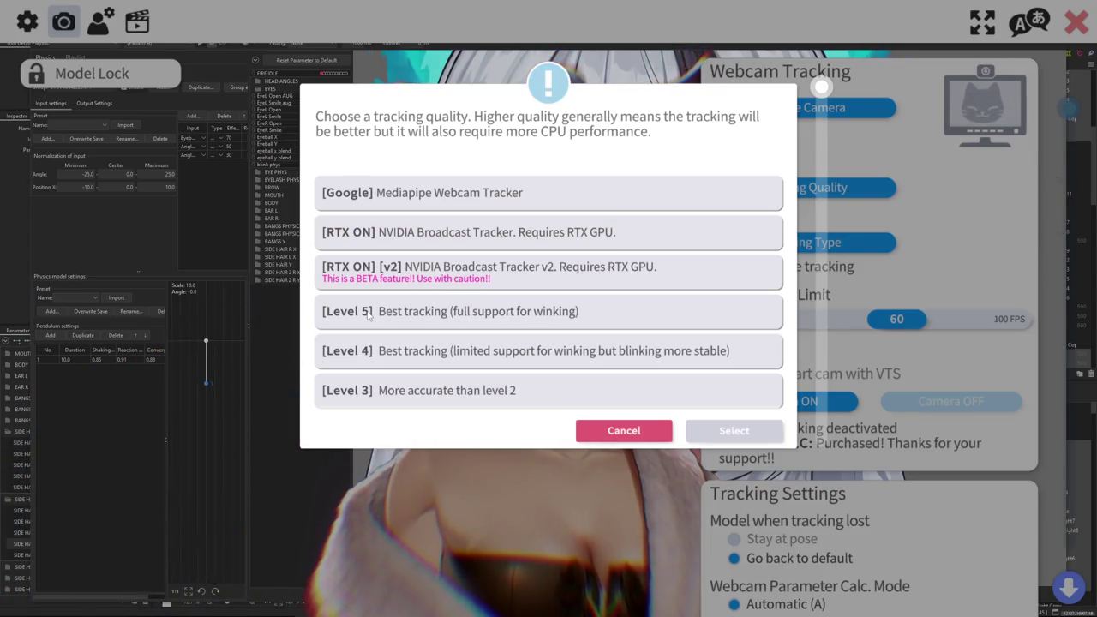
pyautogui.scroll(-1, 360, 355)
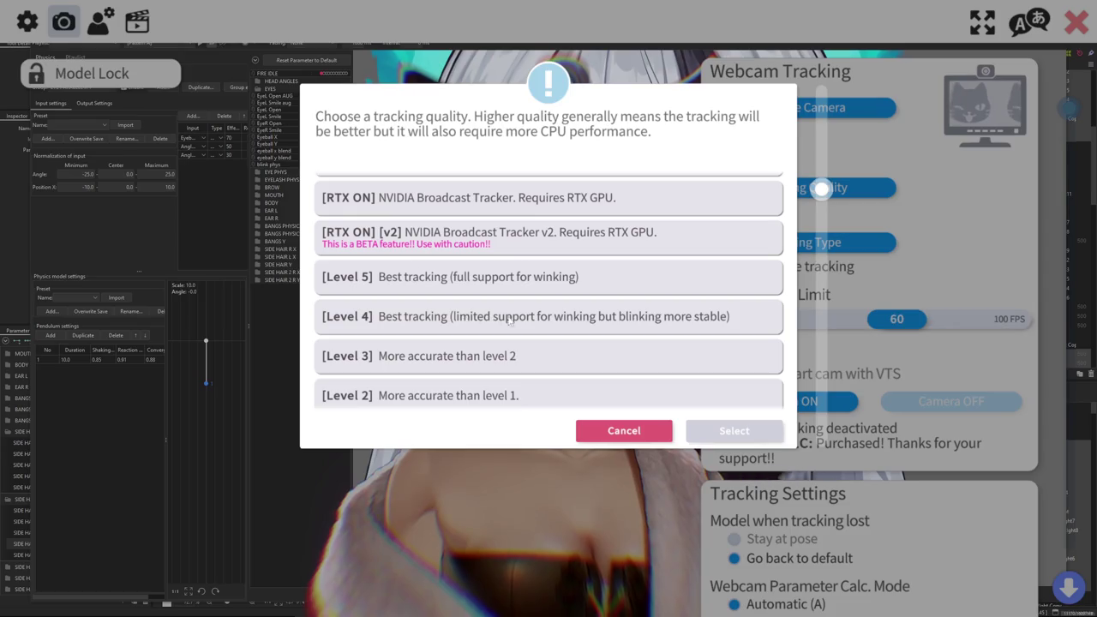
pyautogui.scroll(-1, 523, 320)
pyautogui.scroll(-1, 523, 319)
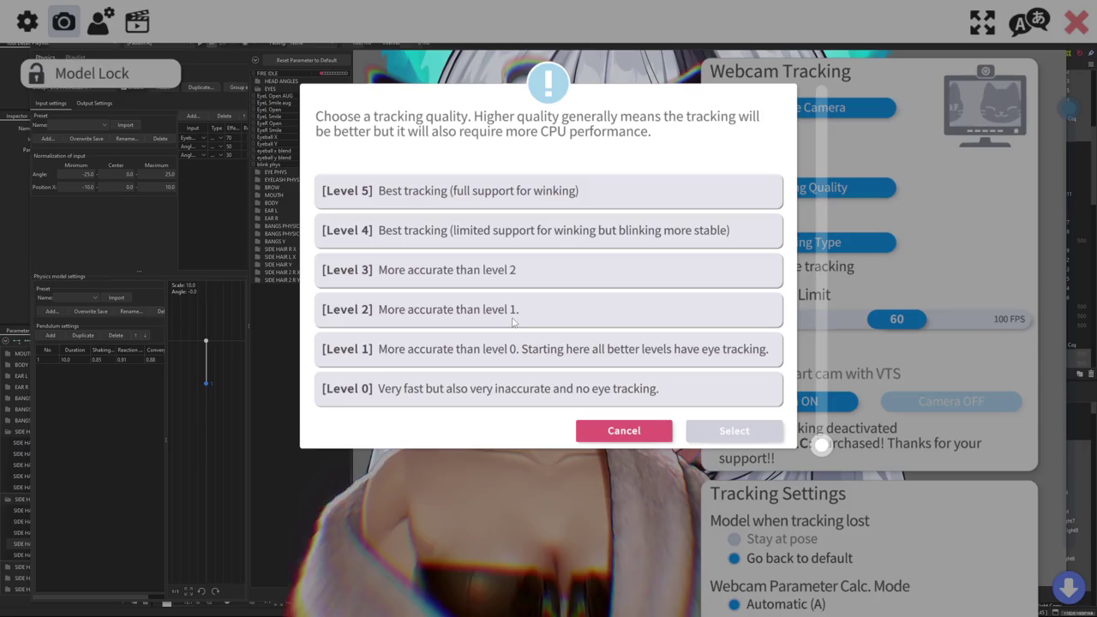
pyautogui.scroll(1, 513, 321)
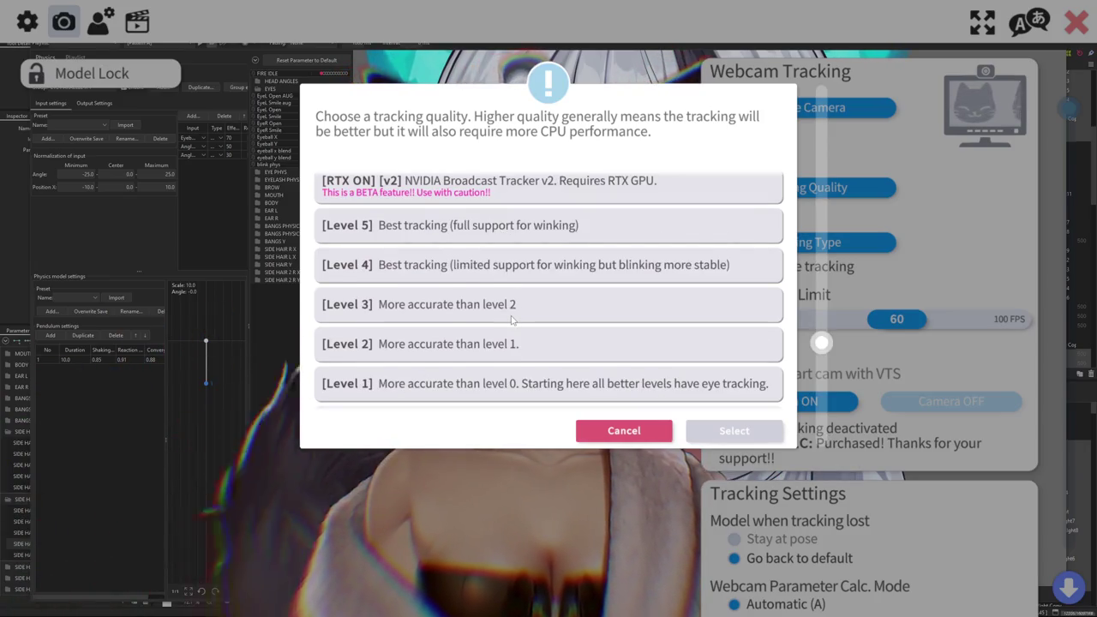
pyautogui.scroll(1, 594, 255)
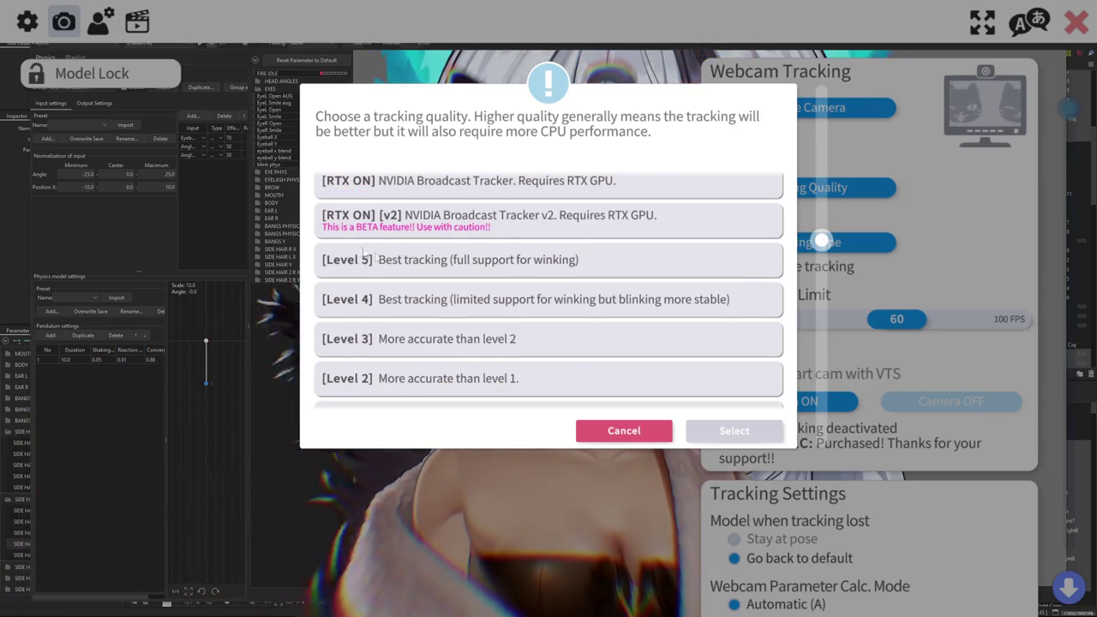
pyautogui.scroll(1, 583, 342)
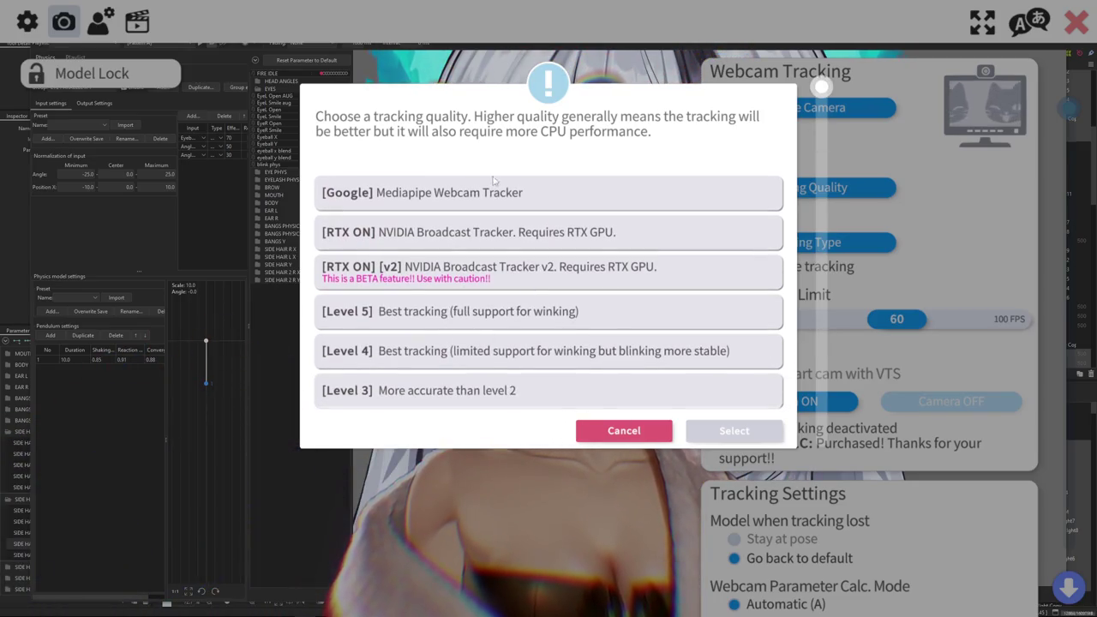
pyautogui.click(624, 430)
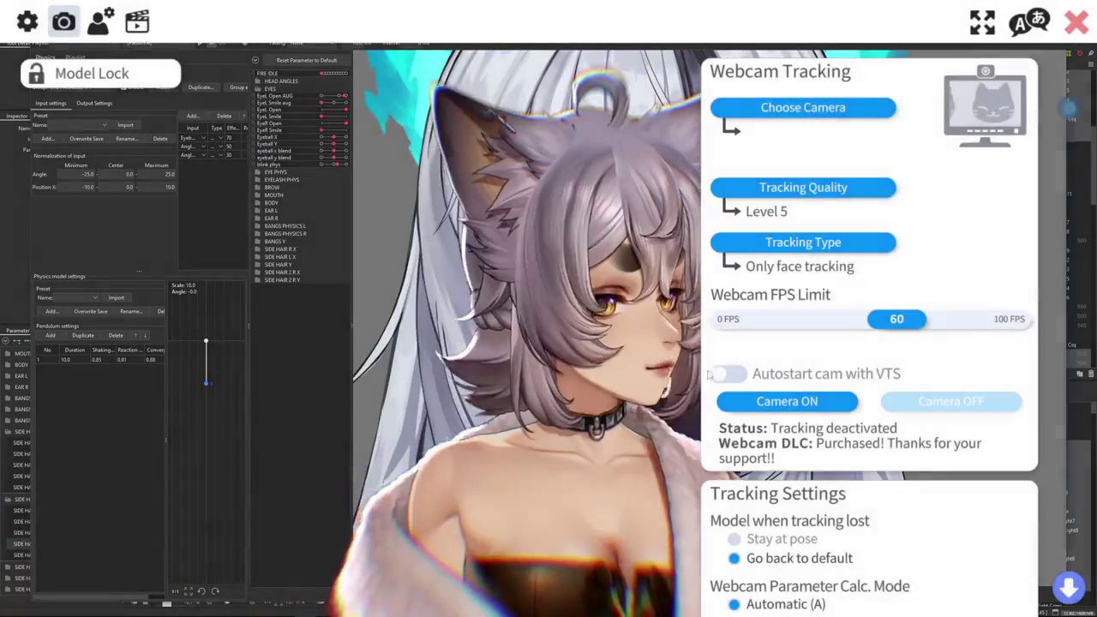
# Check the tracking type without changing it and close VTube Studio settings.
pyautogui.click(848, 246)
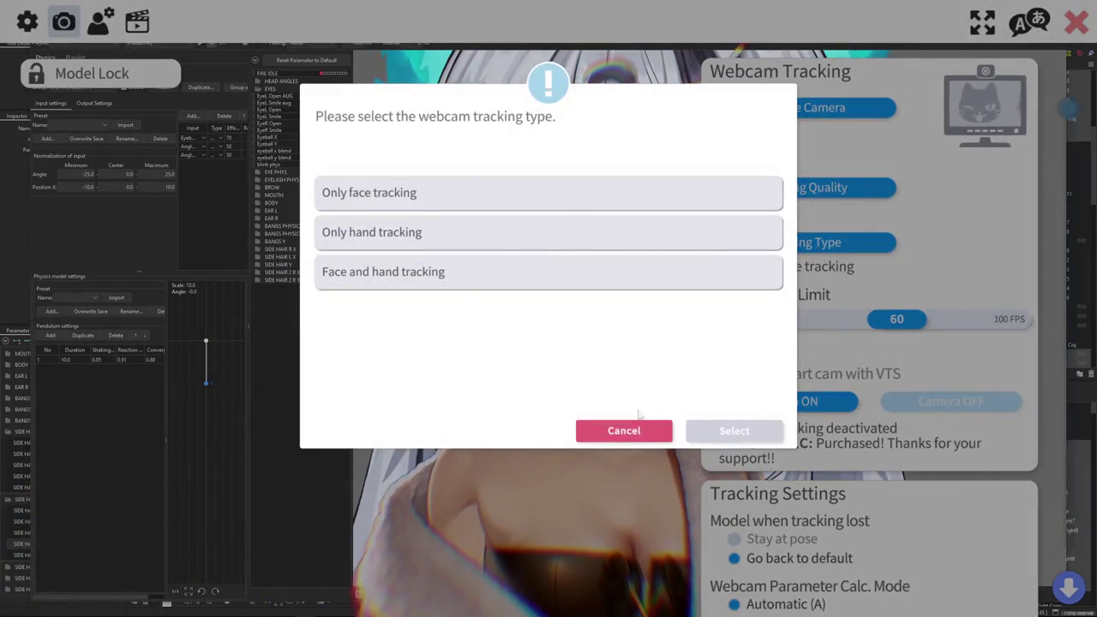
pyautogui.click(633, 428)
pyautogui.scroll(-2, 915, 391)
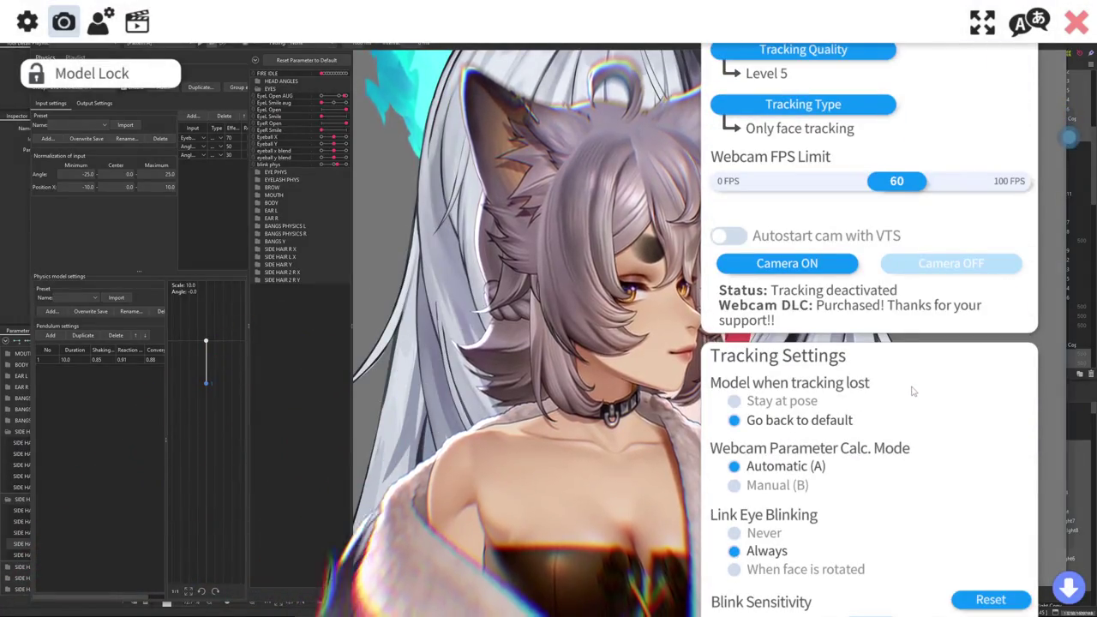
pyautogui.scroll(-1, 911, 388)
pyautogui.scroll(-2, 904, 392)
pyautogui.scroll(-1, 814, 386)
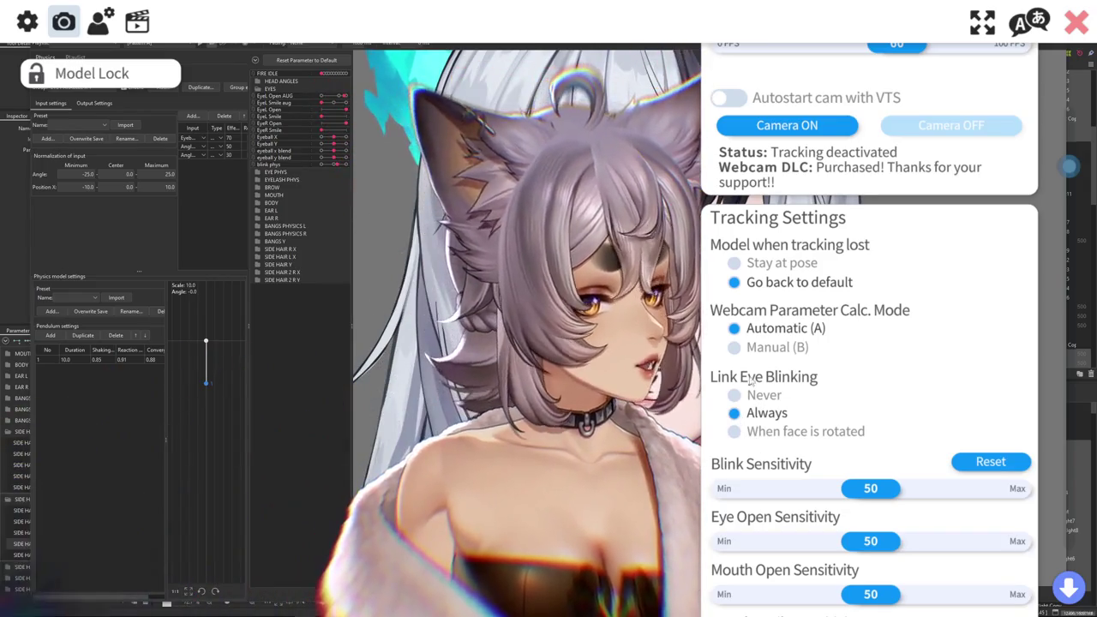
pyautogui.scroll(5, 768, 385)
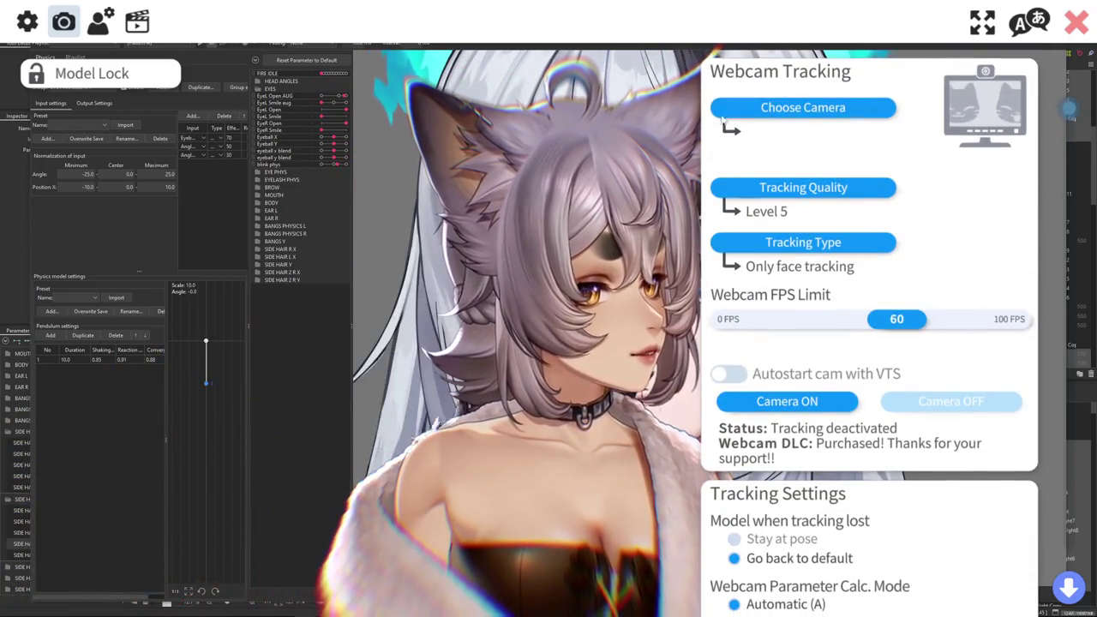
pyautogui.click(1082, 25)
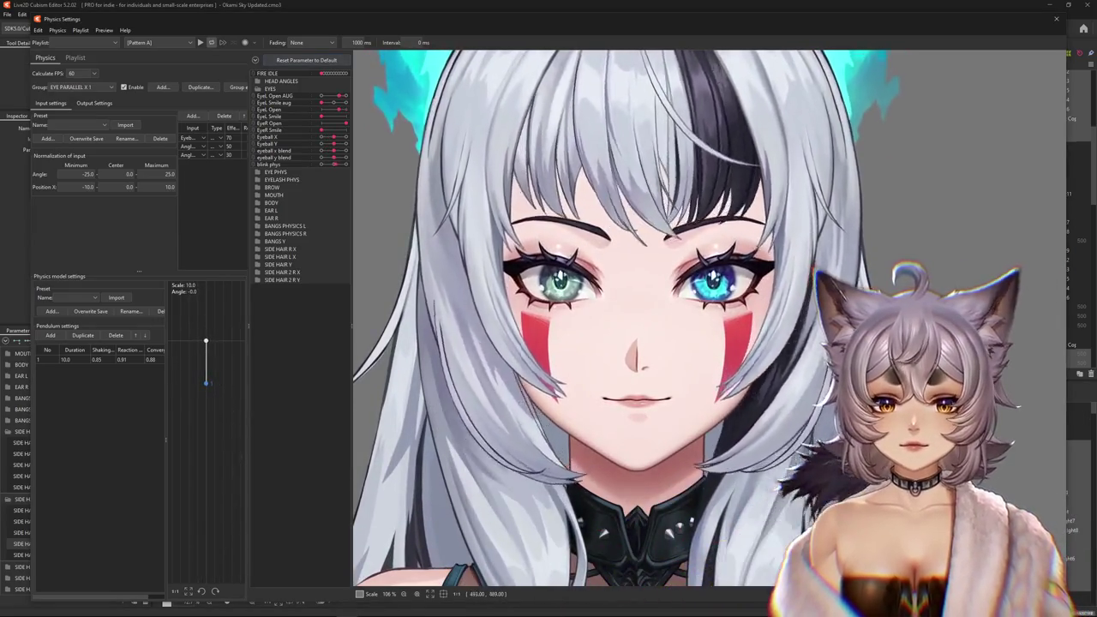
# Open Modeling > Physics Settings and view SIDE HAIR R X's outputs to SIDE HAIR R X 1–5.
pyautogui.scroll(-3, 652, 342)
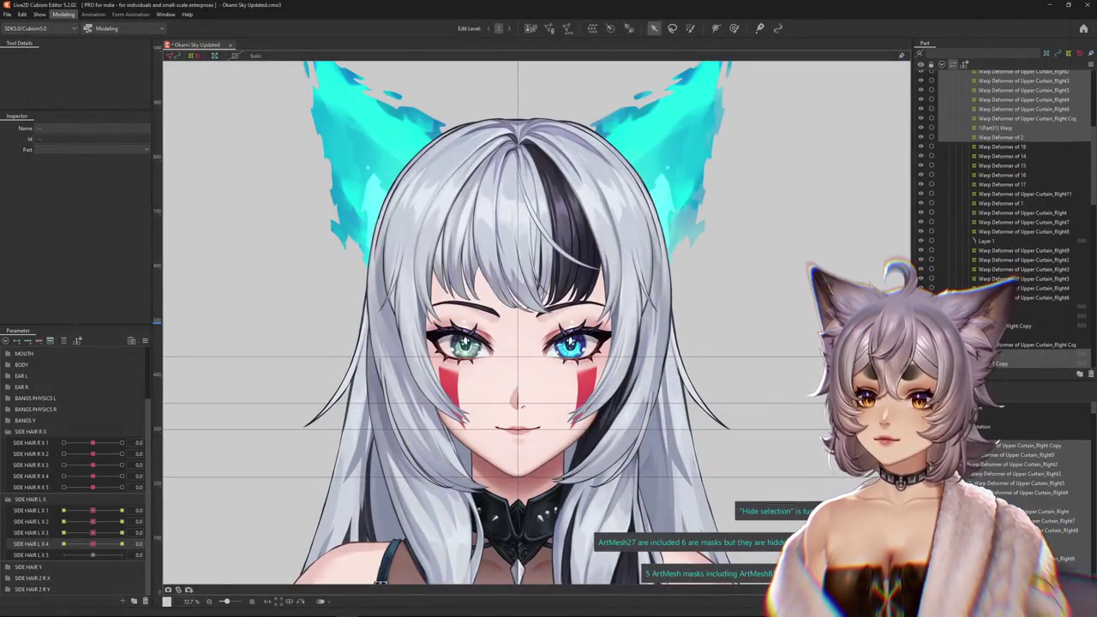
pyautogui.click(63, 15)
pyautogui.click(95, 192)
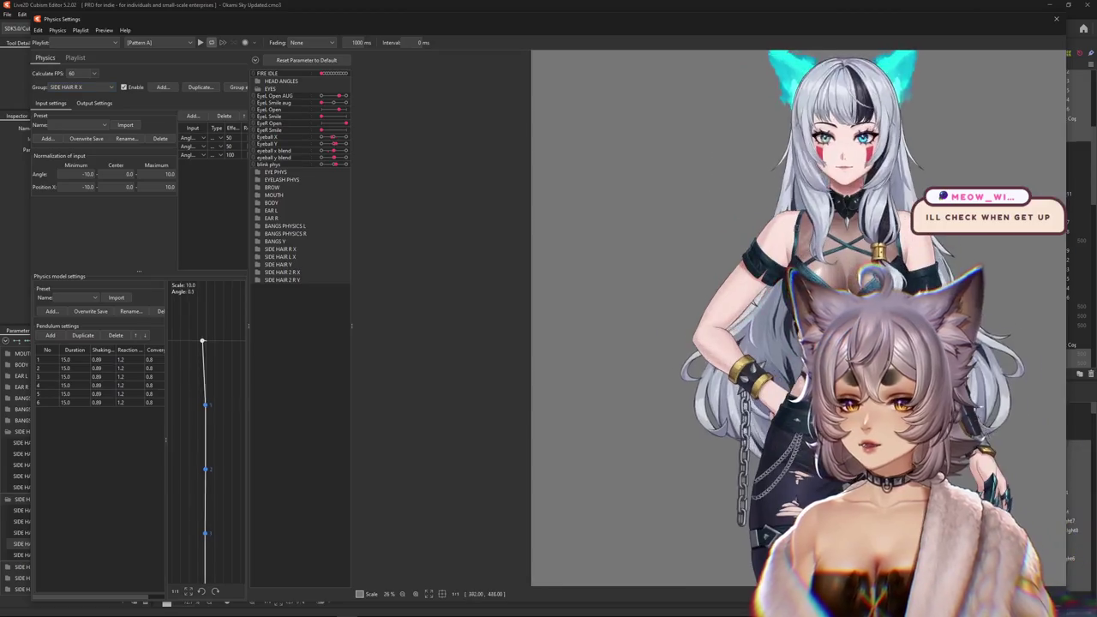
pyautogui.click(94, 103)
pyautogui.scroll(3, 660, 317)
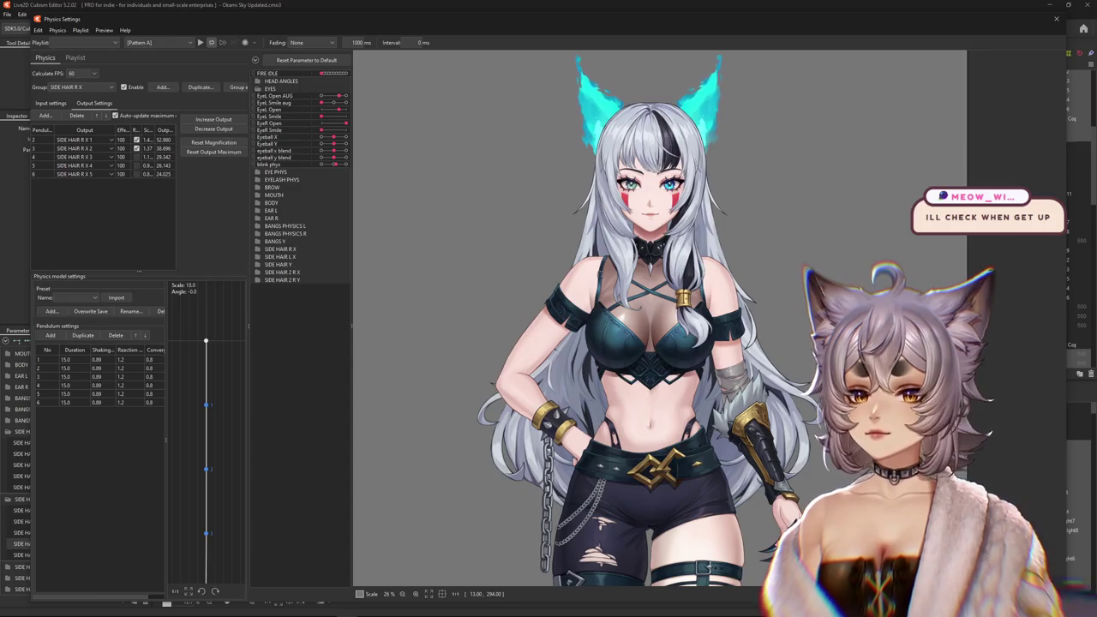
# Duplicate the SIDE HAIR R X physics group and rename the copy SIDE HAIR L X.
pyautogui.click(257, 88)
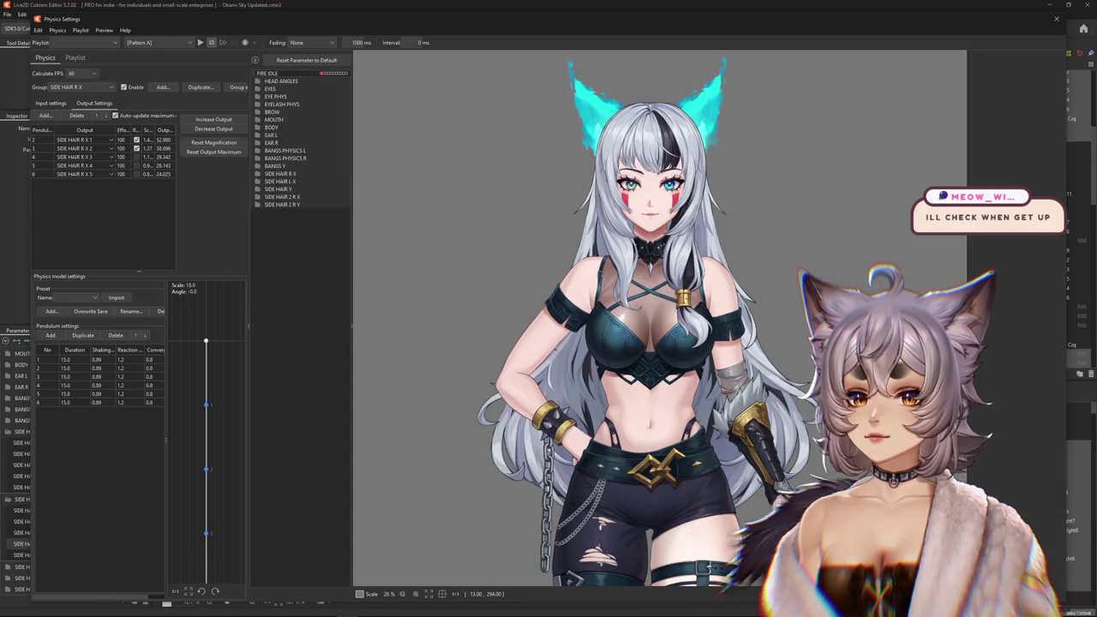
pyautogui.click(258, 180)
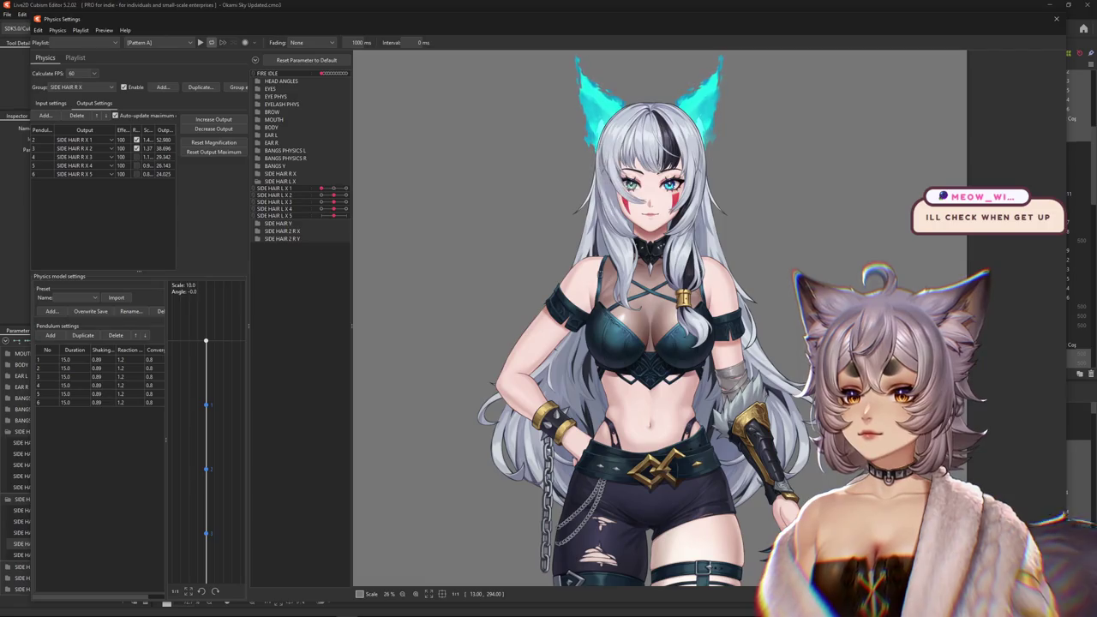
pyautogui.click(200, 86)
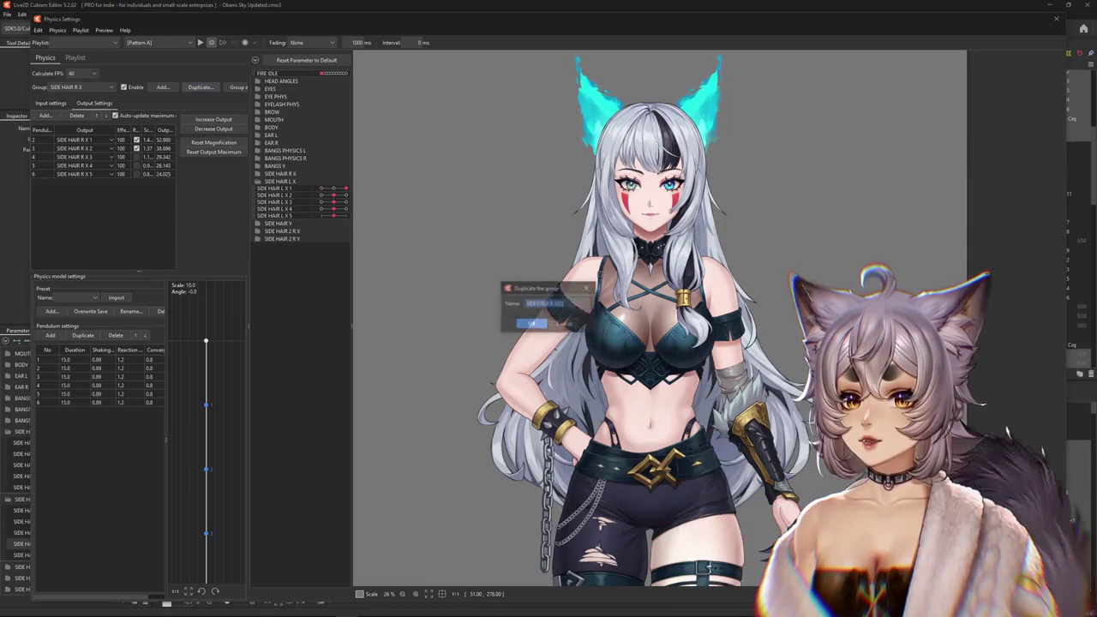
pyautogui.write('L')
pyautogui.press('End')
pyautogui.press('BackSpace')
pyautogui.press('BackSpace')
pyautogui.press('BackSpace')
pyautogui.press('Return')
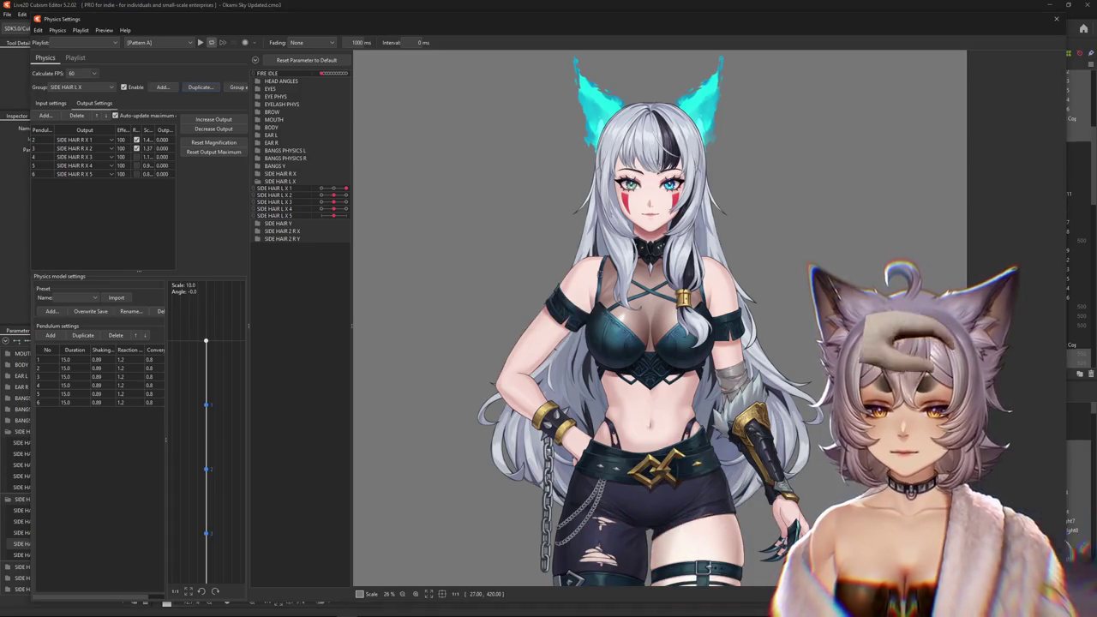
# Set the first two outputs to SIDE HAIR L X 1 and SIDE HAIR L X 2.
pyautogui.click(111, 140)
pyautogui.scroll(-10, 86, 205)
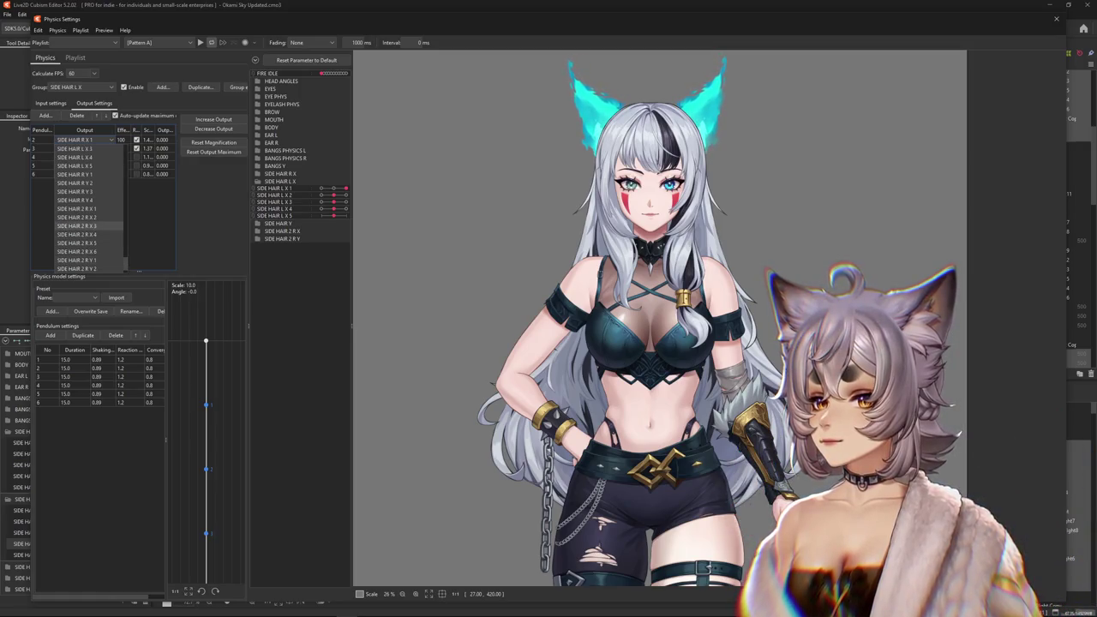
pyautogui.scroll(1, 86, 223)
pyautogui.scroll(1, 86, 221)
pyautogui.scroll(1, 86, 218)
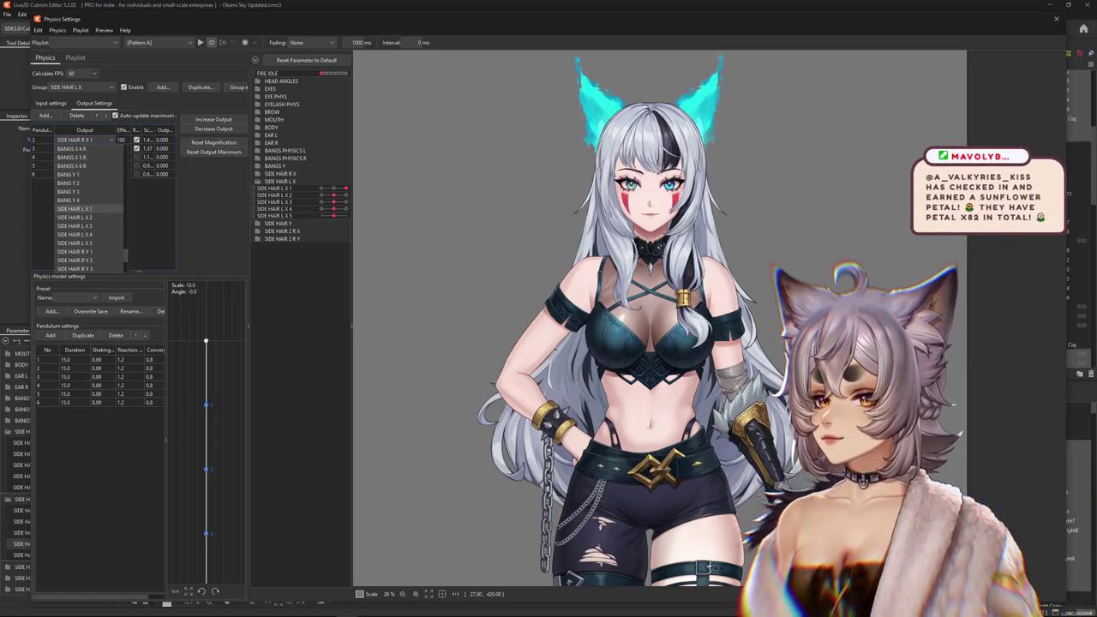
pyautogui.click(86, 209)
pyautogui.click(110, 149)
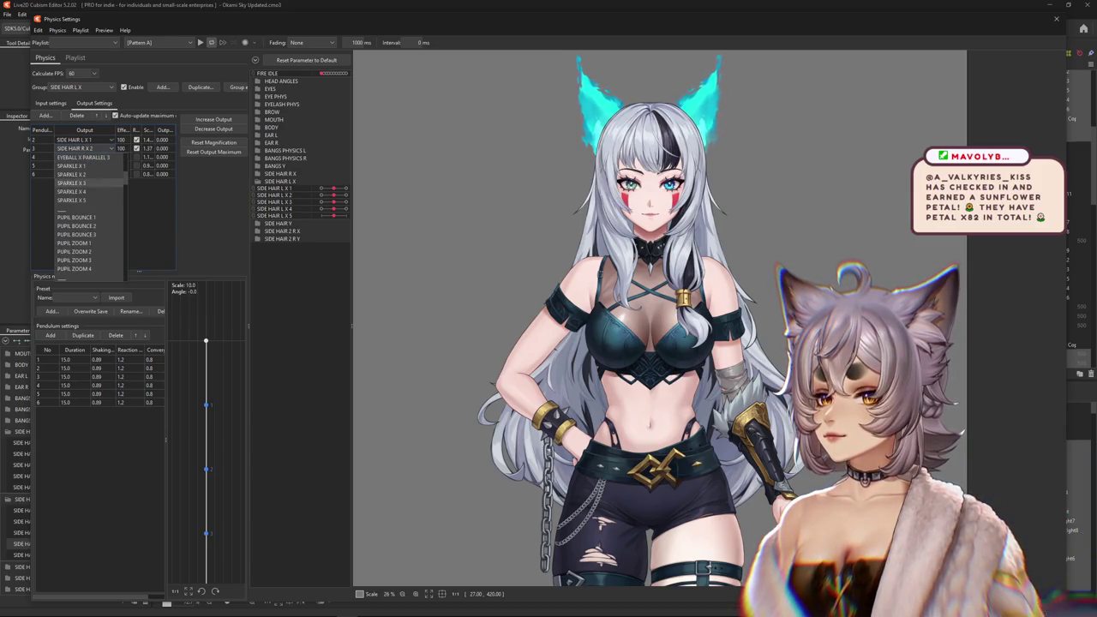
pyautogui.scroll(-5, 85, 206)
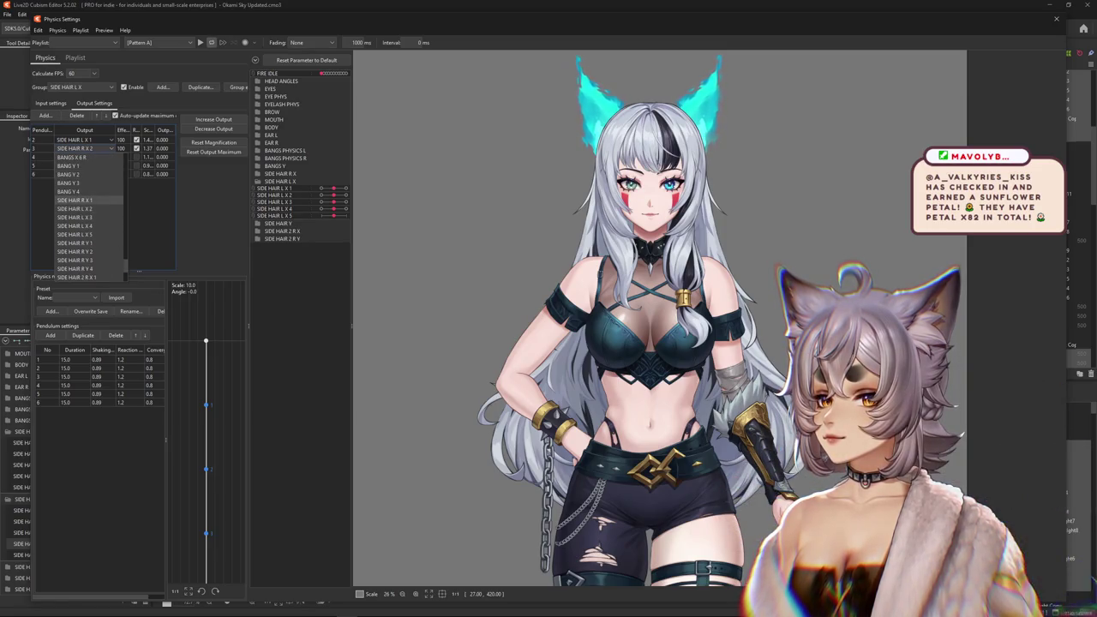
pyautogui.click(85, 208)
# Set the third output to SIDE HAIR L X 3.
pyautogui.click(109, 156)
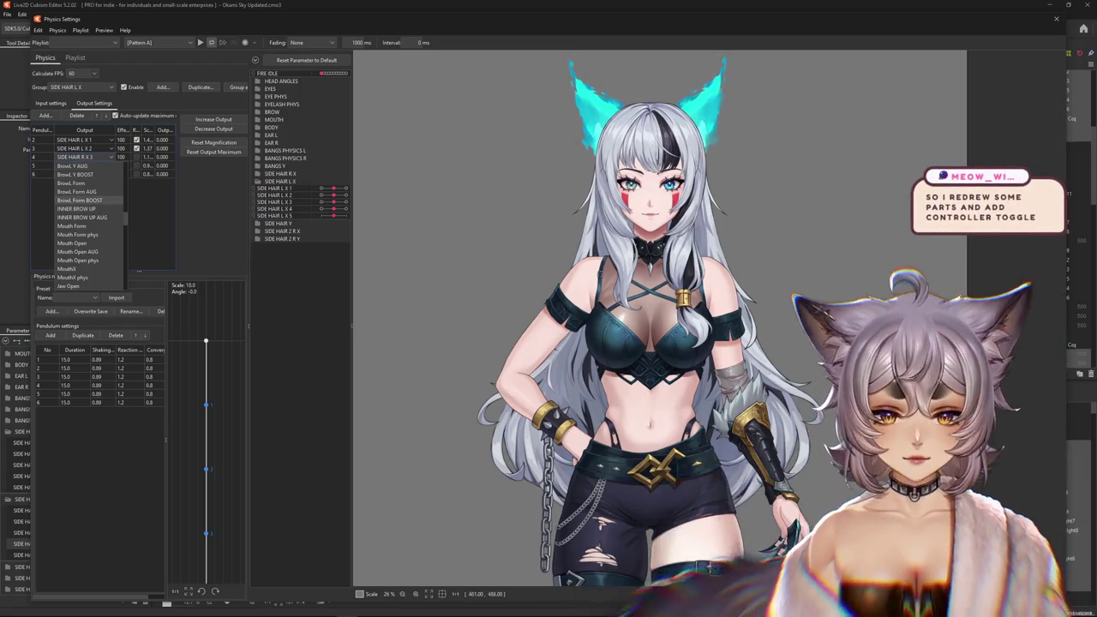
pyautogui.press('Escape')
pyautogui.scroll(3, 651, 257)
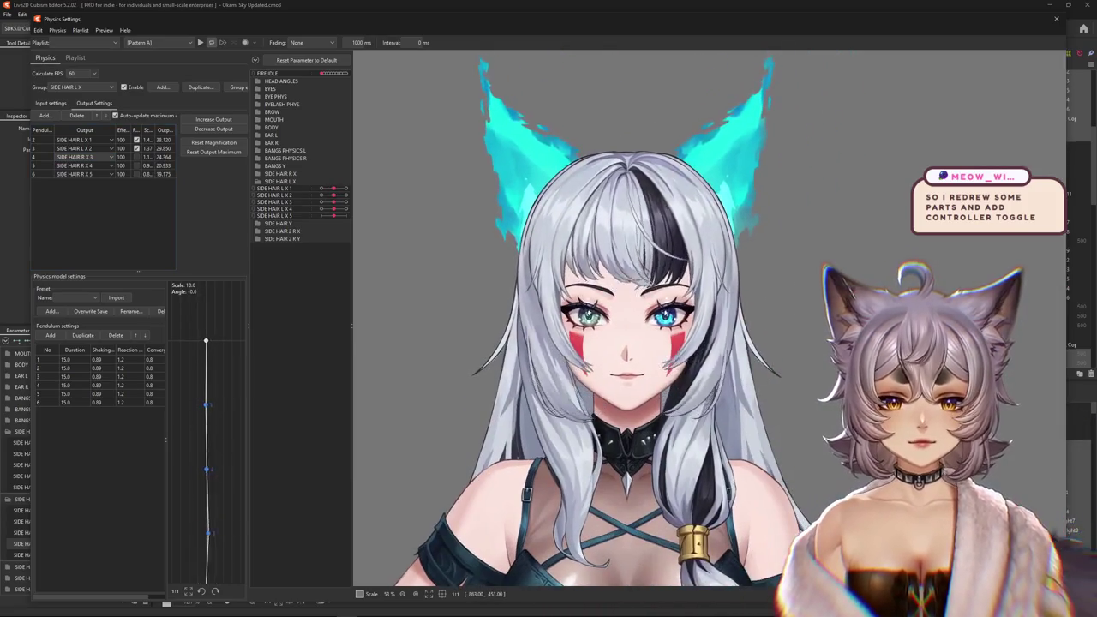
pyautogui.scroll(2, 651, 257)
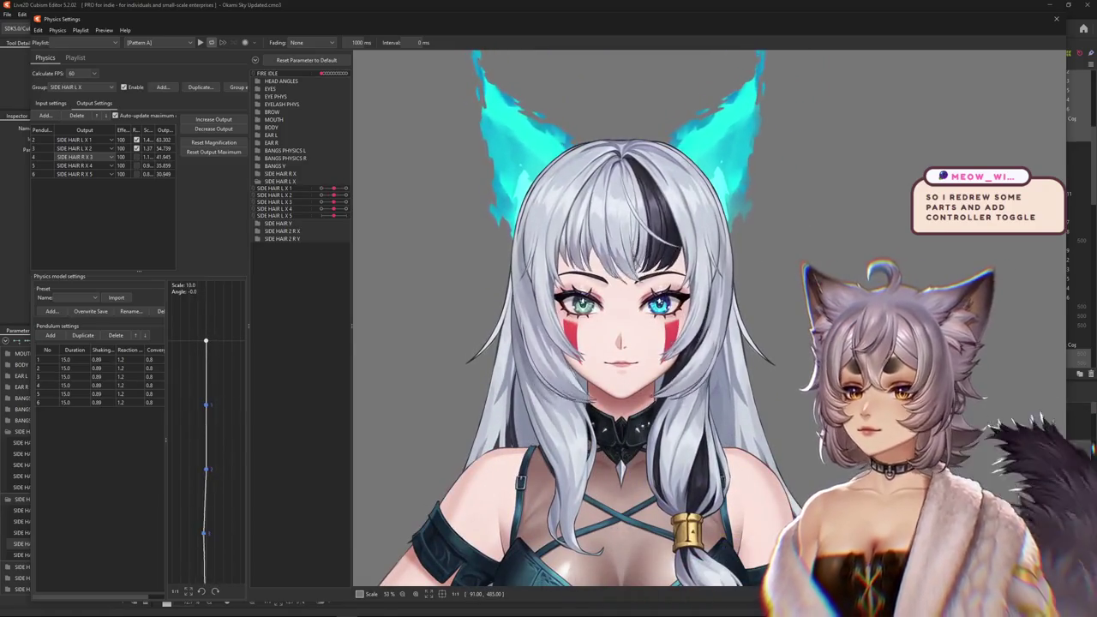
pyautogui.click(86, 165)
pyautogui.scroll(-5, 90, 232)
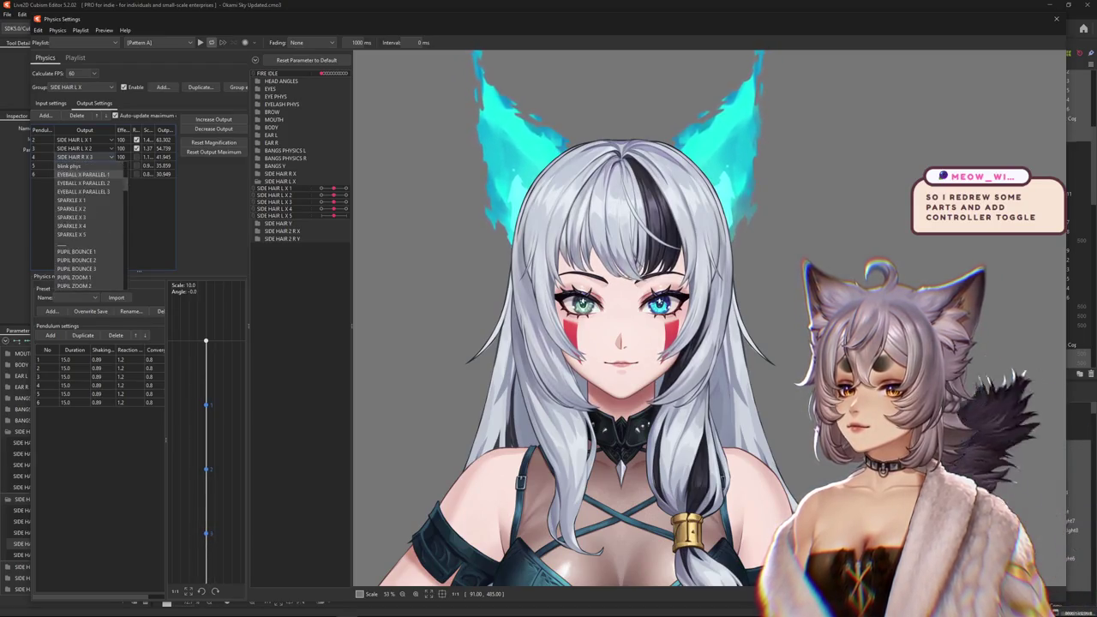
pyautogui.scroll(-3, 90, 231)
pyautogui.scroll(-3, 90, 231)
pyautogui.scroll(-5, 90, 231)
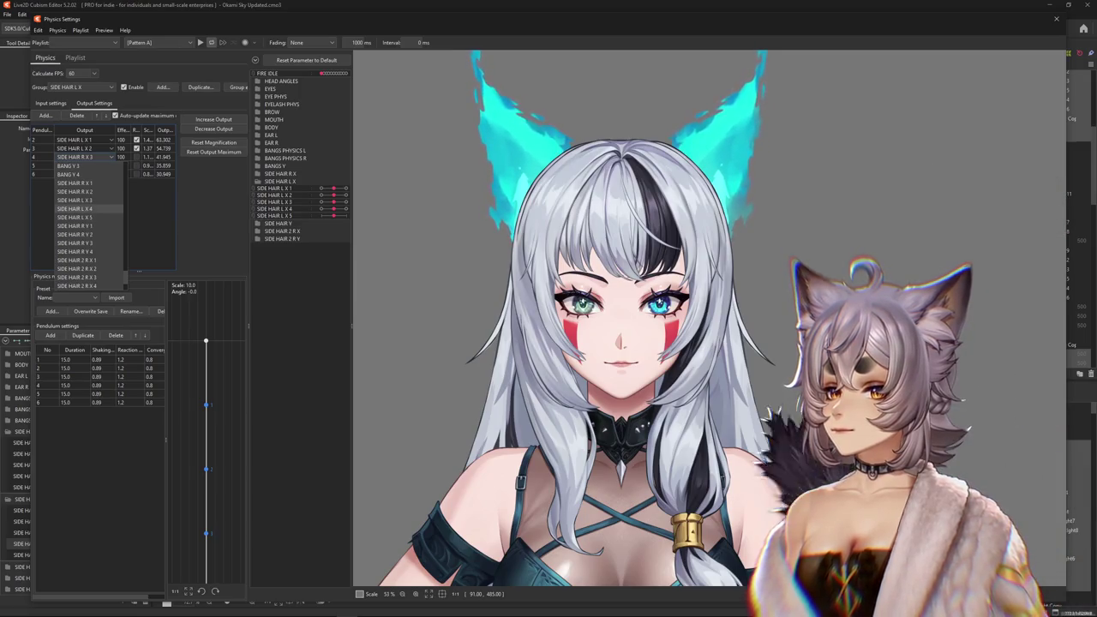
pyautogui.click(75, 200)
# Set the fourth and fifth outputs to SIDE HAIR L X 4 and SIDE HAIR L X 5.
pyautogui.click(85, 166)
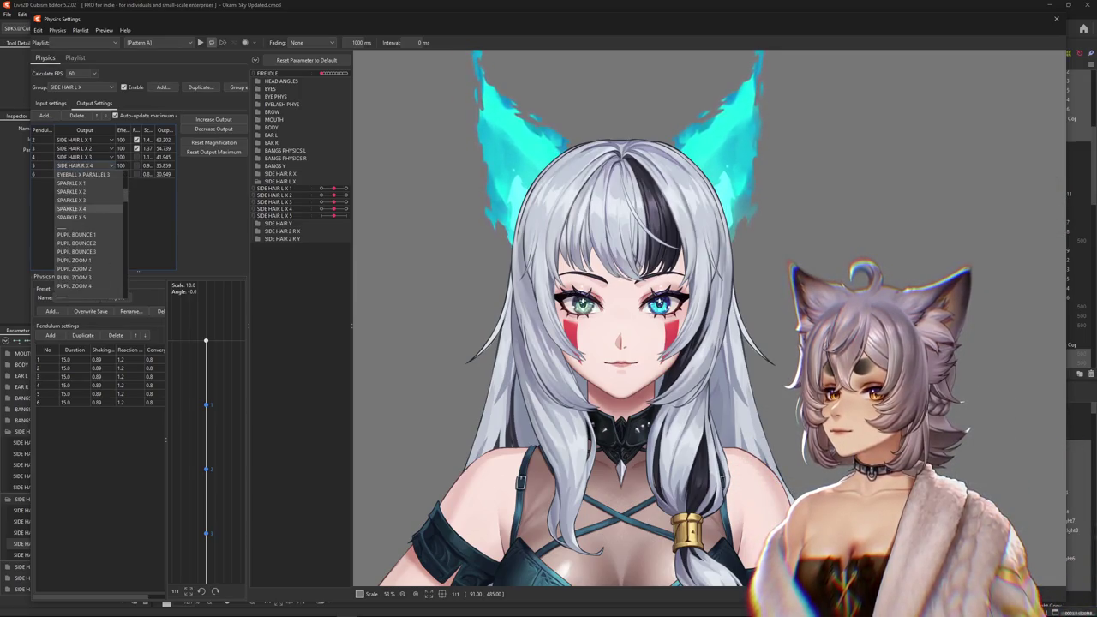
pyautogui.scroll(-5, 90, 232)
pyautogui.scroll(-3, 86, 236)
pyautogui.scroll(-3, 86, 235)
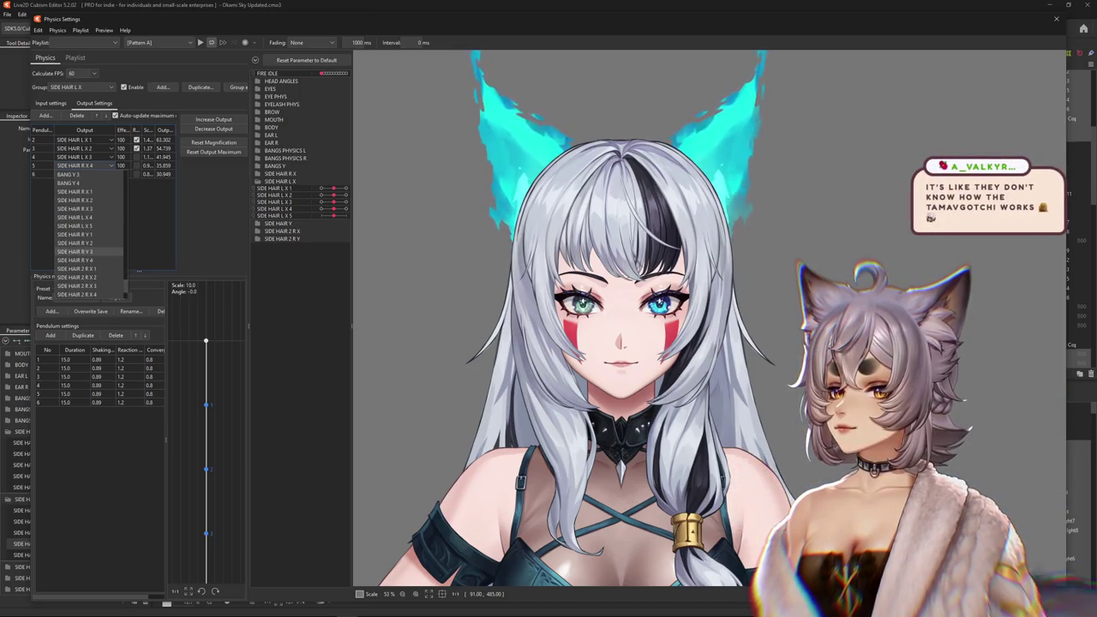
pyautogui.click(86, 174)
pyautogui.scroll(-5, 86, 244)
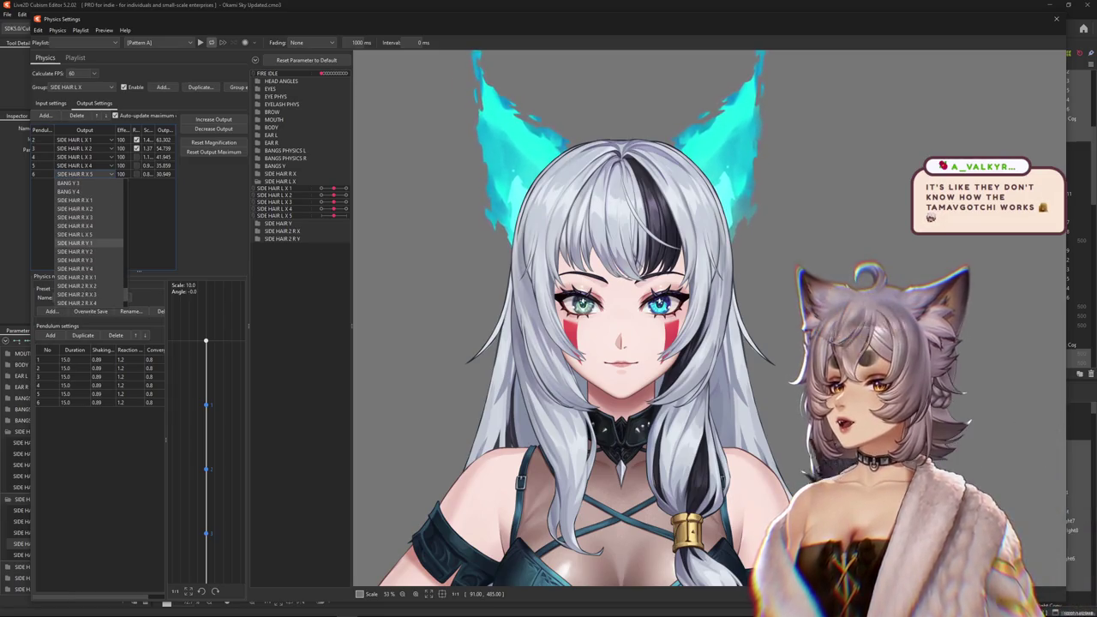
pyautogui.click(76, 239)
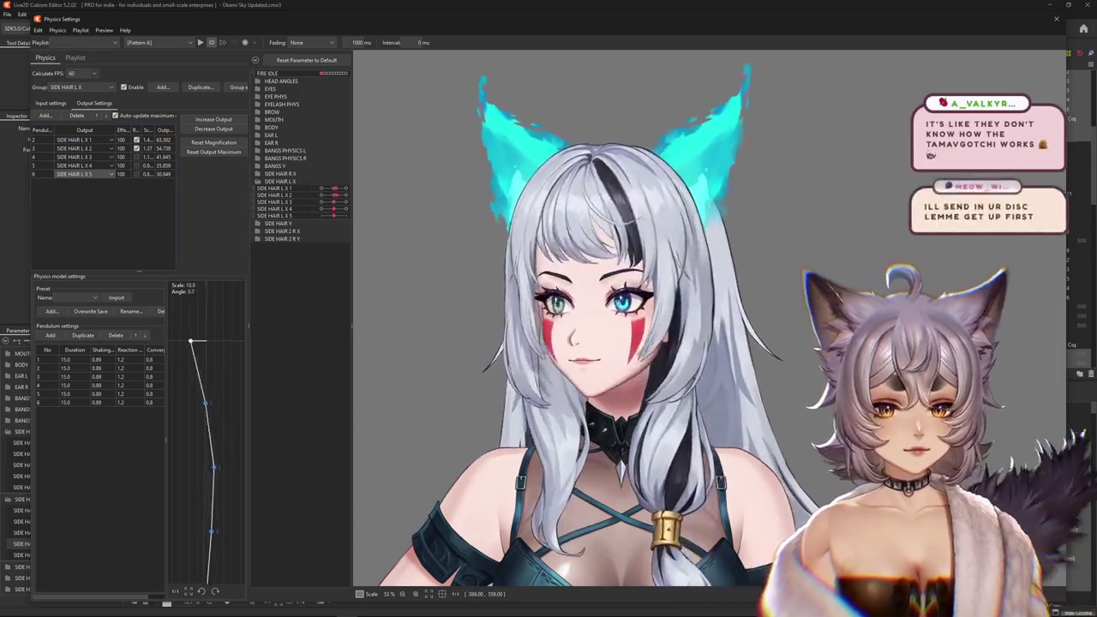
# Review SIDE HAIR L X's Angle X, Y and Z inputs in widened panels, then close Physics Settings.
pyautogui.click(50, 103)
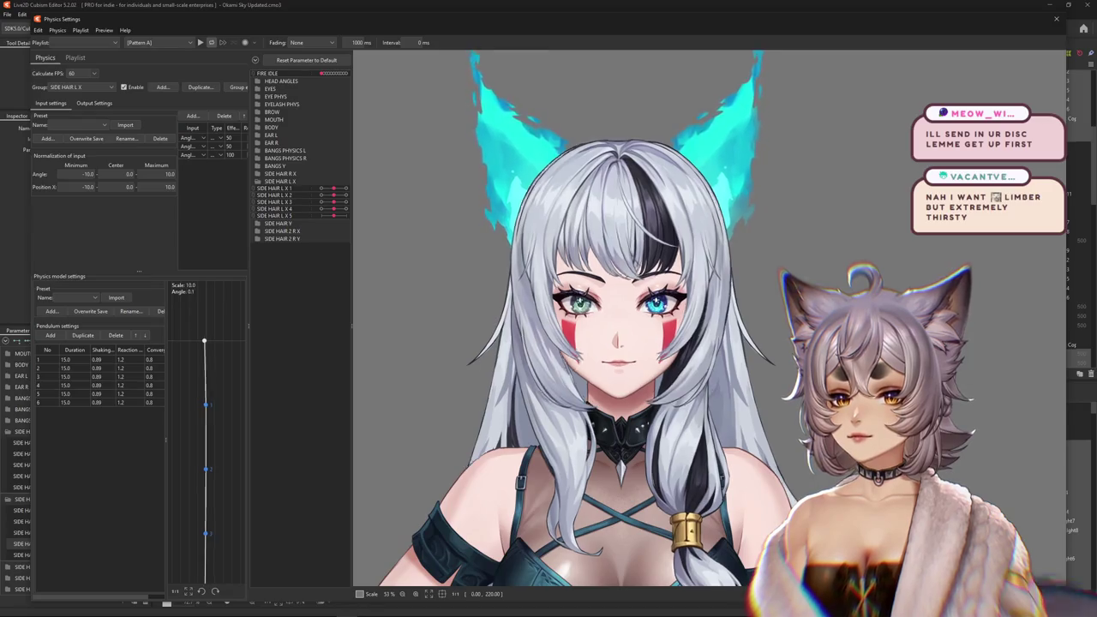
pyautogui.moveTo(351, 318); pyautogui.dragTo(412, 317)
pyautogui.moveTo(249, 326); pyautogui.dragTo(287, 326)
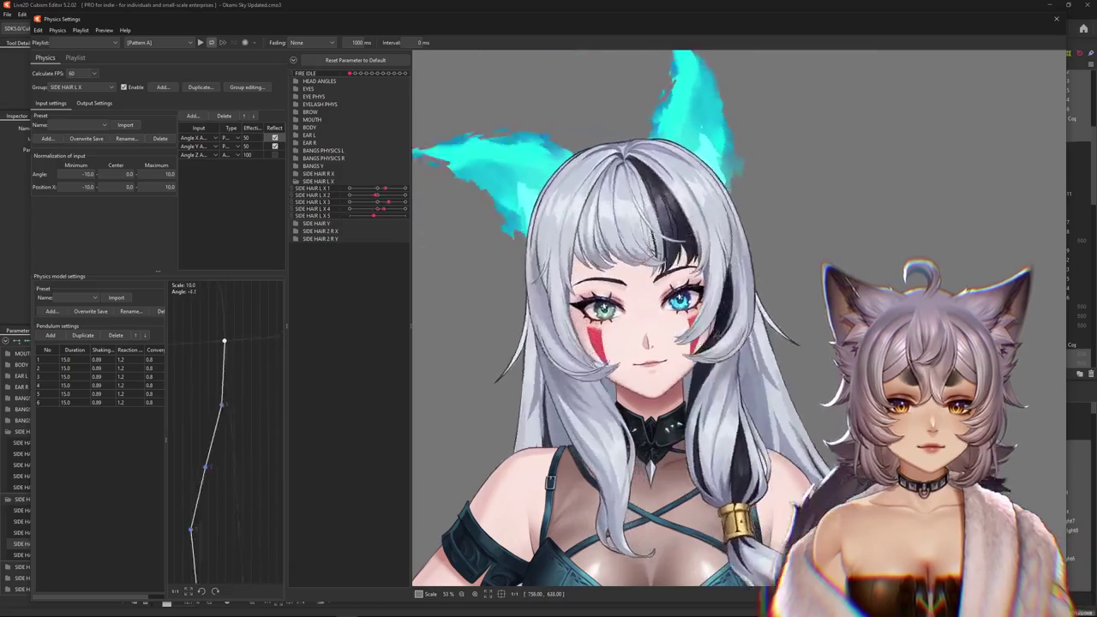
pyautogui.click(1055, 18)
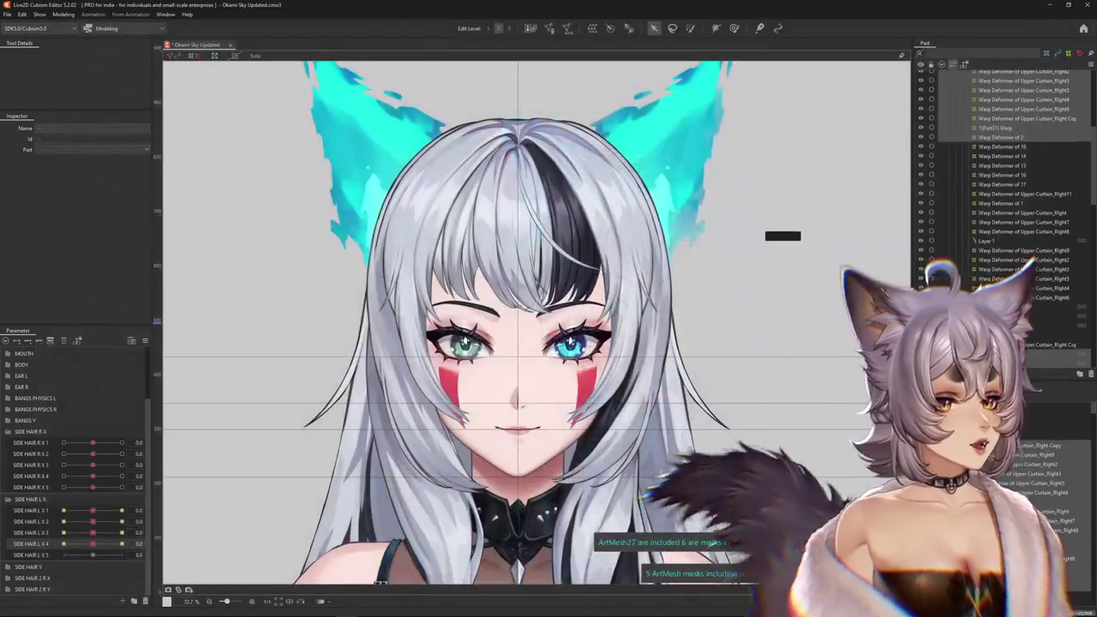
# Enable Hide selection with Ctrl+H, zoom out and collapse the SIDE HAIR L X parameter group.
pyautogui.hotkey('ctrl', 'h')
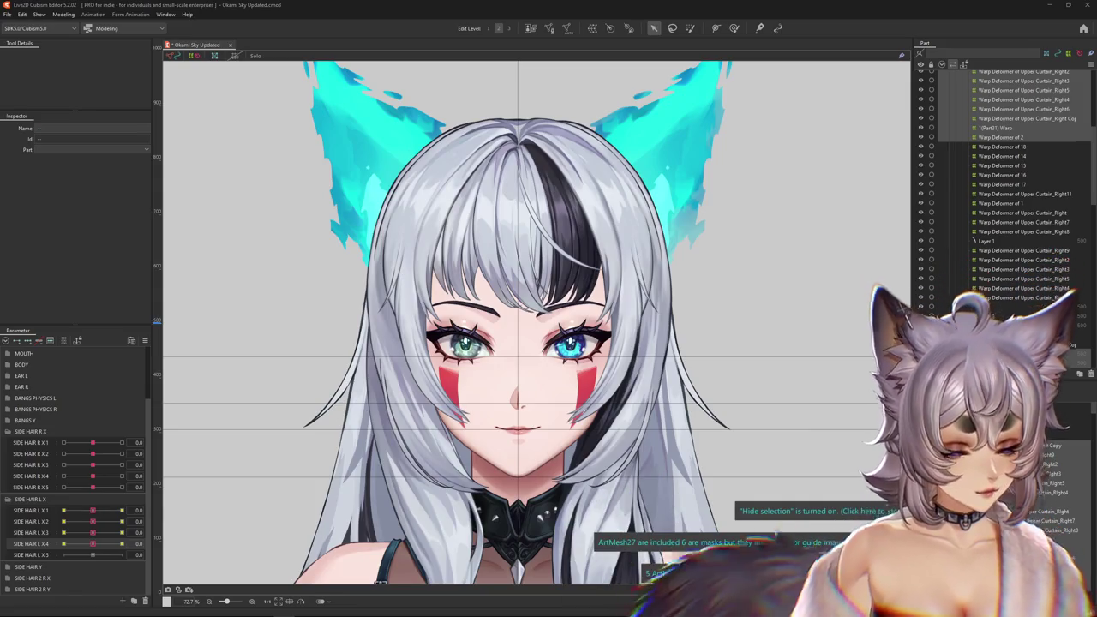
pyautogui.scroll(-5, 298, 460)
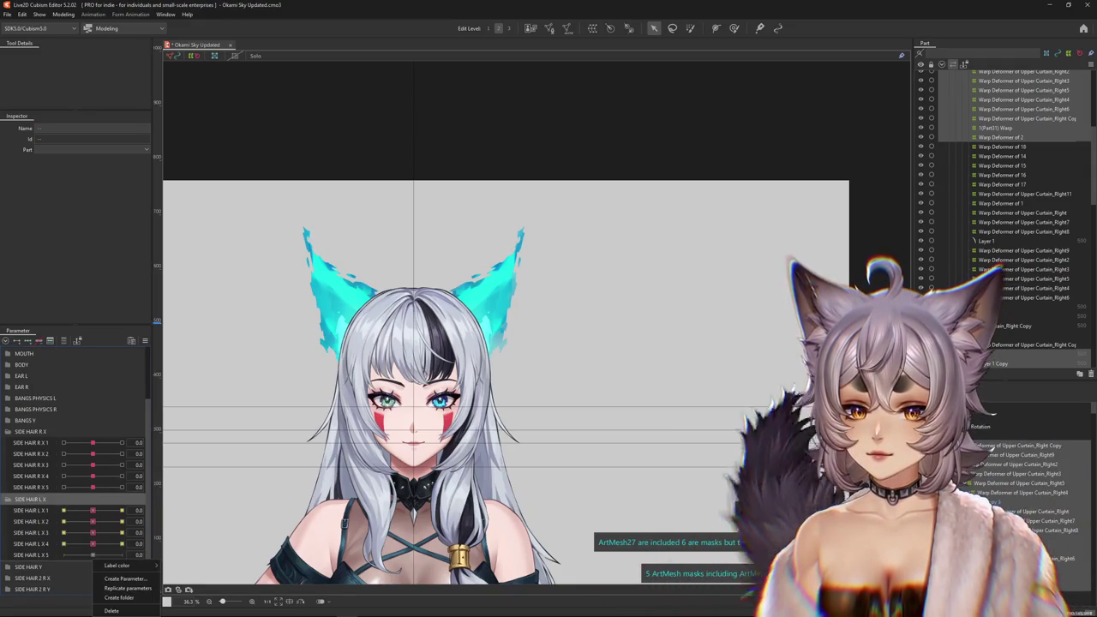
pyautogui.click(8, 498)
# Expand the SIDE HAIR 2 group and rename SIDE HAIR 2 R X 1 to SIDE HAIR 2 L X 1.
pyautogui.click(8, 487)
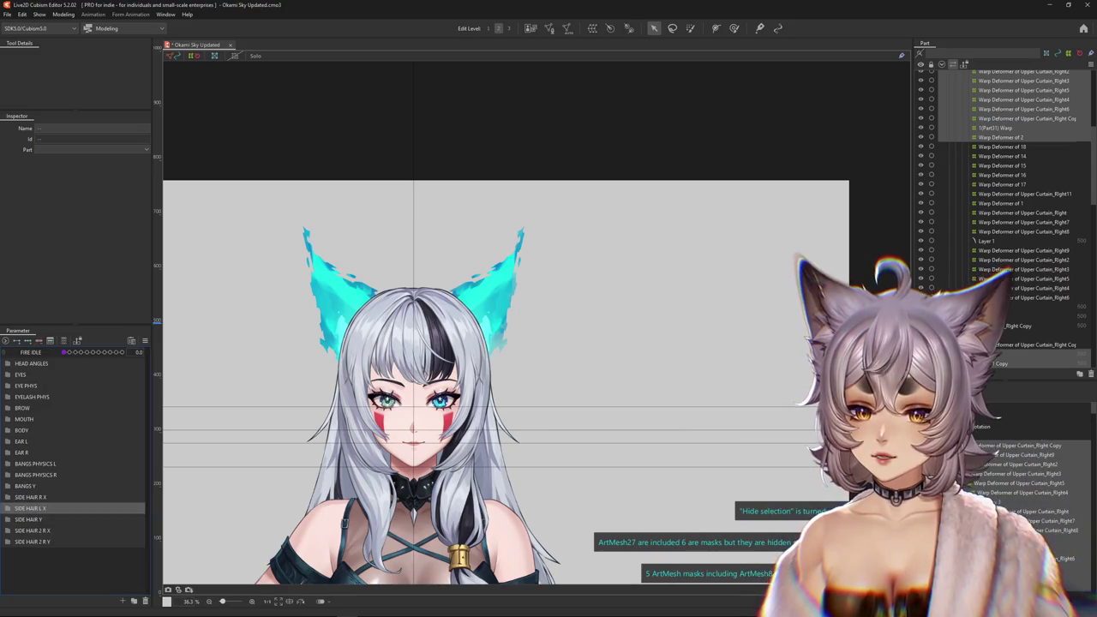
pyautogui.scroll(-1, 159, 541)
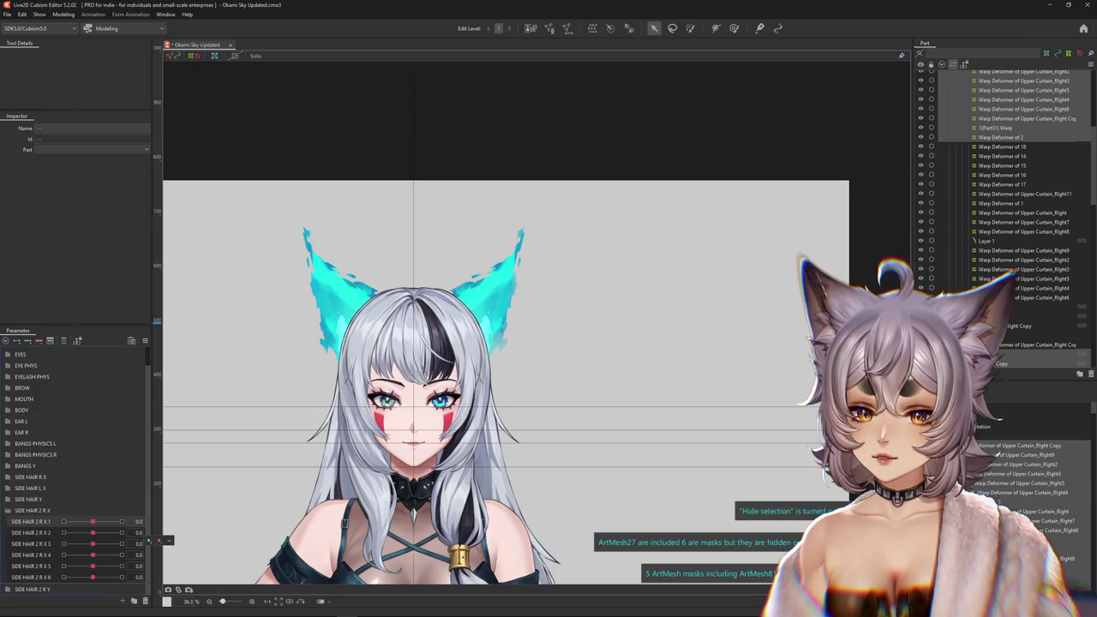
pyautogui.click(8, 589)
pyautogui.click(1048, 452)
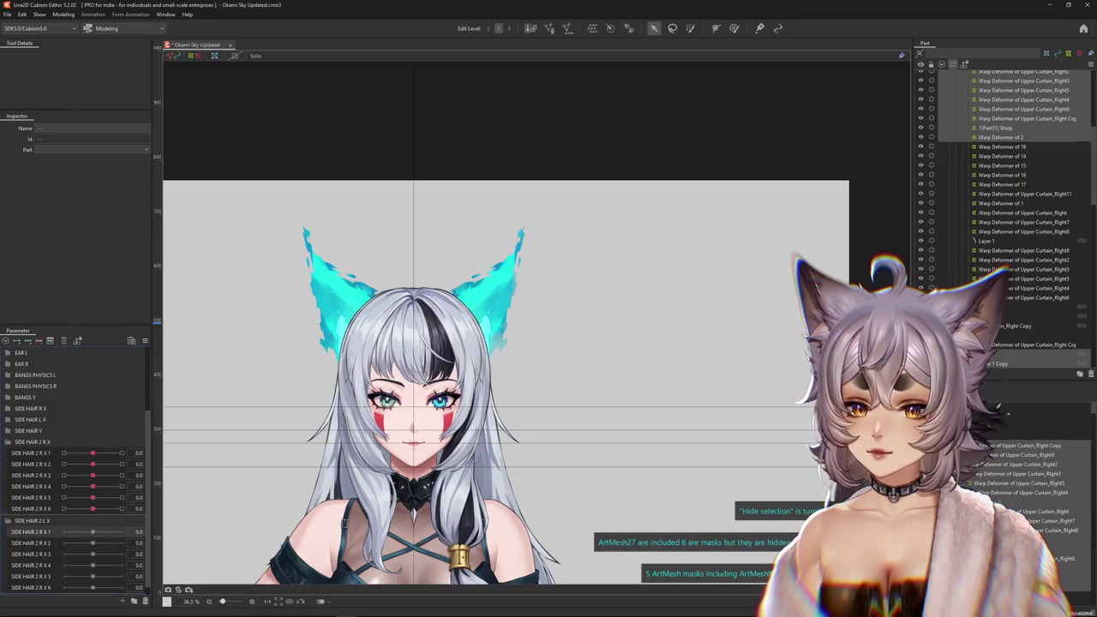
pyautogui.rightClick(51, 522)
pyautogui.click(72, 528)
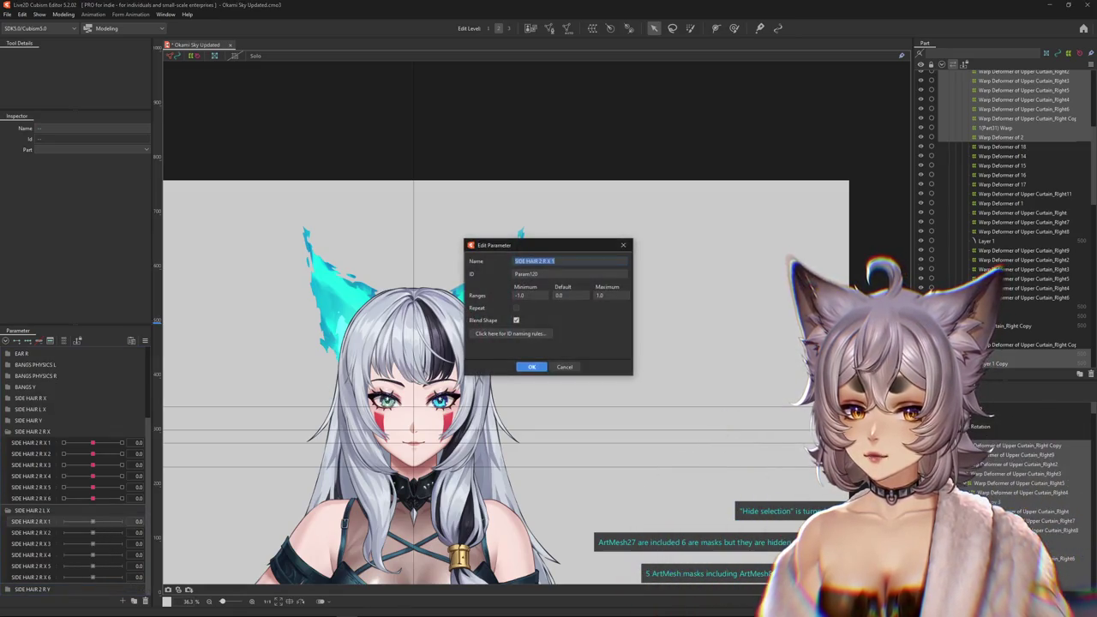
pyautogui.click(507, 275)
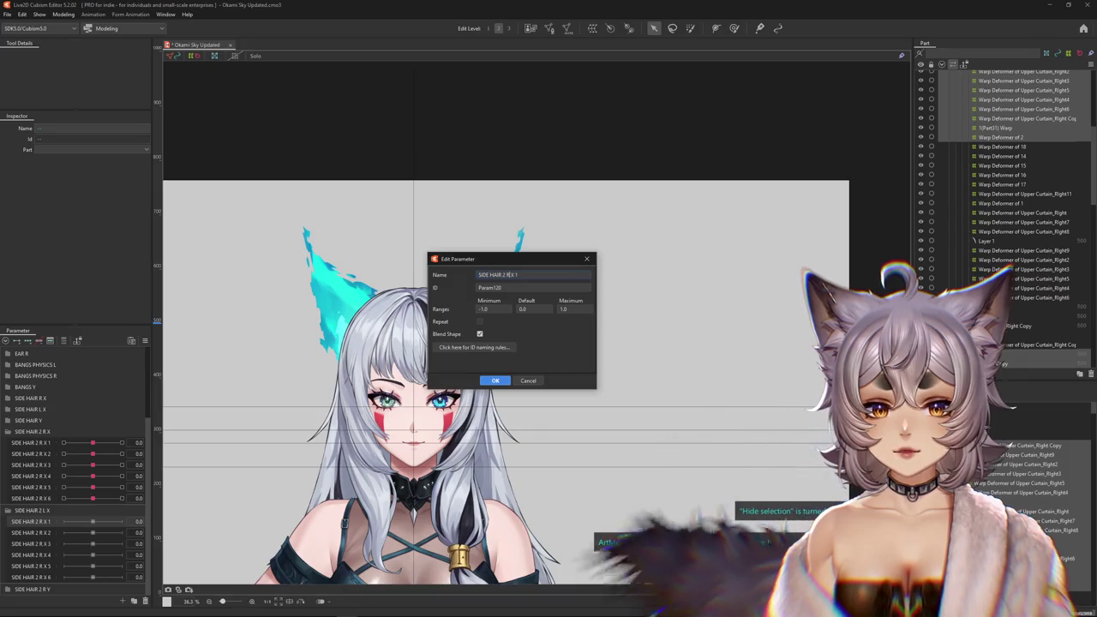
pyautogui.press('Delete')
pyautogui.write('L')
pyautogui.press('Return')
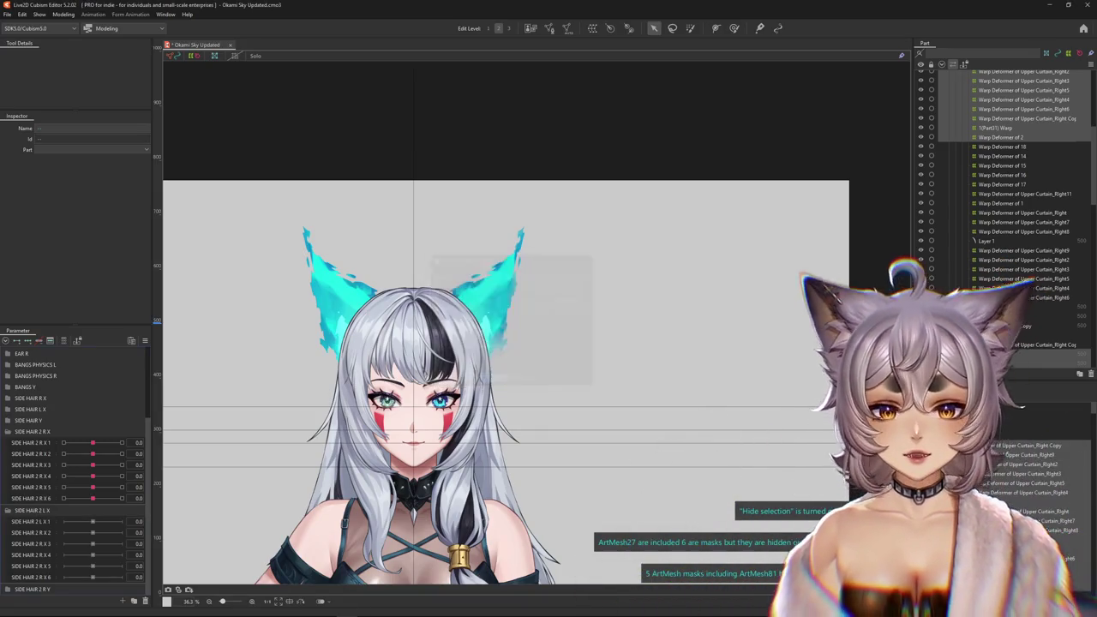
# Rename parameters 2, 3 and 4 to SIDE HAIR 2 L X 2, 3 and 4.
pyautogui.doubleClick(34, 532)
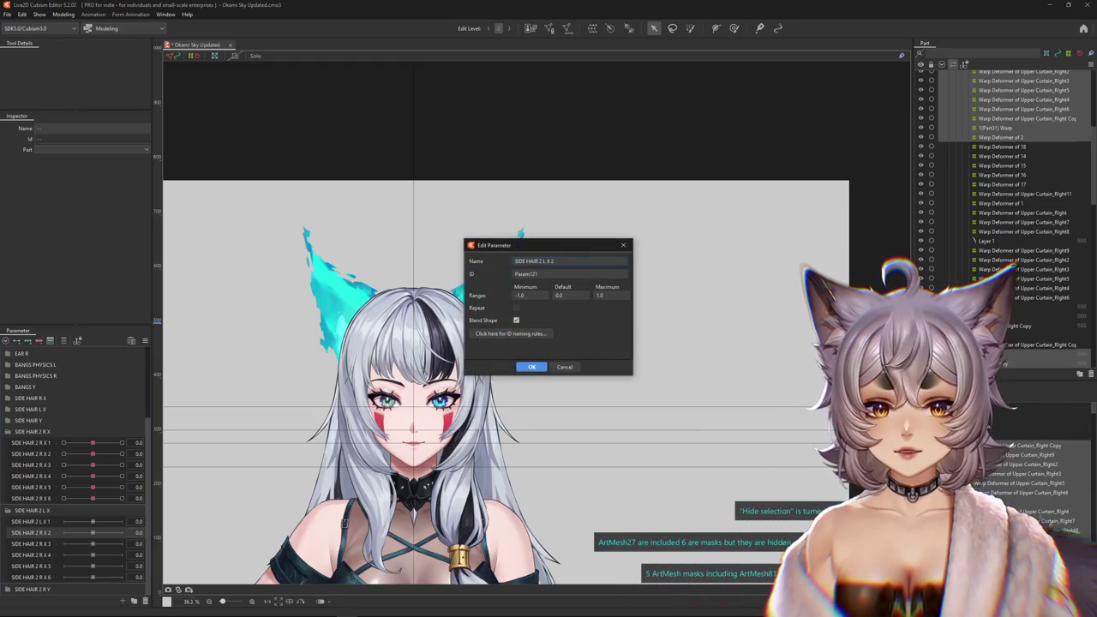
pyautogui.press('Return')
pyautogui.doubleClick(34, 543)
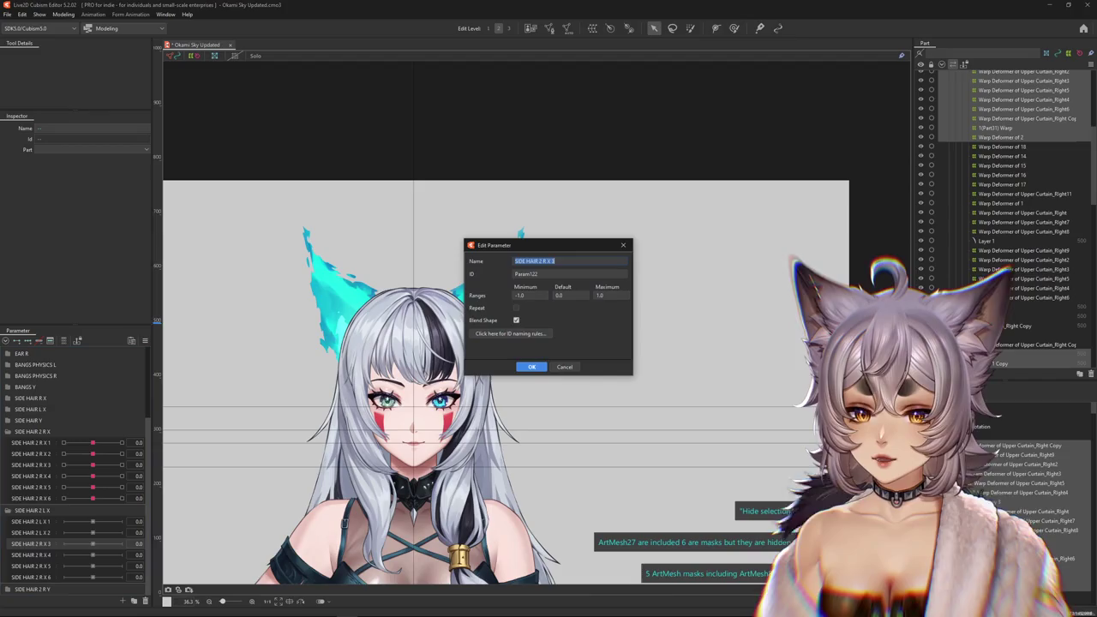
pyautogui.click(543, 261)
pyautogui.write('L')
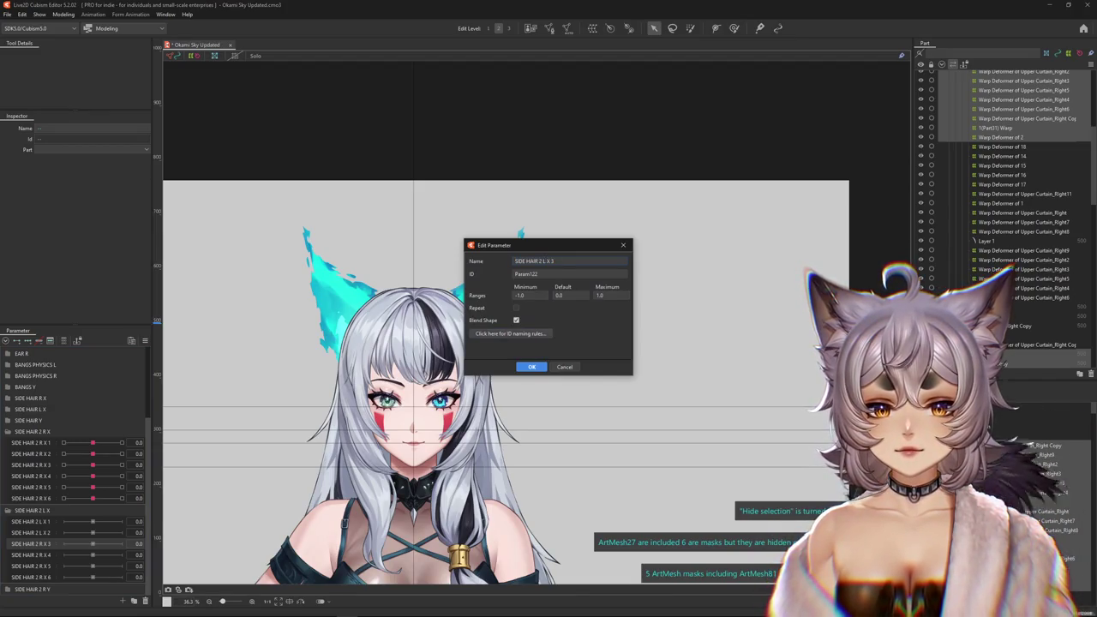
pyautogui.press('Return')
pyautogui.rightClick(34, 554)
pyautogui.click(53, 565)
pyautogui.click(542, 260)
pyautogui.press('Return')
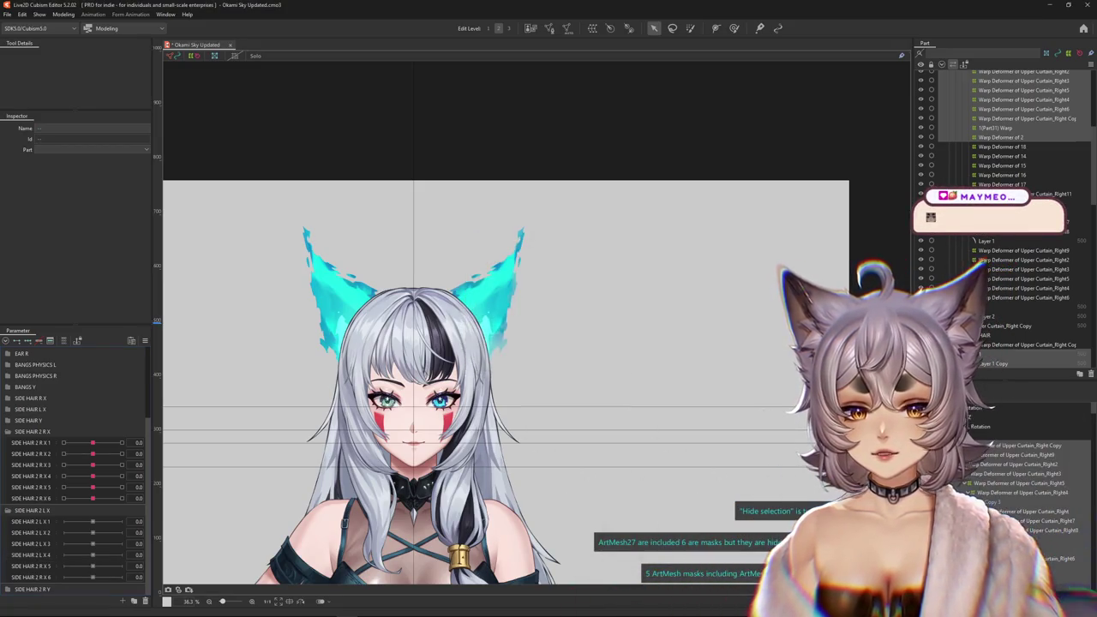
# Rename parameters 5 and 6 to SIDE HAIR 2 L X 5 and 6.
pyautogui.rightClick(35, 565)
pyautogui.click(53, 577)
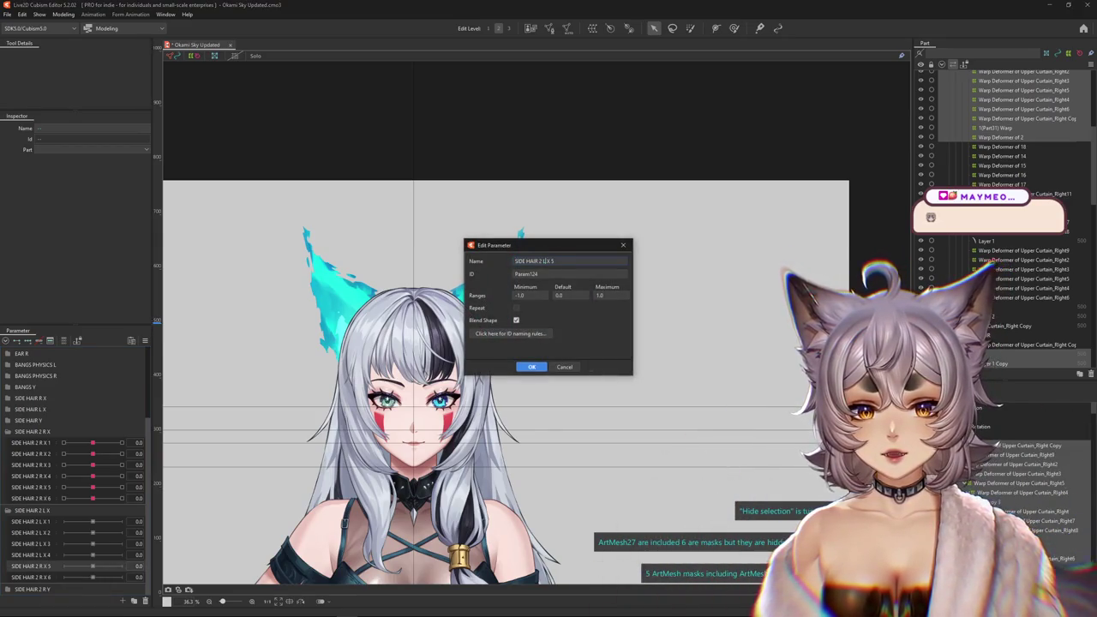
pyautogui.press('Return')
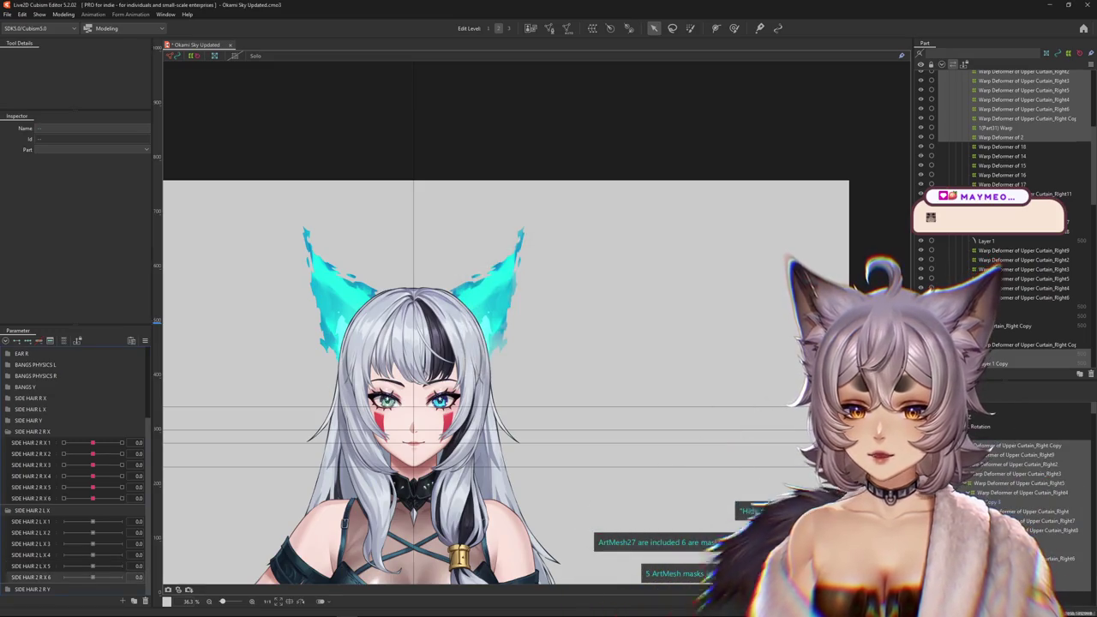
pyautogui.click(74, 569)
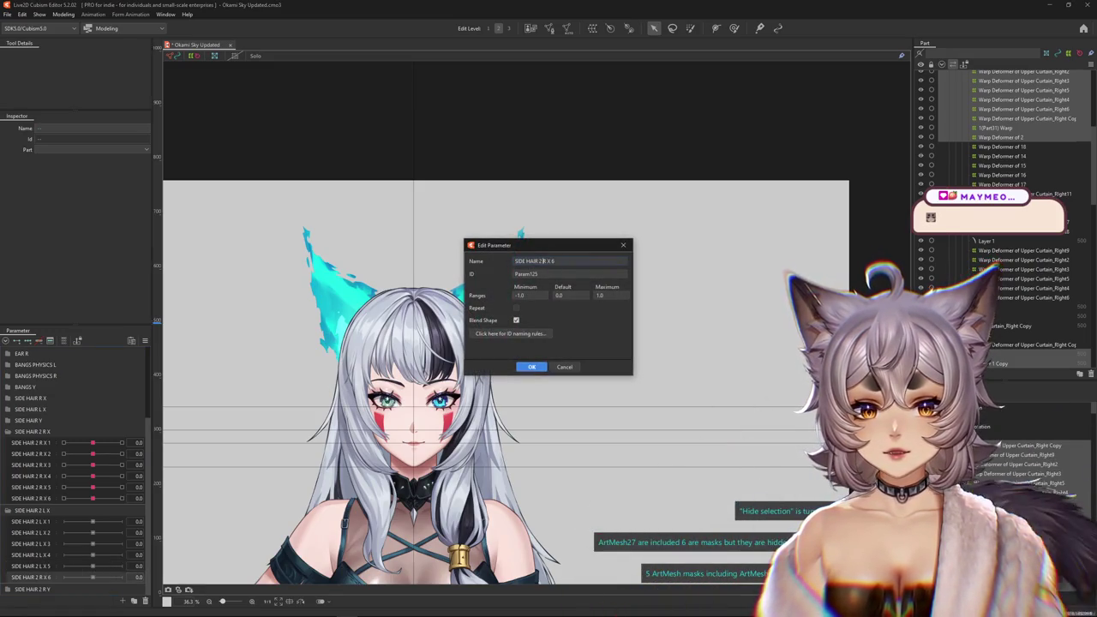
pyautogui.press('Return')
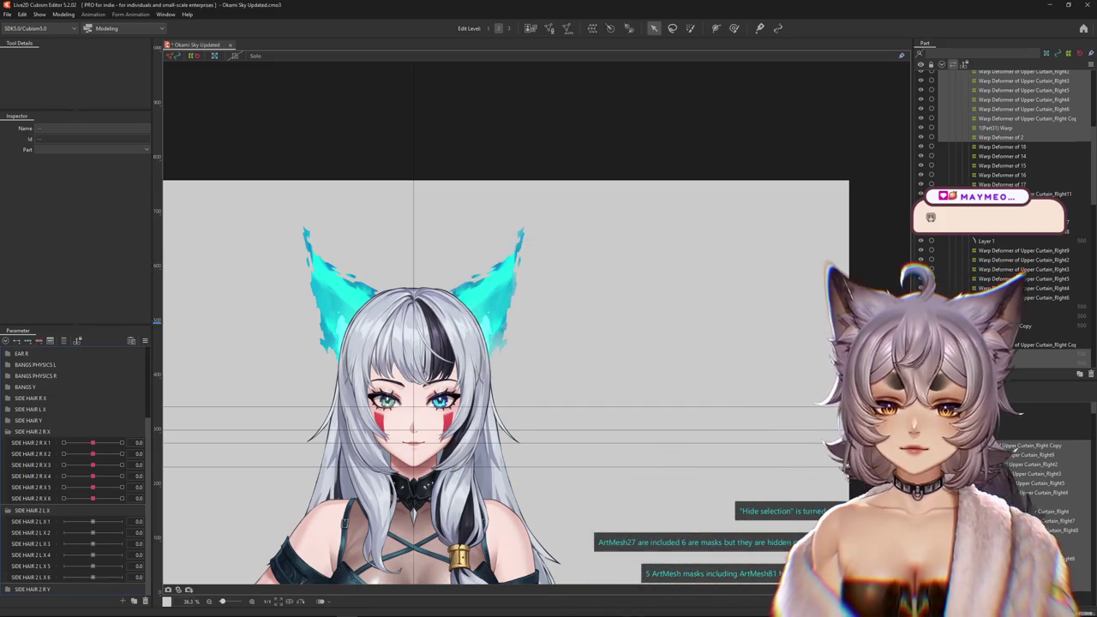
pyautogui.scroll(5, 527, 367)
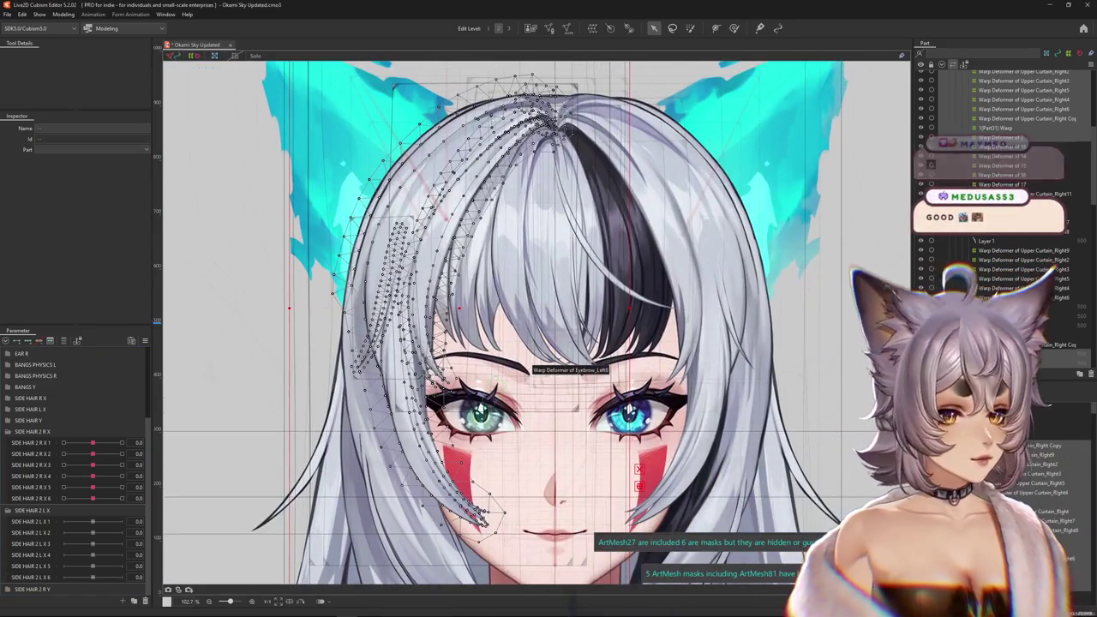
# Select the left side-hair ArtMesh on the canvas, choosing it from the overlapping-objects popup.
pyautogui.scroll(-3, 527, 369)
pyautogui.scroll(-2, 527, 368)
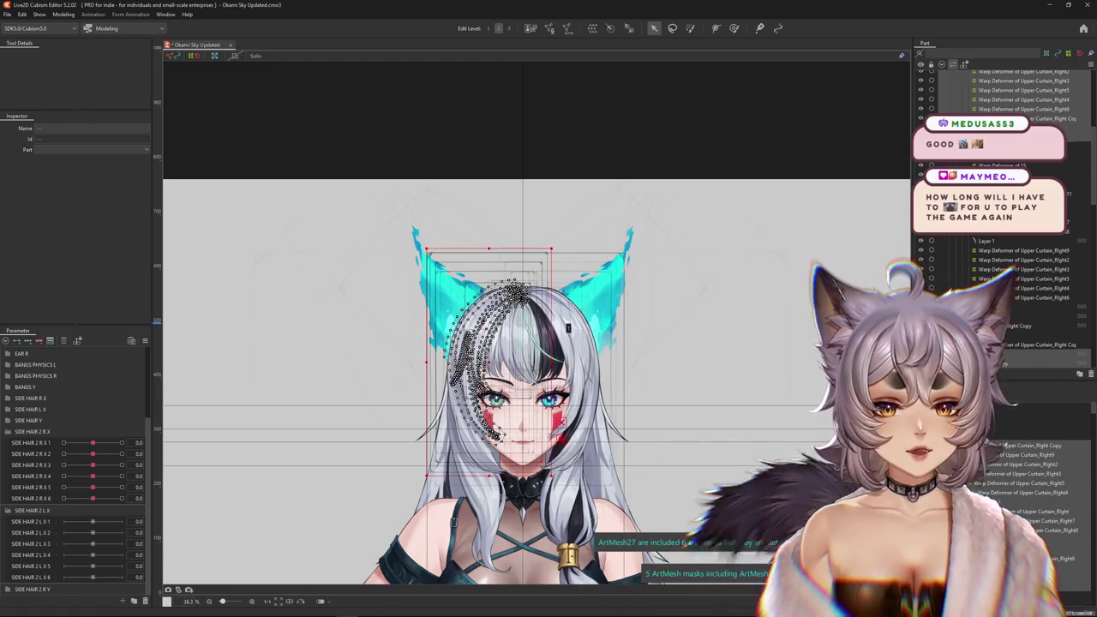
pyautogui.click(463, 377)
pyautogui.scroll(2, 461, 388)
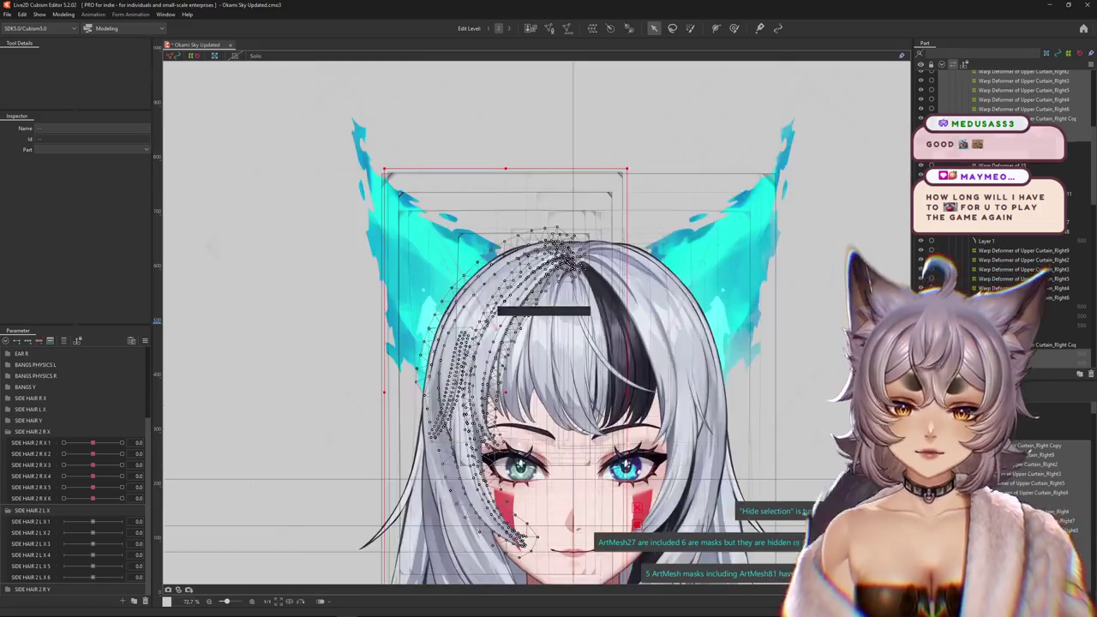
pyautogui.scroll(3, 461, 388)
pyautogui.scroll(2, 461, 388)
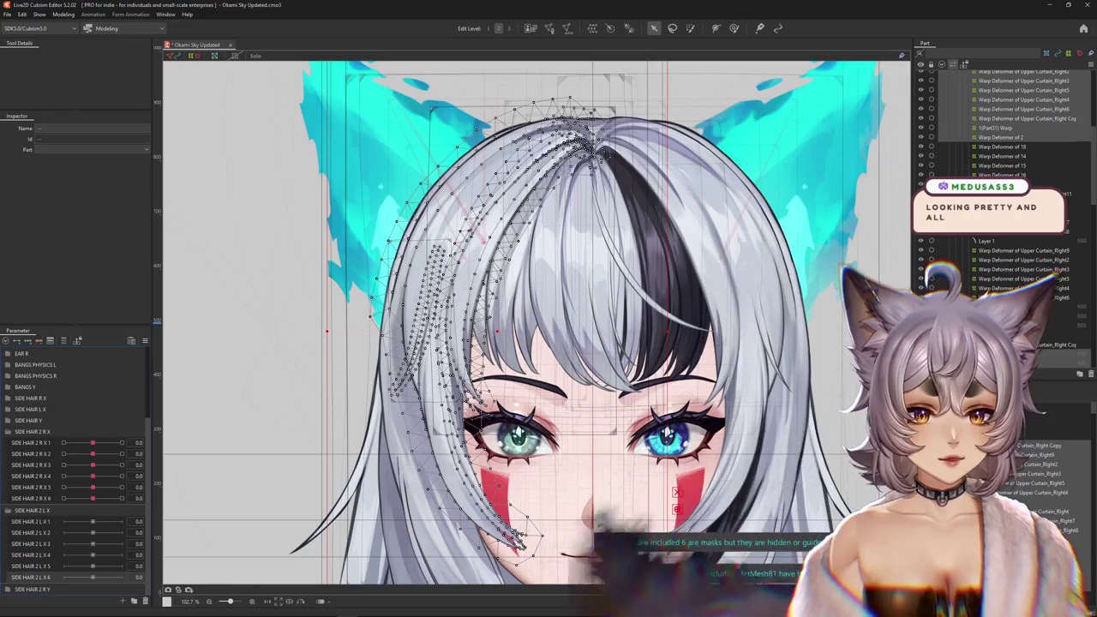
pyautogui.click(618, 463)
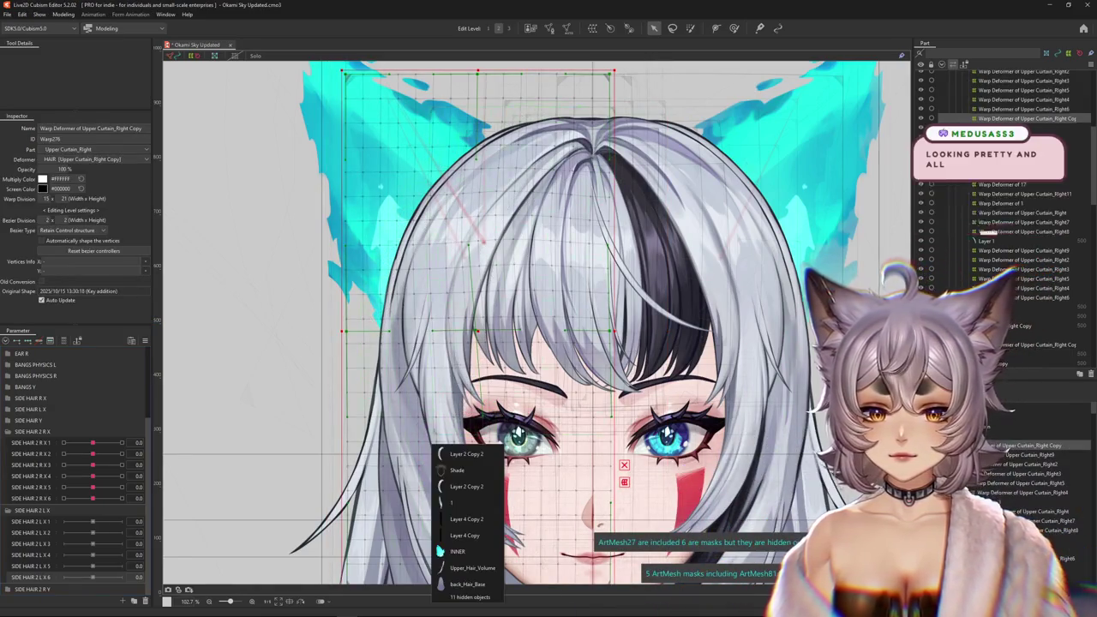
pyautogui.click(467, 453)
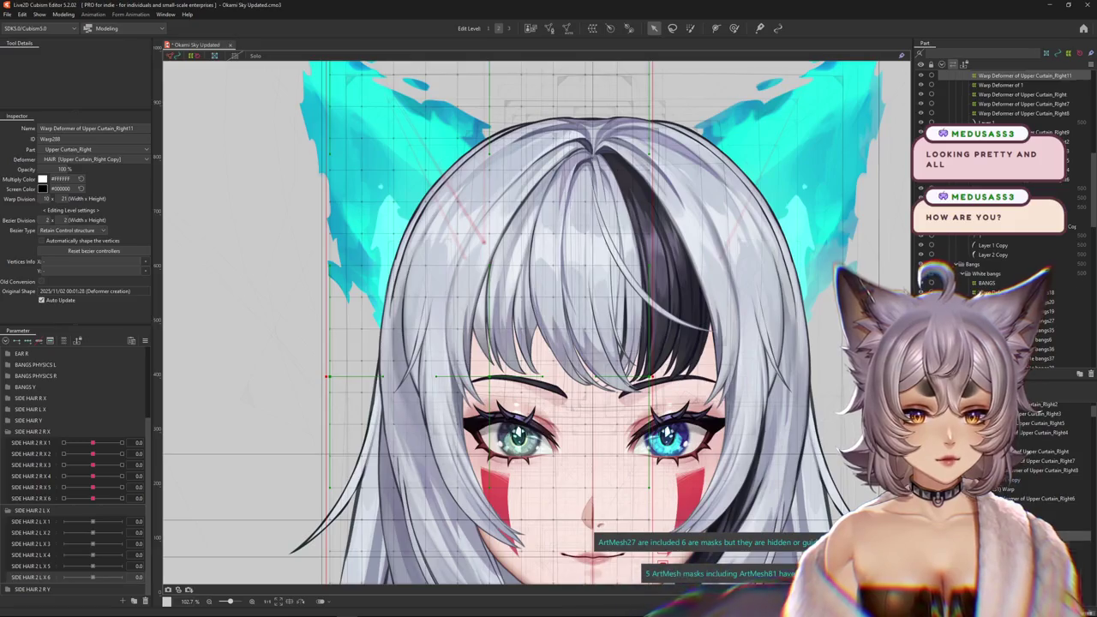
pyautogui.scroll(-5, 497, 377)
pyautogui.scroll(1, 497, 377)
pyautogui.scroll(1, 497, 377)
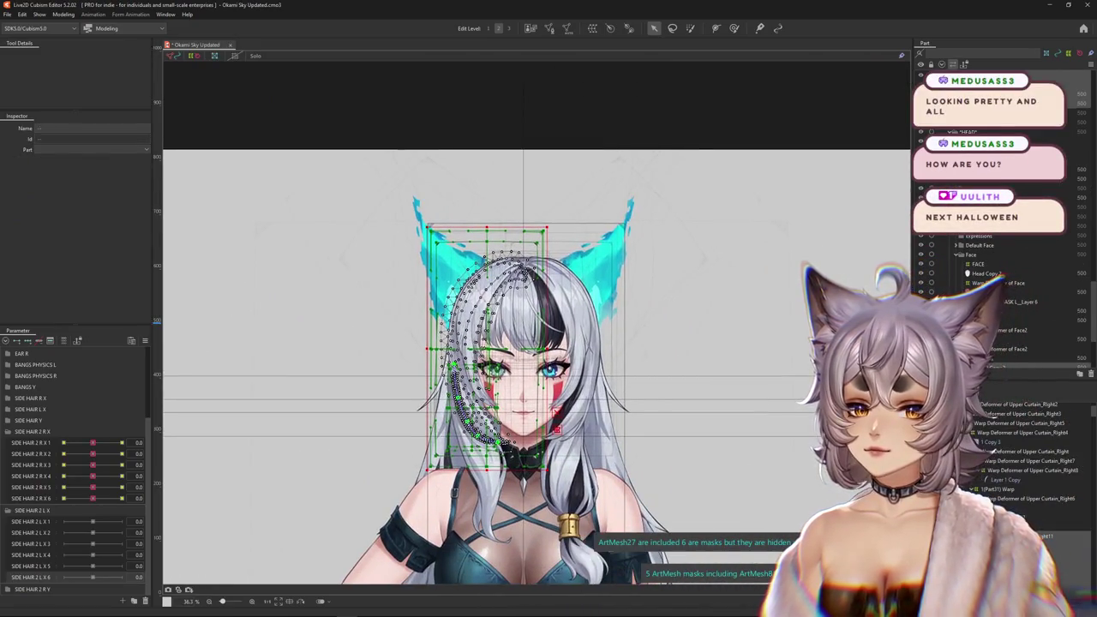
pyautogui.scroll(3, 497, 377)
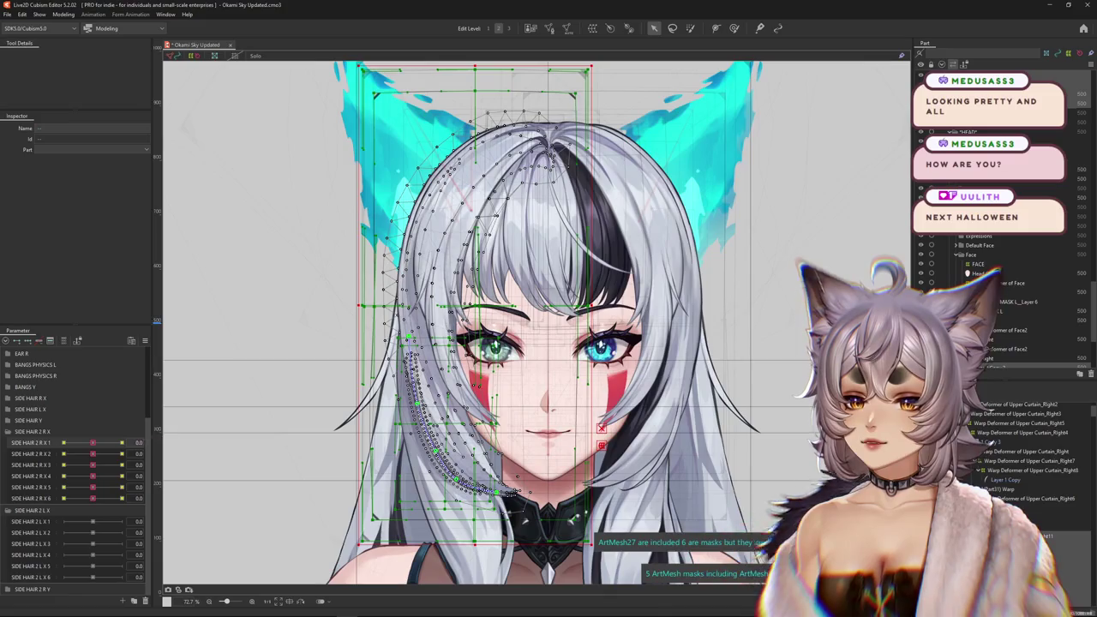
# Move the keys of SIDE HAIR 2 R X 1–3 onto SIDE HAIR 2 L X 1–3.
pyautogui.rightClick(163, 440)
pyautogui.click(186, 471)
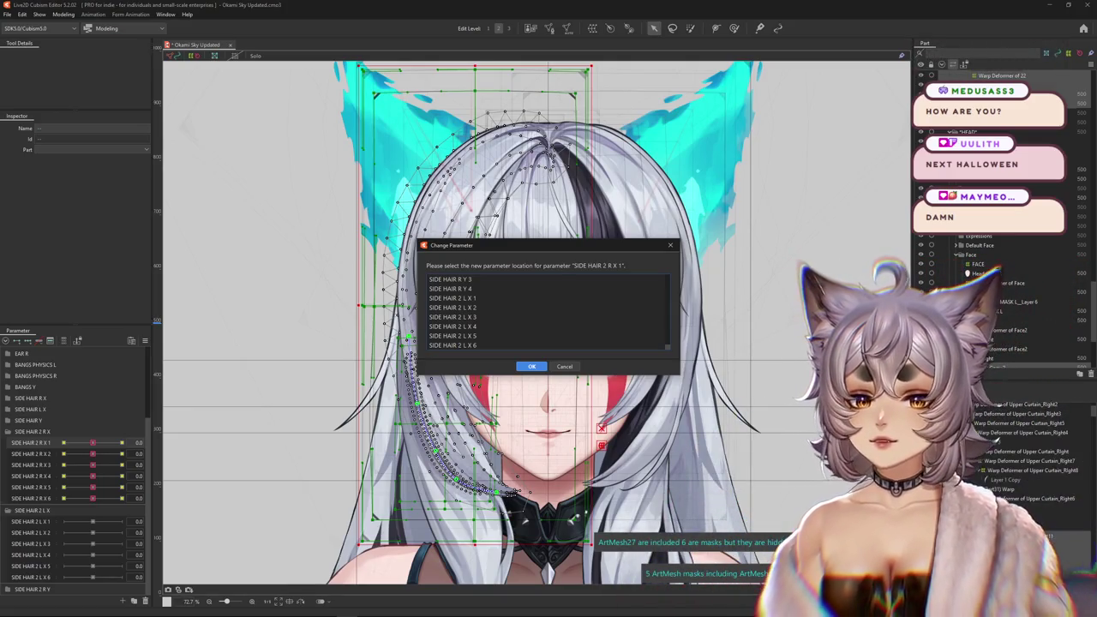
pyautogui.press('Return')
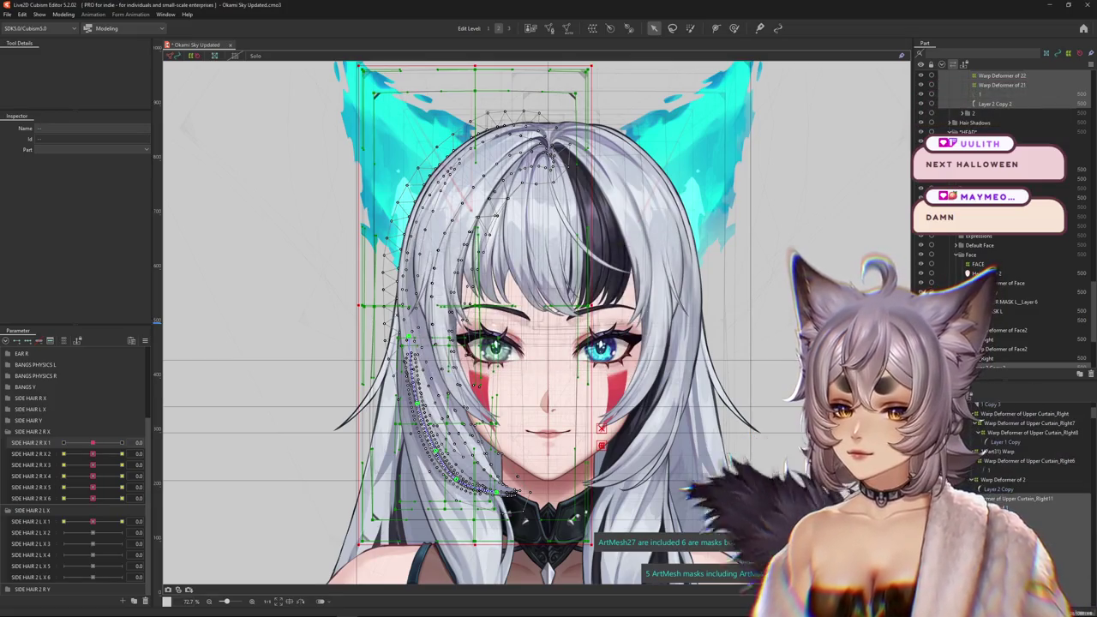
pyautogui.rightClick(162, 449)
pyautogui.click(184, 483)
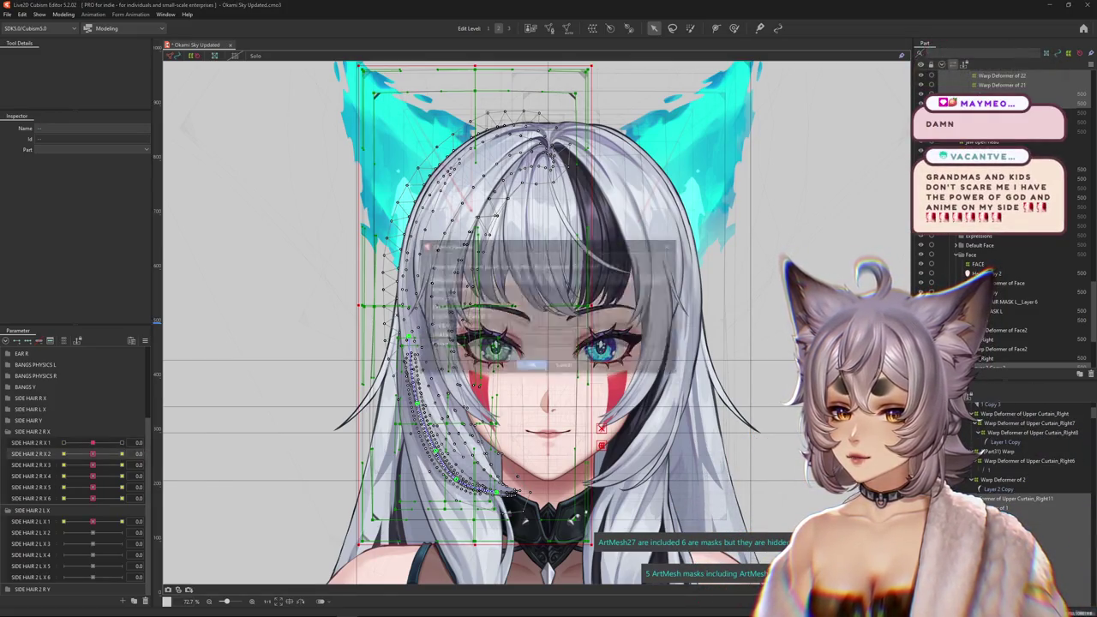
pyautogui.scroll(-5, 548, 310)
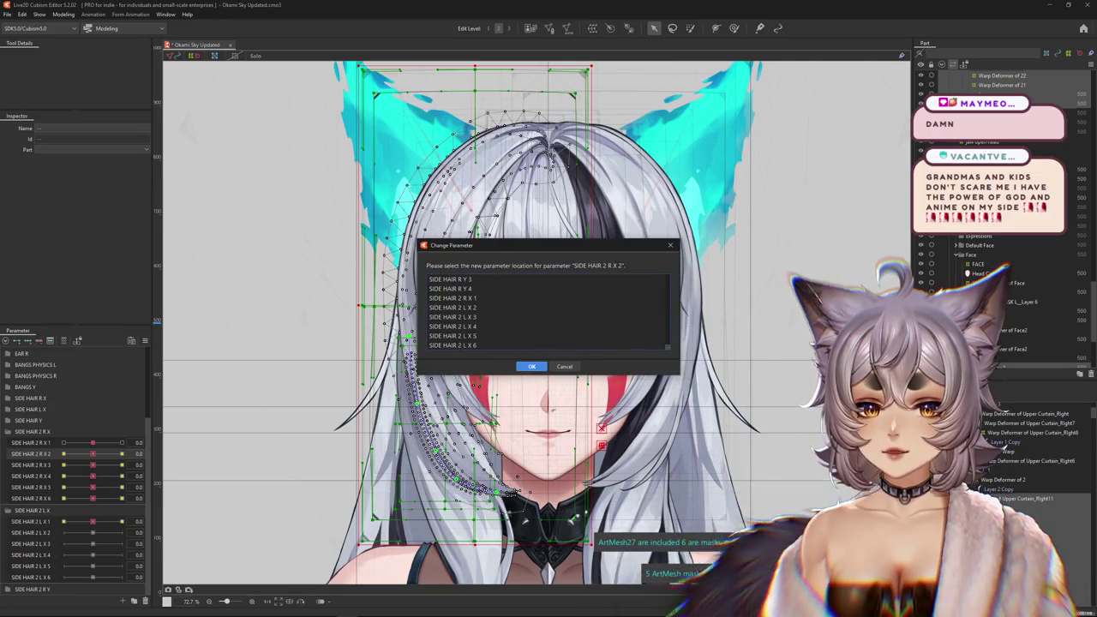
pyautogui.click(453, 307)
pyautogui.click(531, 366)
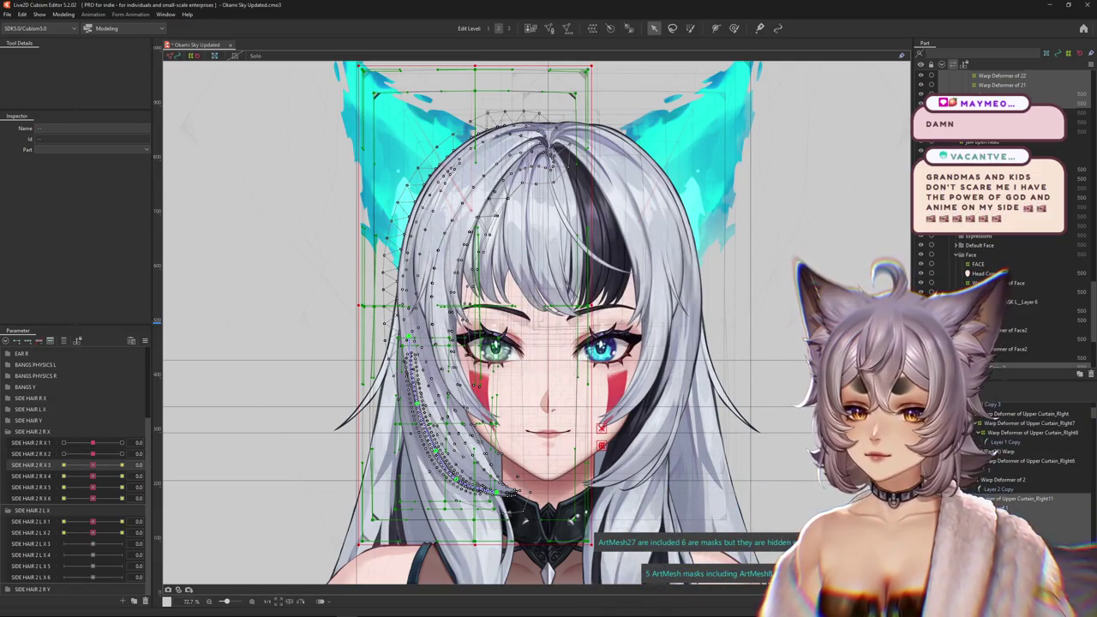
pyautogui.rightClick(160, 463)
pyautogui.click(227, 485)
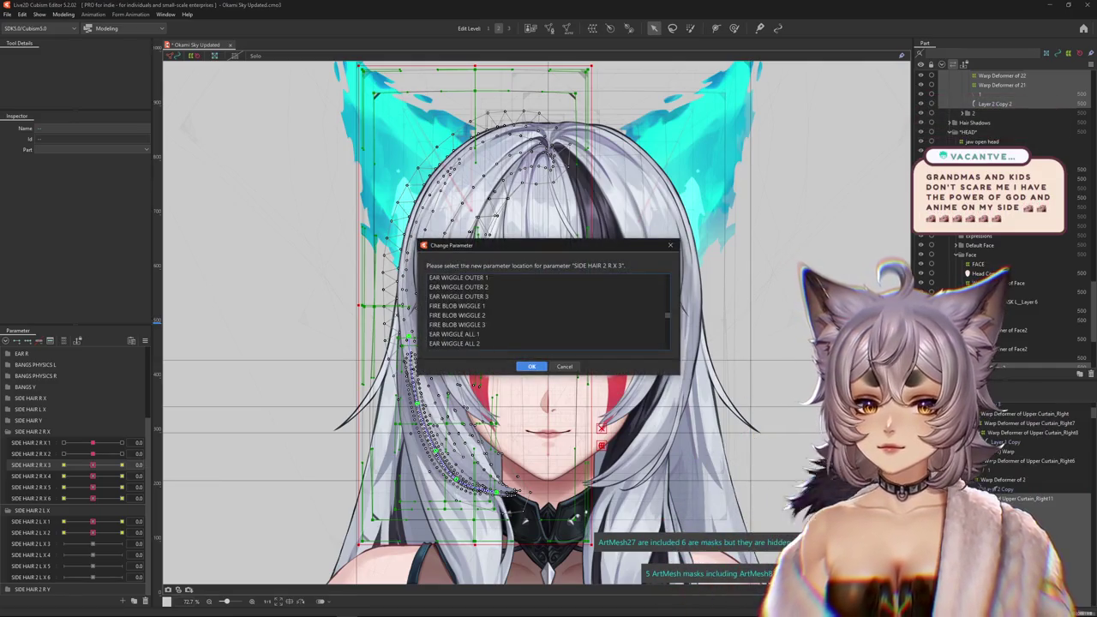
pyautogui.click(453, 316)
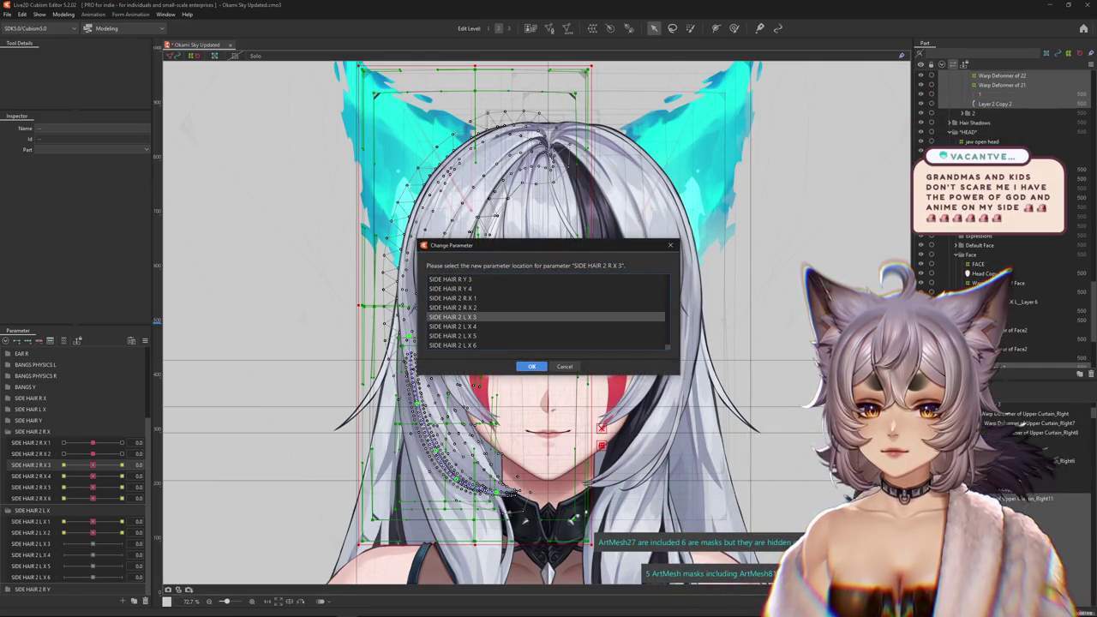
pyautogui.click(532, 366)
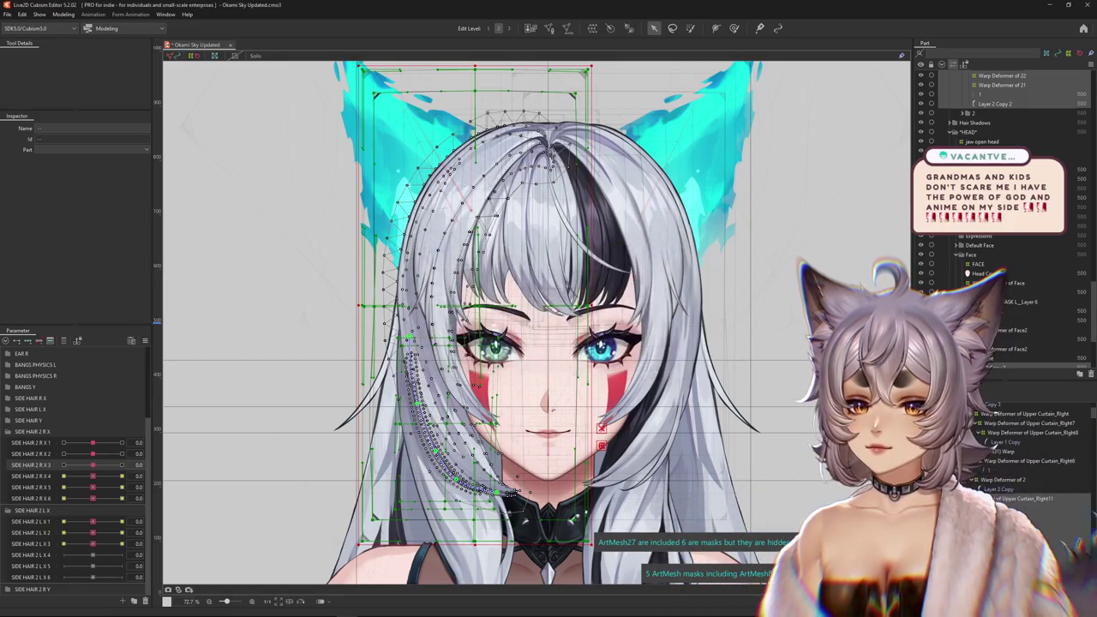
# Move the keys of SIDE HAIR 2 R X 4–6 onto SIDE HAIR 2 L X 4–6.
pyautogui.rightClick(163, 476)
pyautogui.click(185, 495)
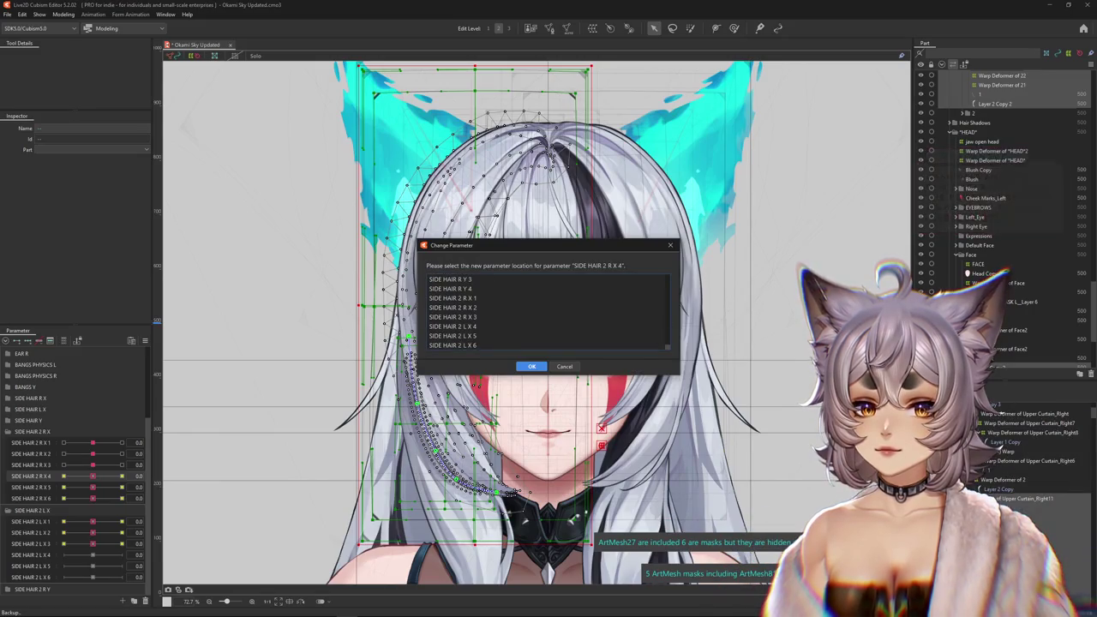
pyautogui.click(531, 366)
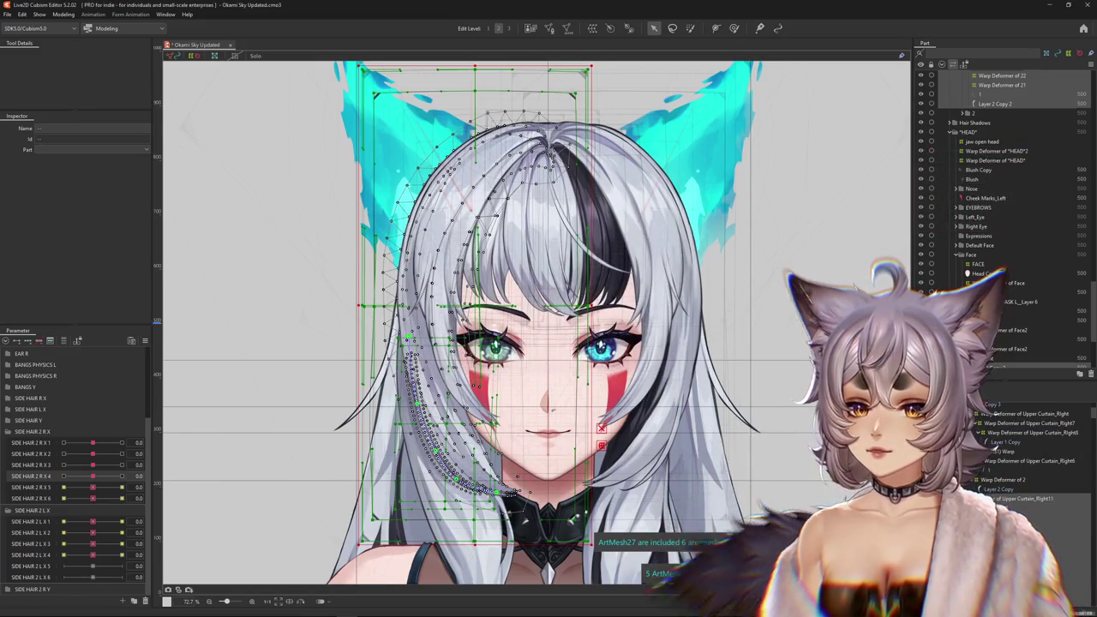
pyautogui.click(86, 487)
pyautogui.click(186, 515)
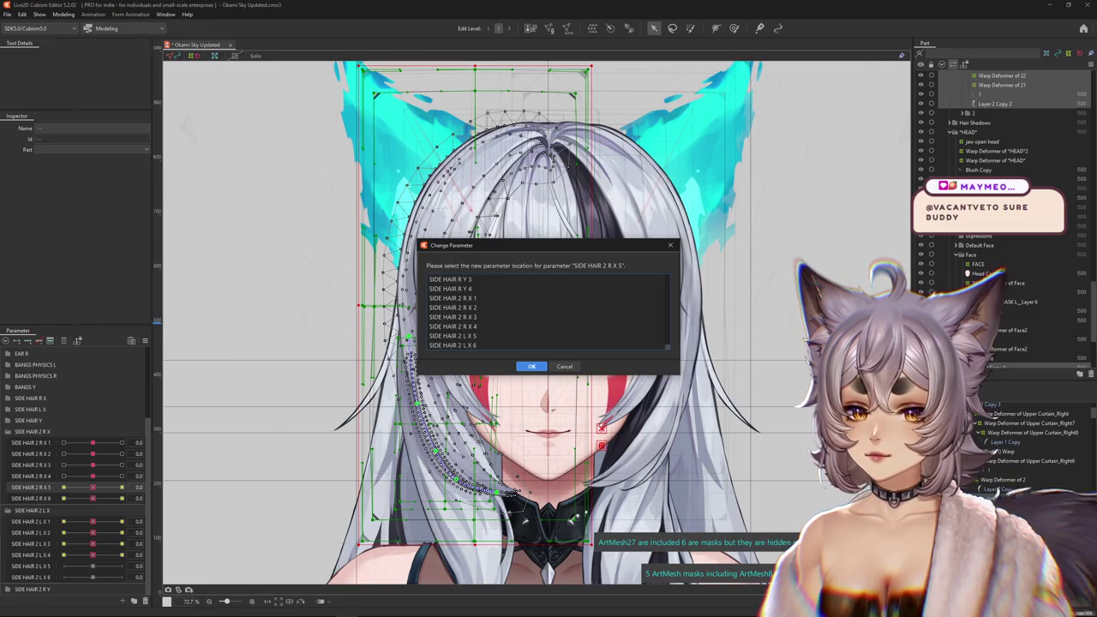
pyautogui.click(531, 366)
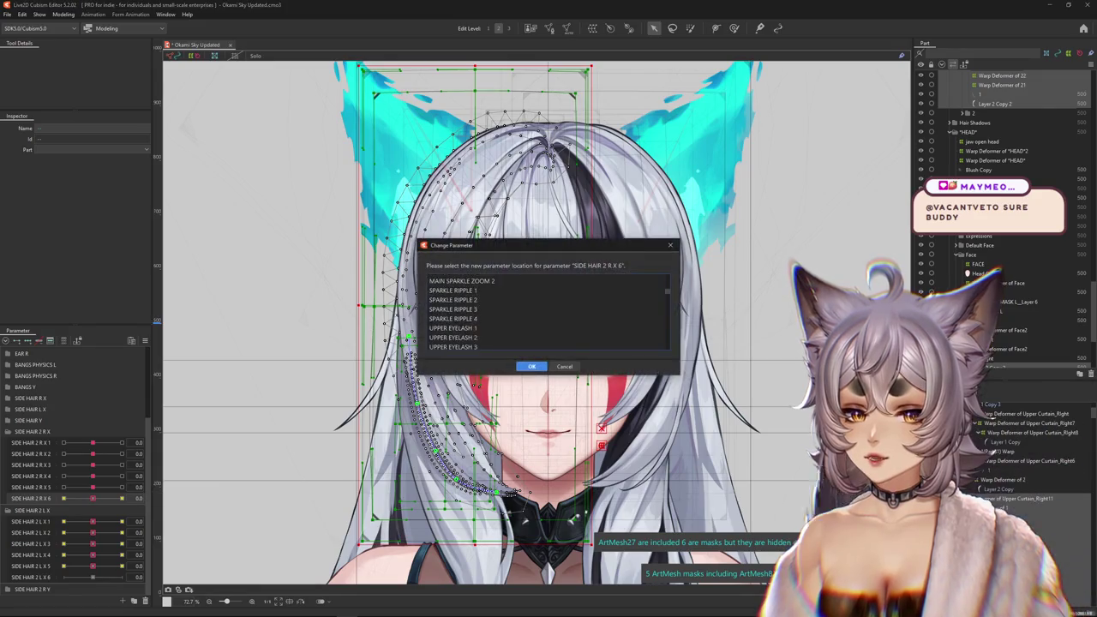
pyautogui.scroll(-5, 548, 309)
pyautogui.scroll(-5, 549, 308)
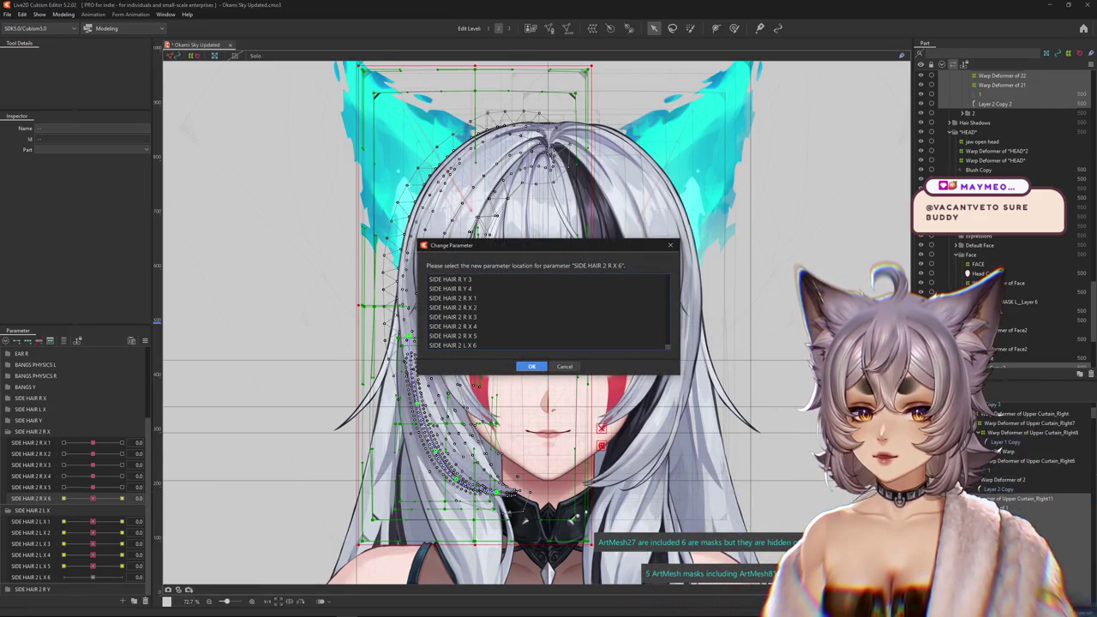
pyautogui.press('Return')
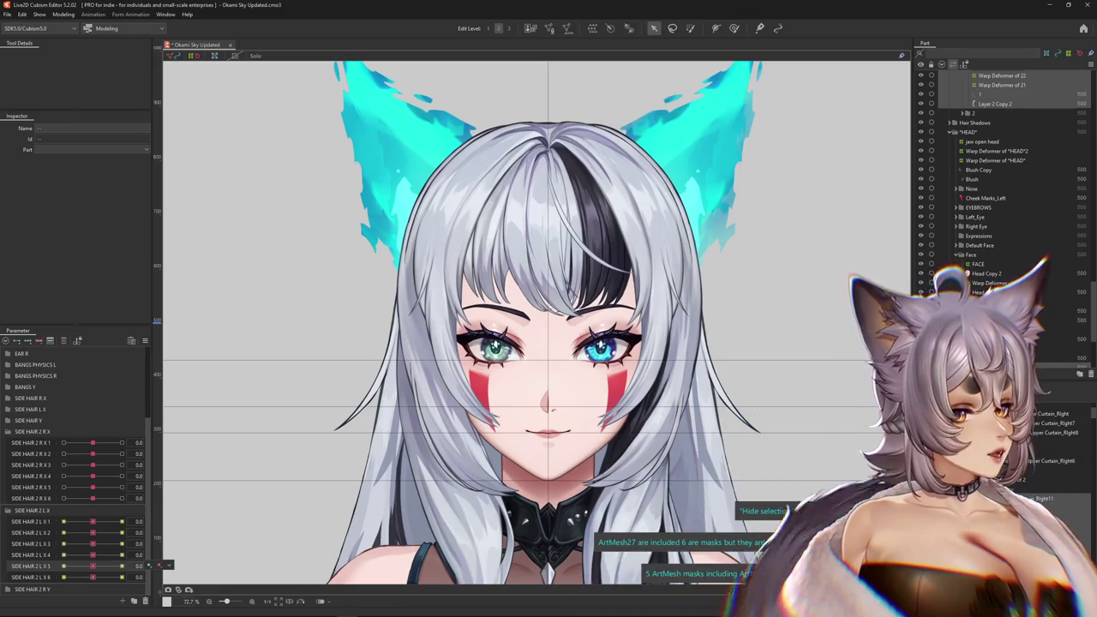
# Hide the selected-mesh overlay and test SIDE HAIR 2 L X 5 at -1.0 on the model.
pyautogui.hotkey('ctrl', 'h')
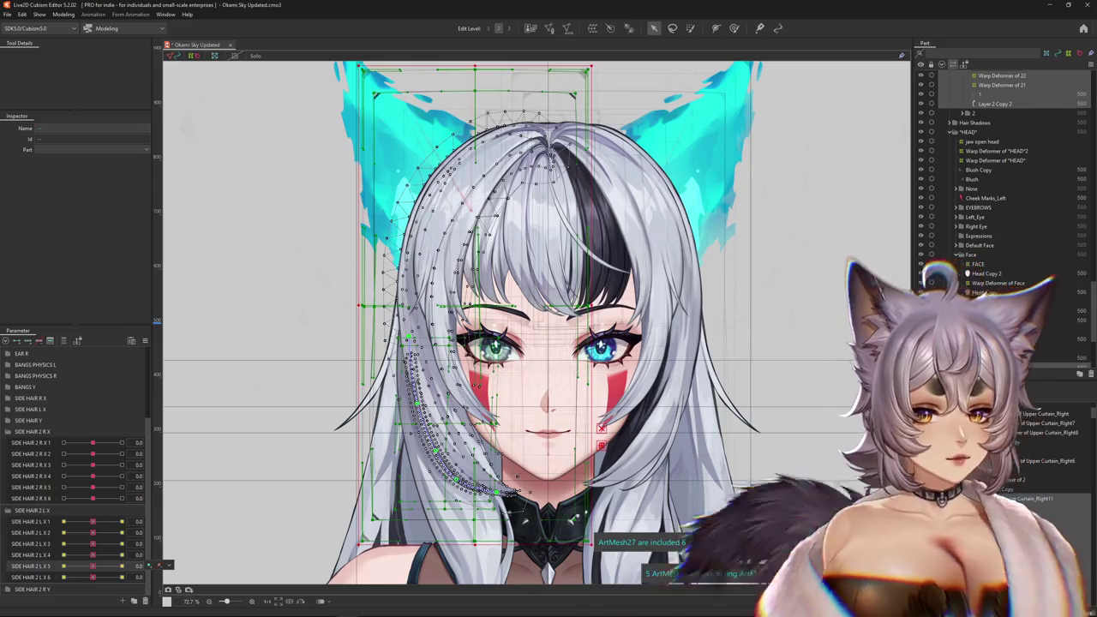
pyautogui.hotkey('ctrl', 'h')
pyautogui.moveTo(93, 566)
pyautogui.mouseDown()
pyautogui.moveTo(64, 565)
pyautogui.moveTo(121, 533)
pyautogui.moveTo(64, 532)
pyautogui.moveTo(65, 521)
pyautogui.moveTo(96, 521)
pyautogui.mouseUp()
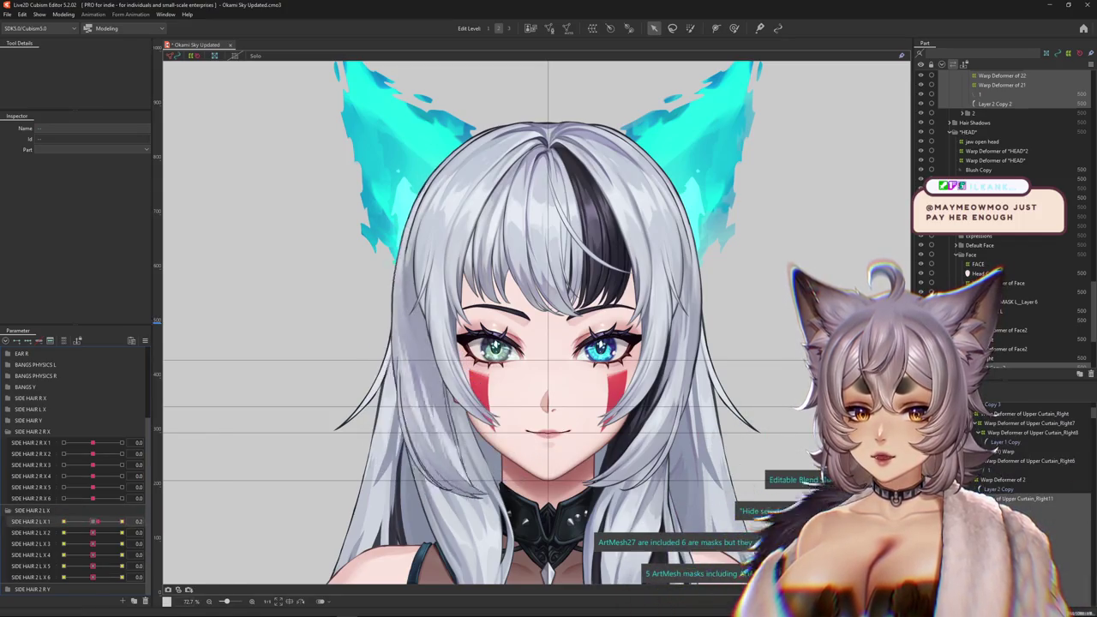
pyautogui.scroll(2, 536, 323)
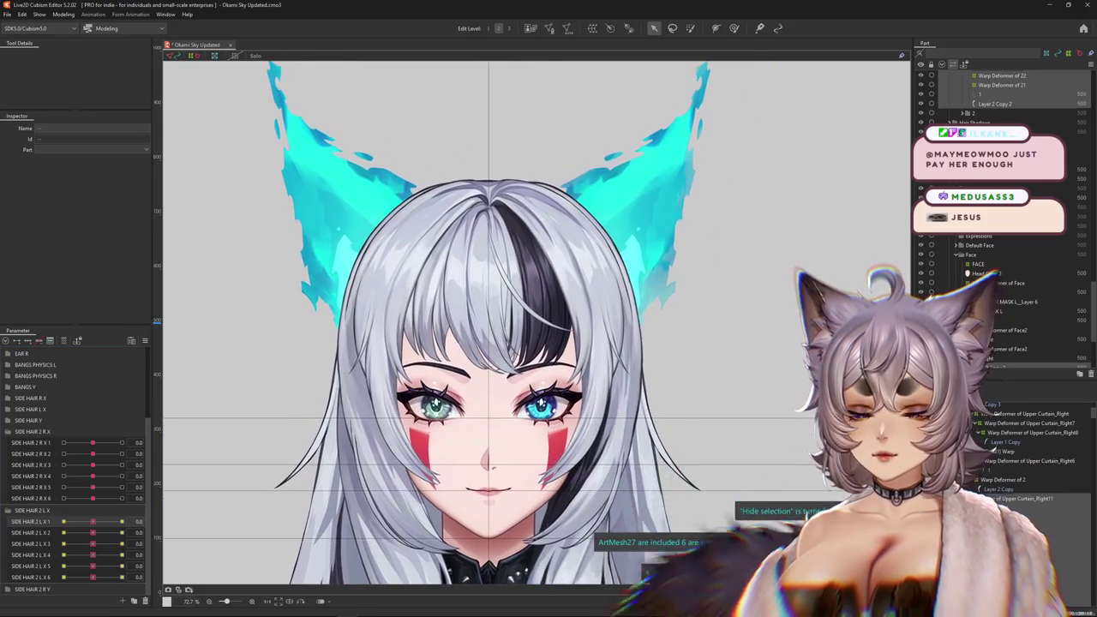
pyautogui.click(64, 14)
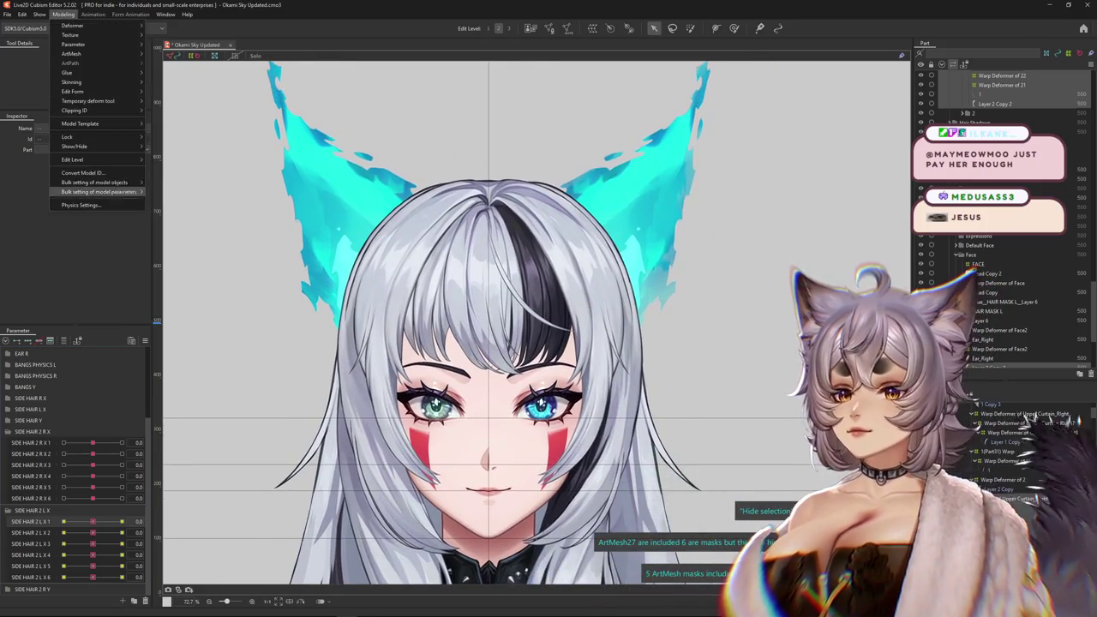
# In Physics Settings, duplicate the SIDE HAIR R2 X group and start naming the copy SIDE HAIR L2 X.
pyautogui.click(81, 205)
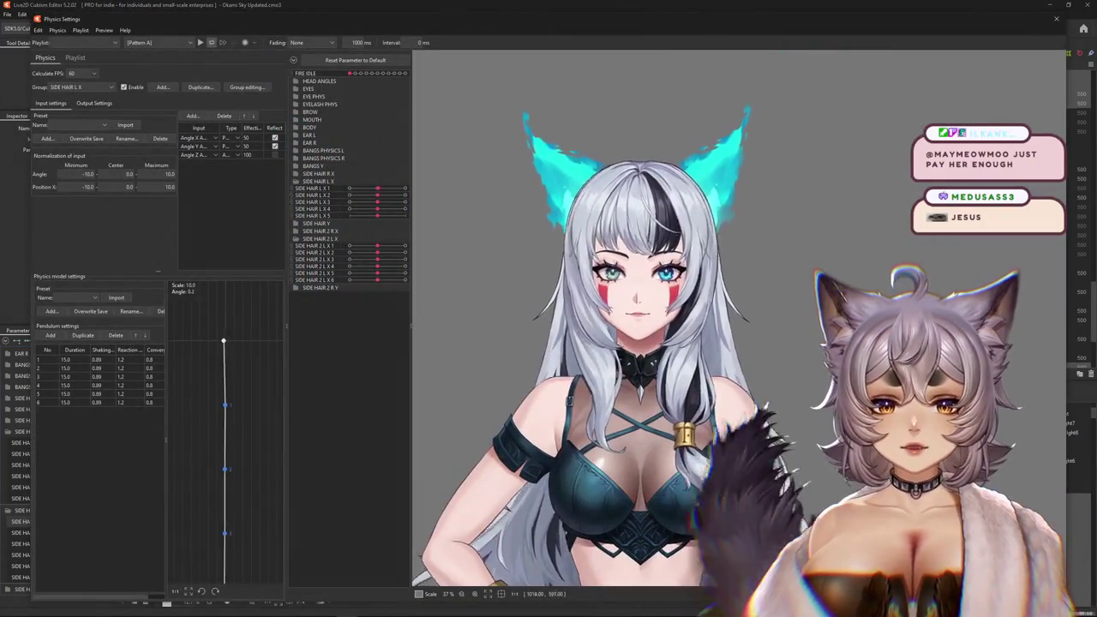
pyautogui.scroll(2, 539, 129)
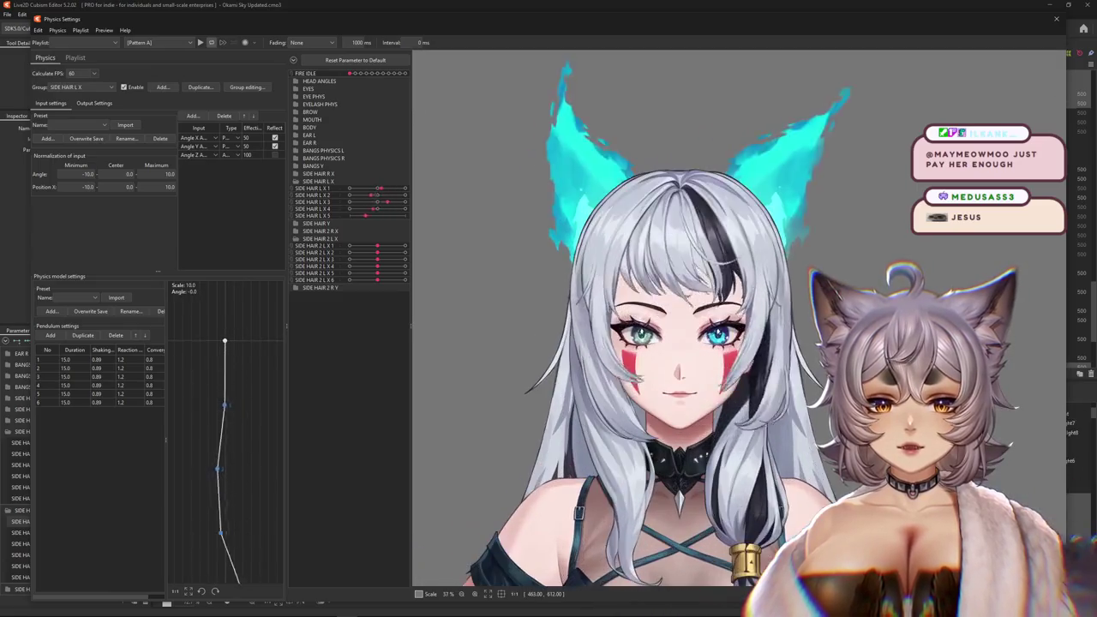
pyautogui.click(81, 87)
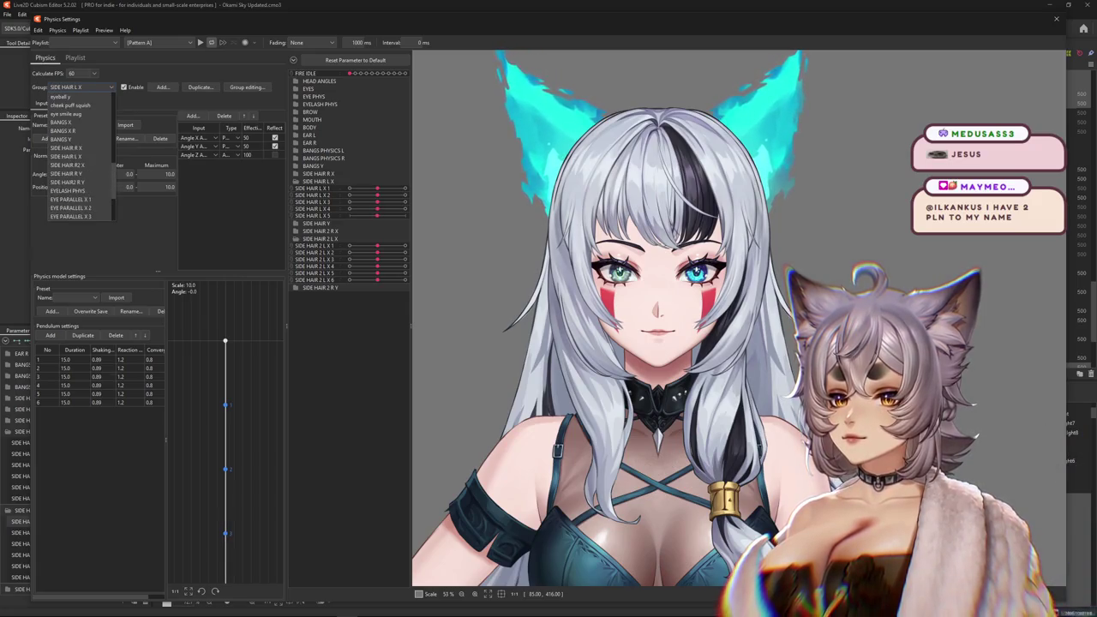
pyautogui.click(67, 164)
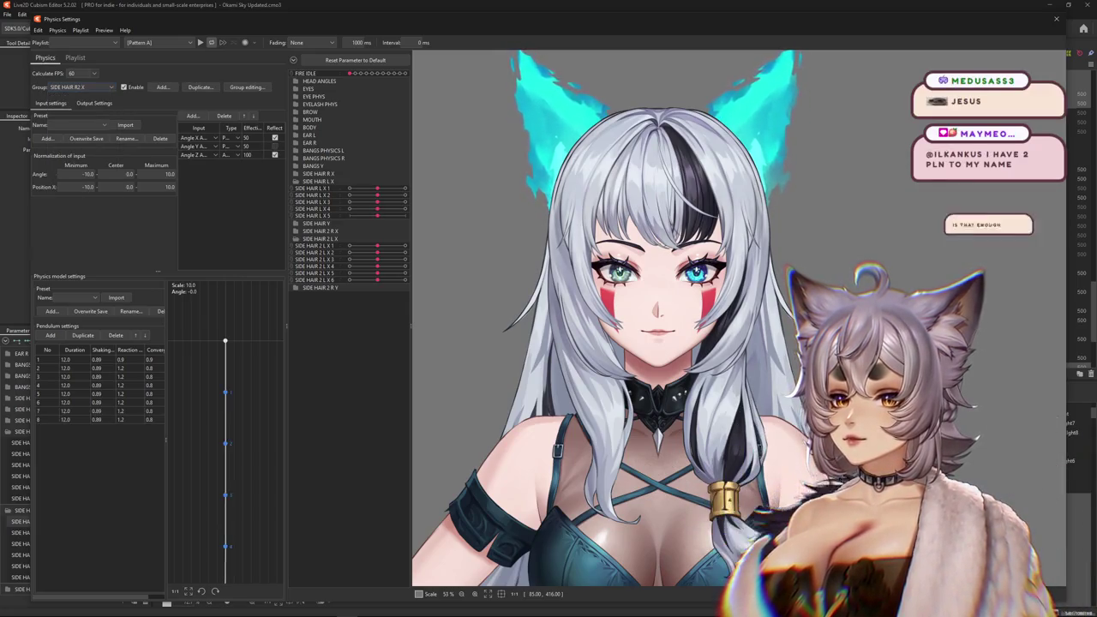
pyautogui.click(201, 86)
pyautogui.write('L2 X')
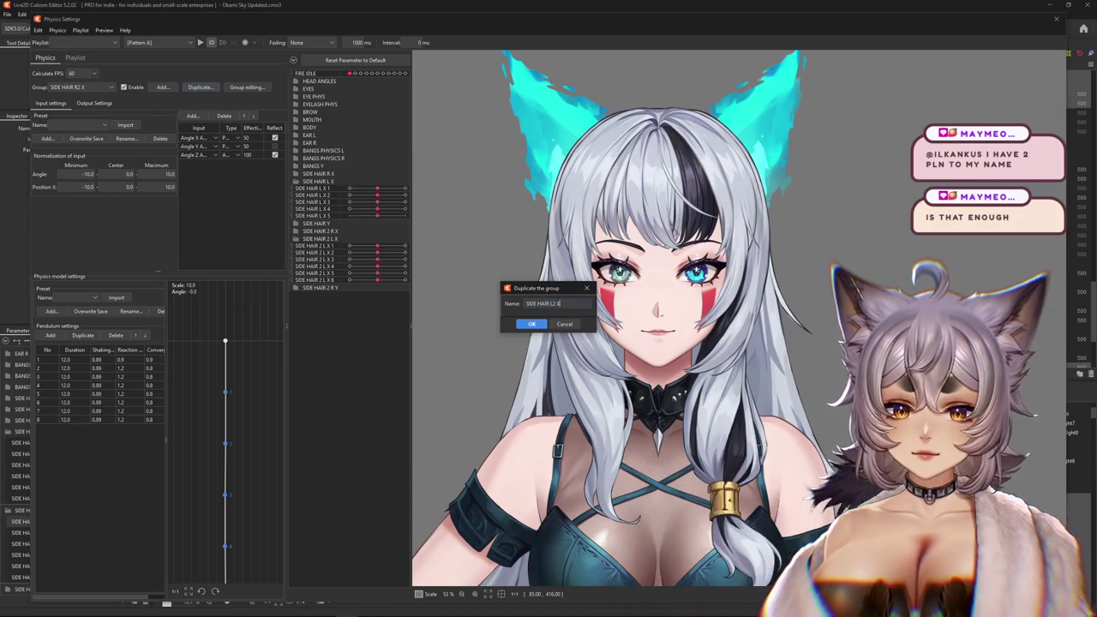
# Create the SIDE HAIR L2 X group and assign its first three outputs to SIDE HAIR 2 L X 1–3.
pyautogui.press('Return')
pyautogui.click(94, 103)
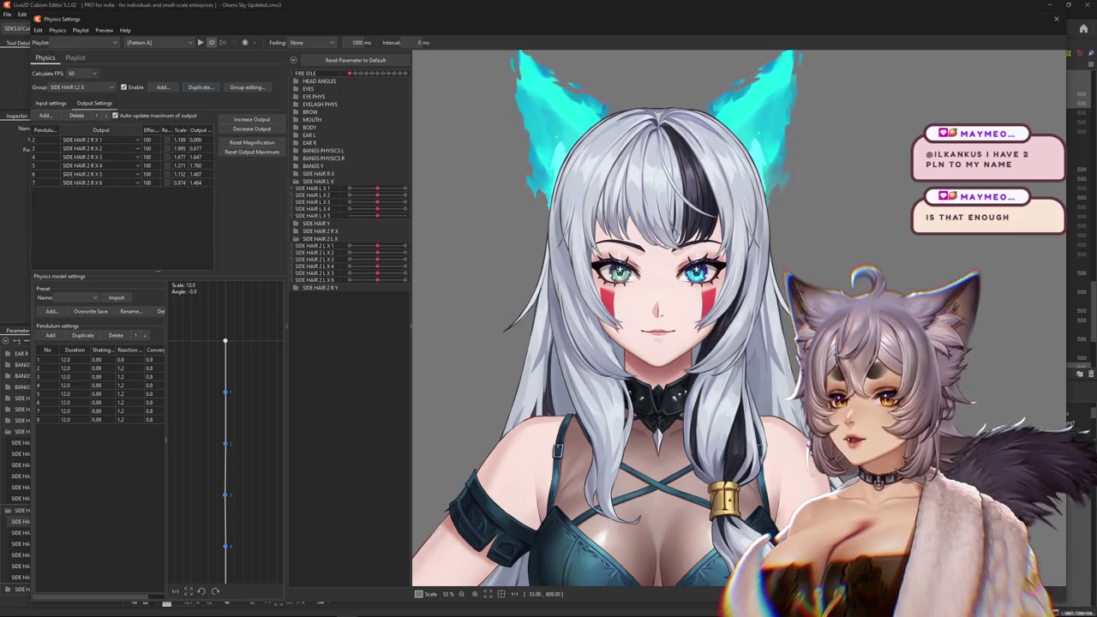
pyautogui.click(100, 139)
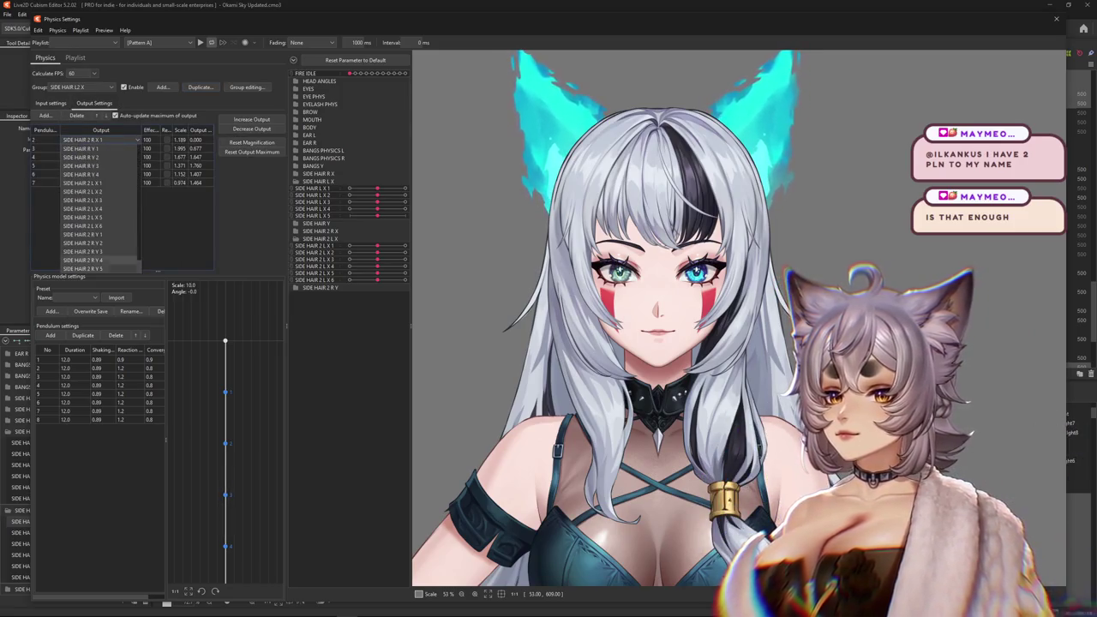
pyautogui.click(86, 183)
pyautogui.click(101, 148)
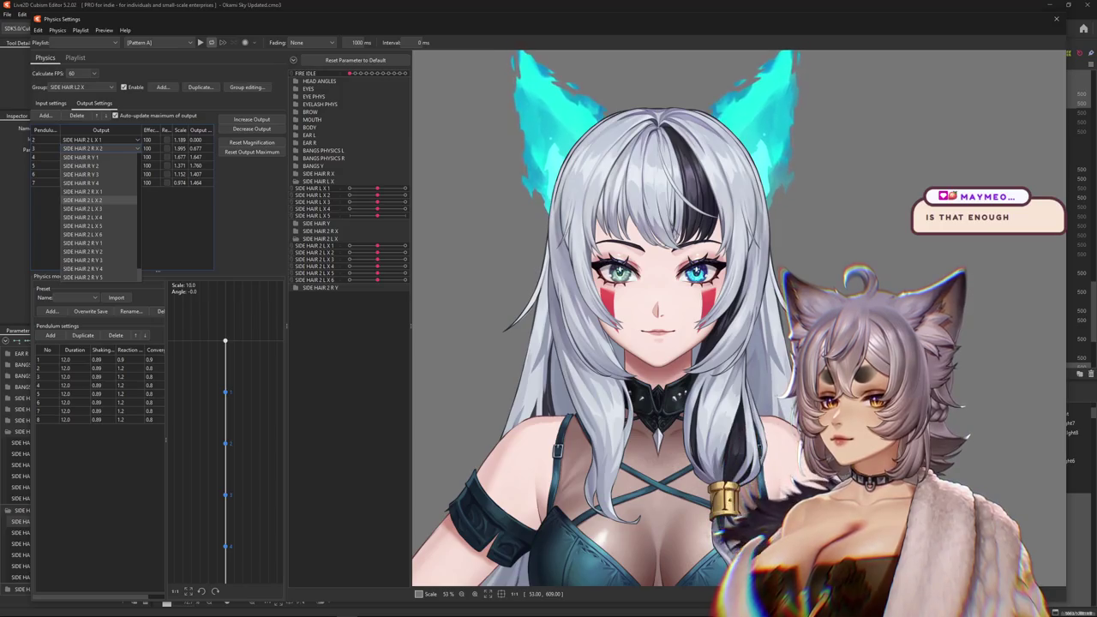
pyautogui.click(82, 200)
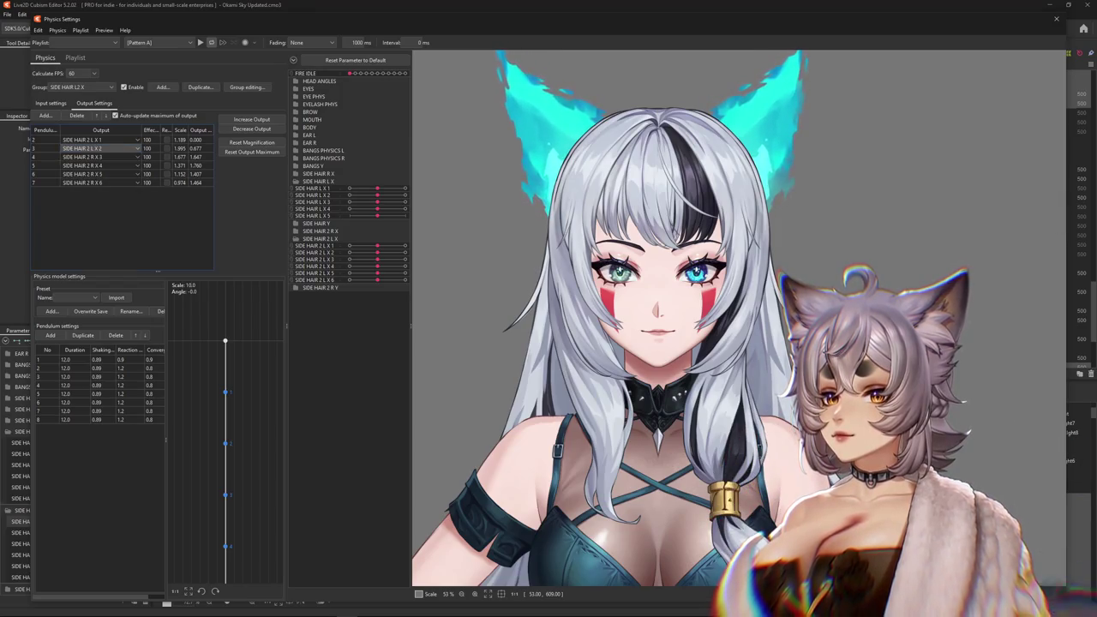
pyautogui.click(94, 157)
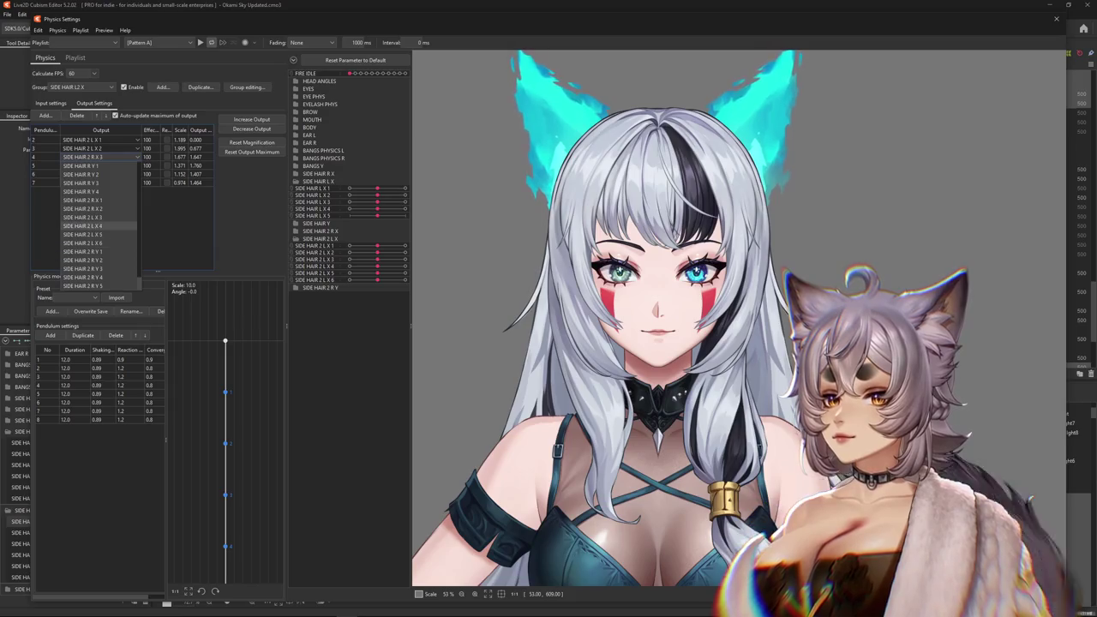
pyautogui.click(82, 217)
# Assign outputs four to six to SIDE HAIR 2 L X 4–6, then return to the input settings.
pyautogui.click(94, 166)
pyautogui.scroll(-10, 95, 232)
pyautogui.click(82, 234)
pyautogui.click(94, 174)
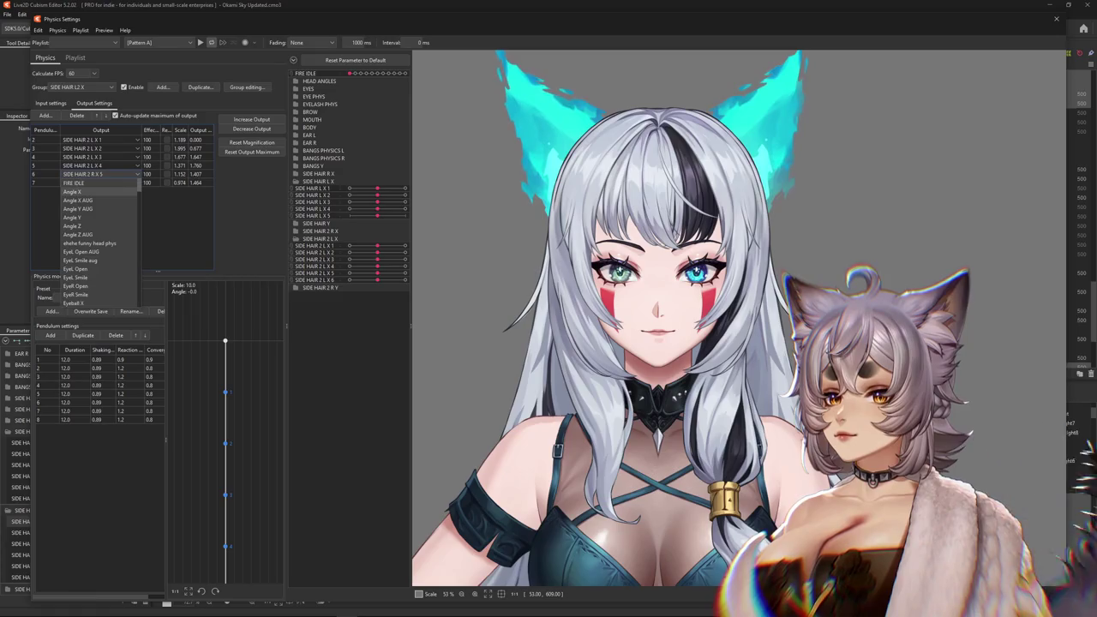
pyautogui.click(82, 251)
pyautogui.click(94, 183)
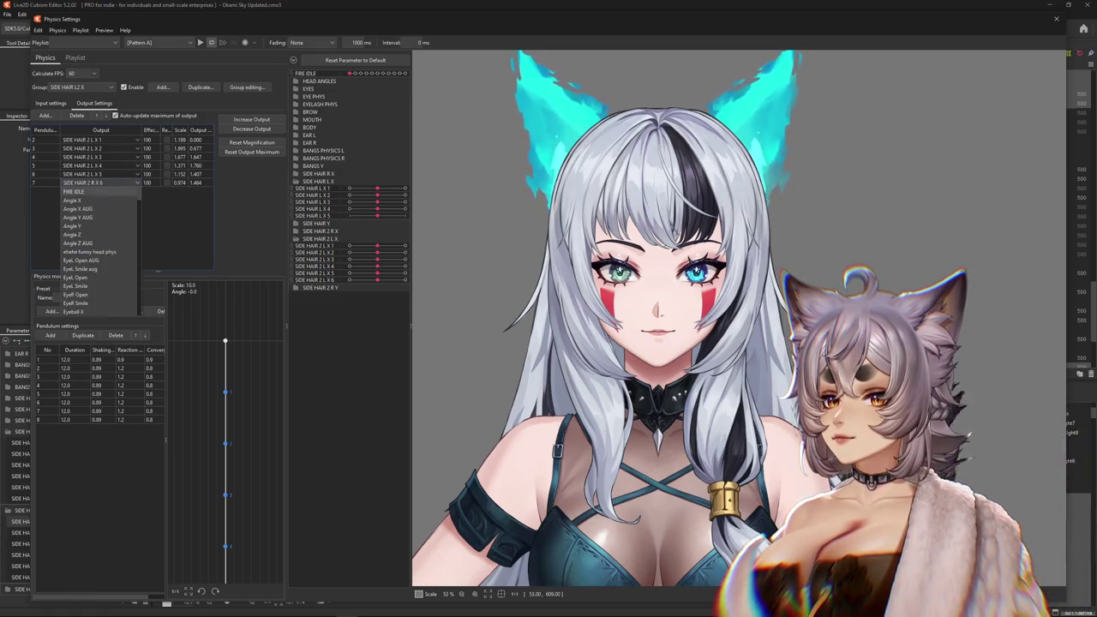
pyautogui.click(82, 268)
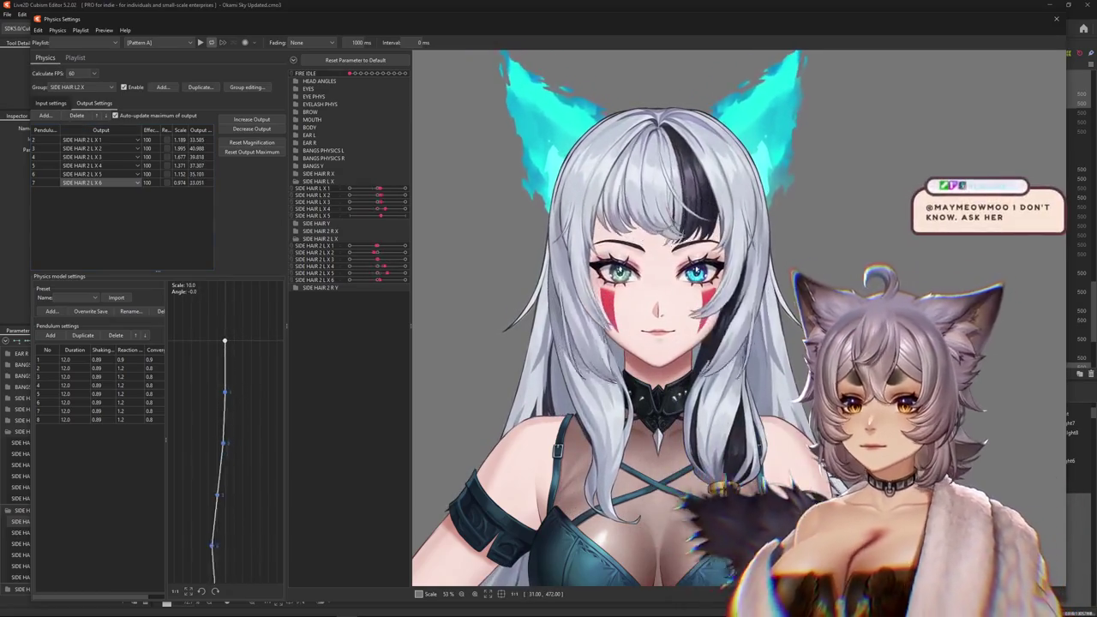
pyautogui.click(50, 103)
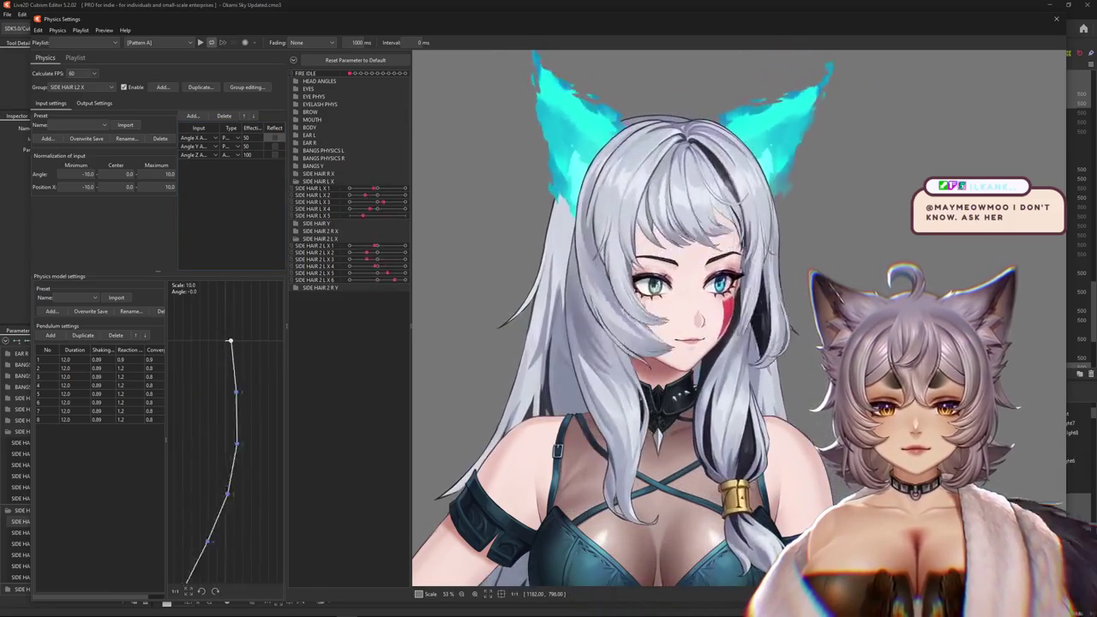
# Swing the head in the physics preview and expand HEAD ANGLES to watch the left hair react.
pyautogui.moveTo(908, 343); pyautogui.dragTo(463, 341)
pyautogui.moveTo(874, 347)
pyautogui.mouseDown()
pyautogui.moveTo(531, 342)
pyautogui.moveTo(618, 356)
pyautogui.moveTo(938, 293)
pyautogui.moveTo(494, 350)
pyautogui.mouseUp()
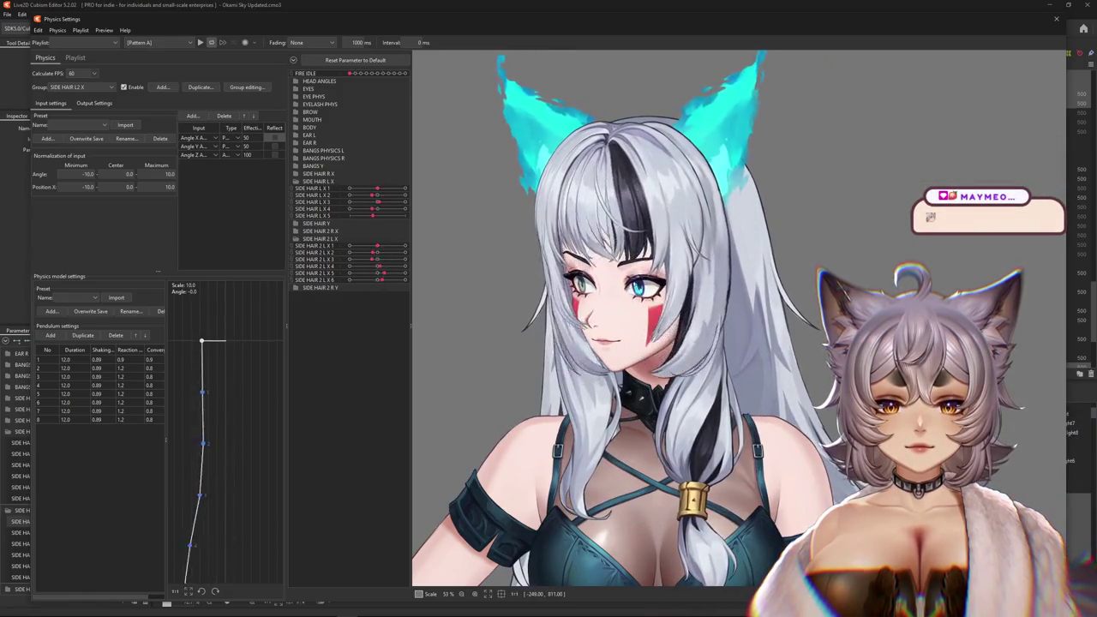
pyautogui.moveTo(968, 349)
pyautogui.mouseDown()
pyautogui.moveTo(546, 346)
pyautogui.moveTo(597, 335)
pyautogui.mouseUp()
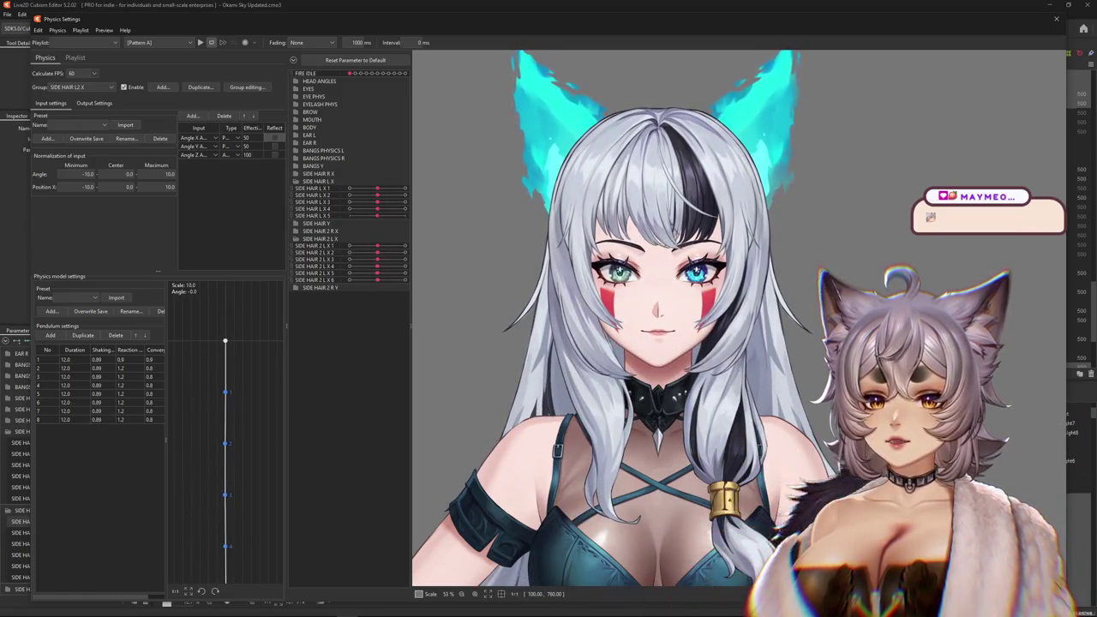
pyautogui.click(296, 80)
pyautogui.moveTo(377, 89); pyautogui.dragTo(352, 89)
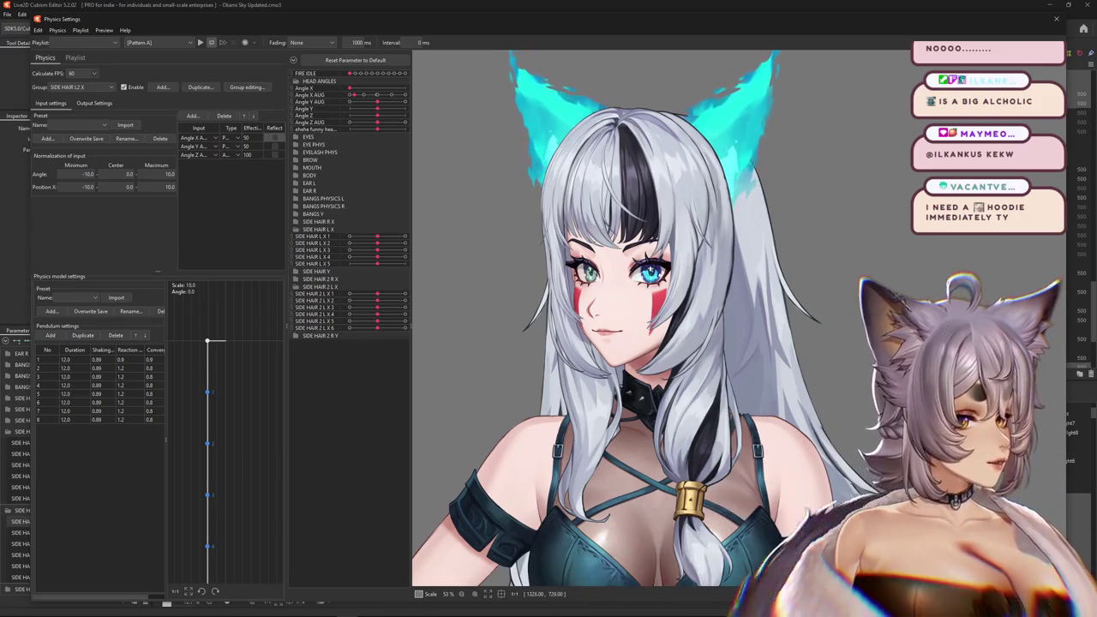
pyautogui.scroll(5, 635, 282)
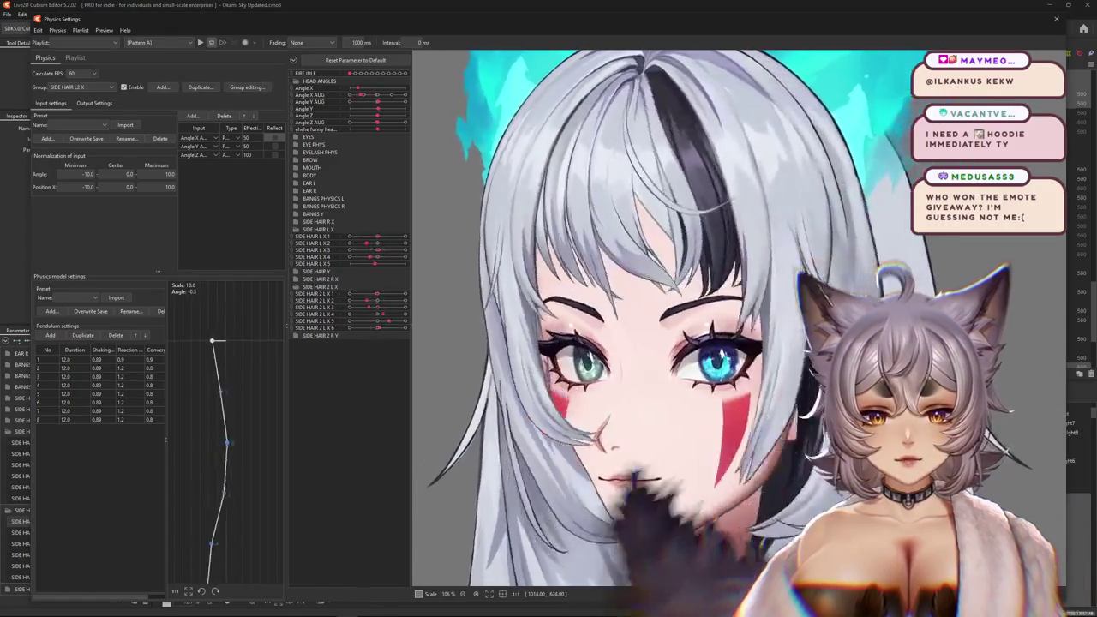
pyautogui.scroll(-3, 651, 326)
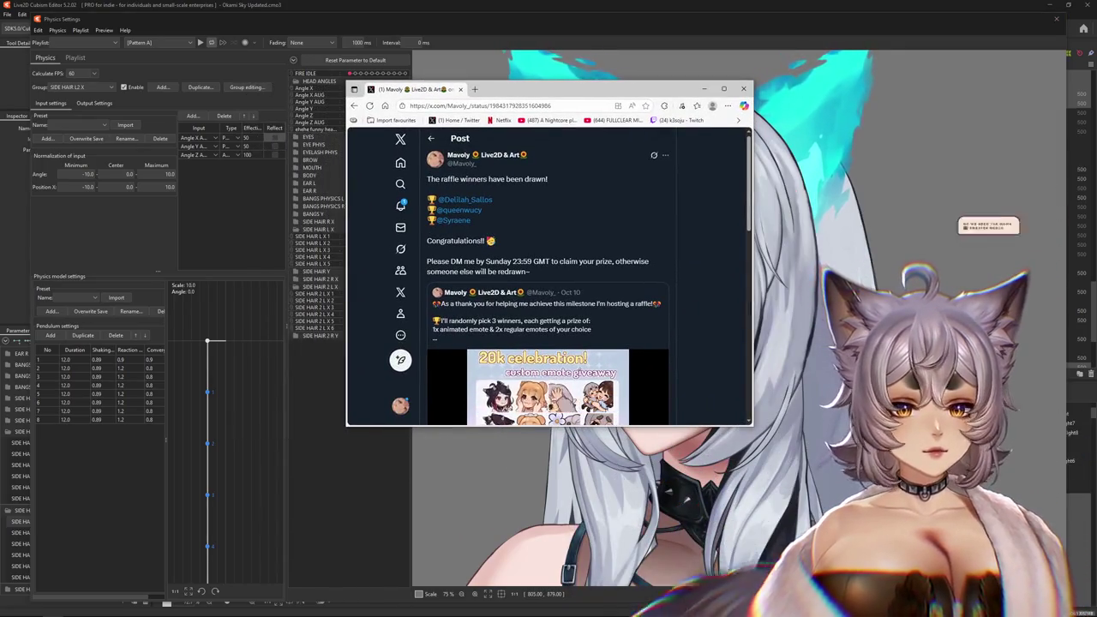
pyautogui.moveTo(840, 475); pyautogui.dragTo(855, 486)
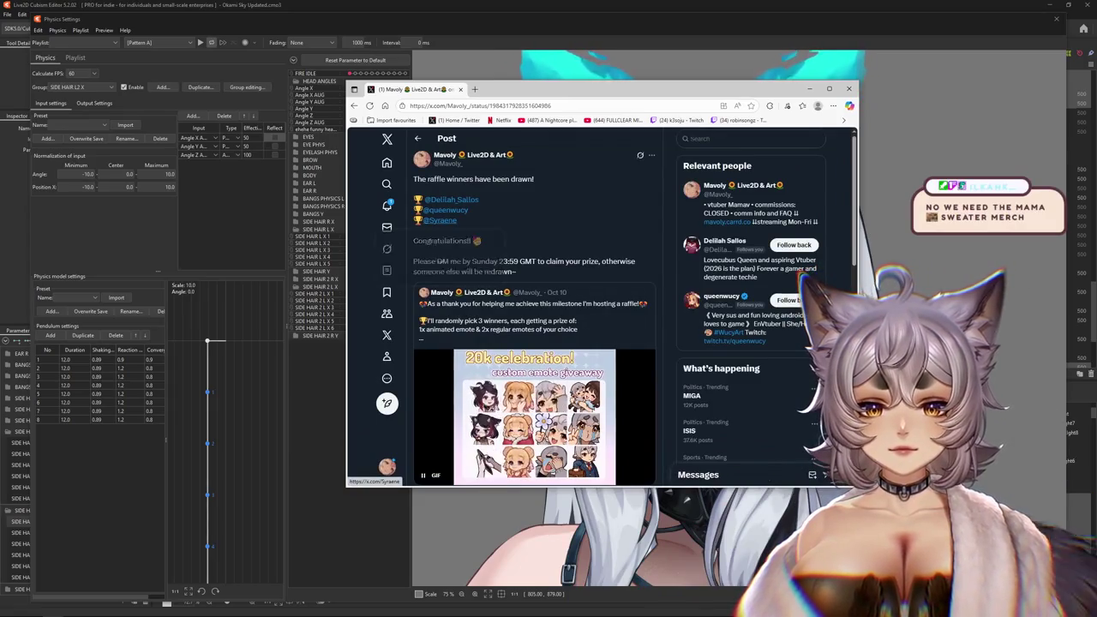
pyautogui.moveTo(474, 155)
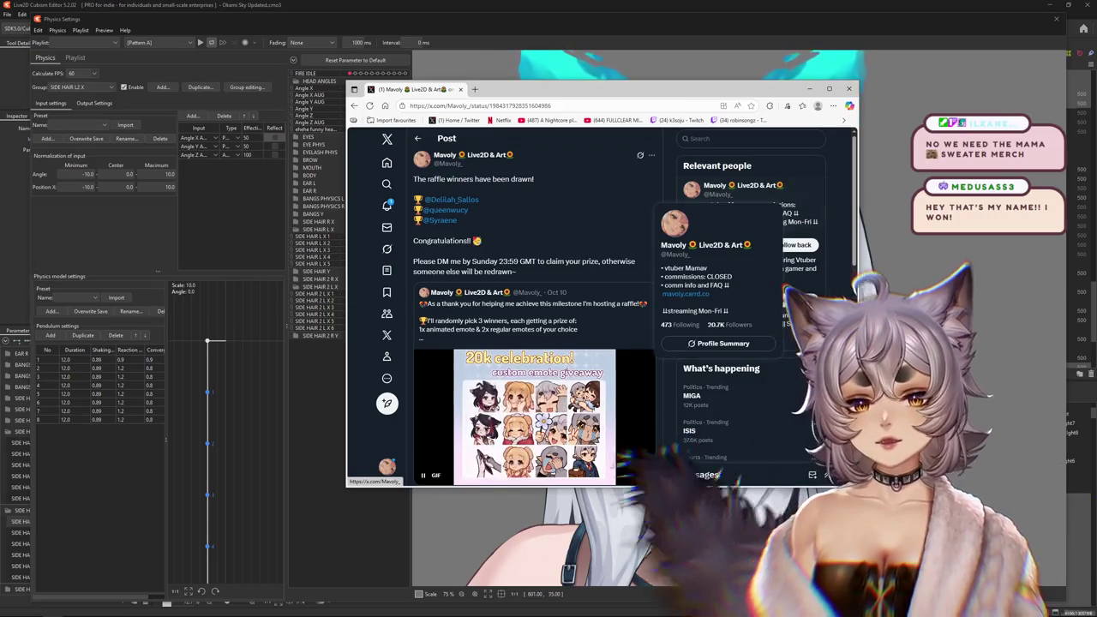
pyautogui.hotkey('alt', 'Tab')
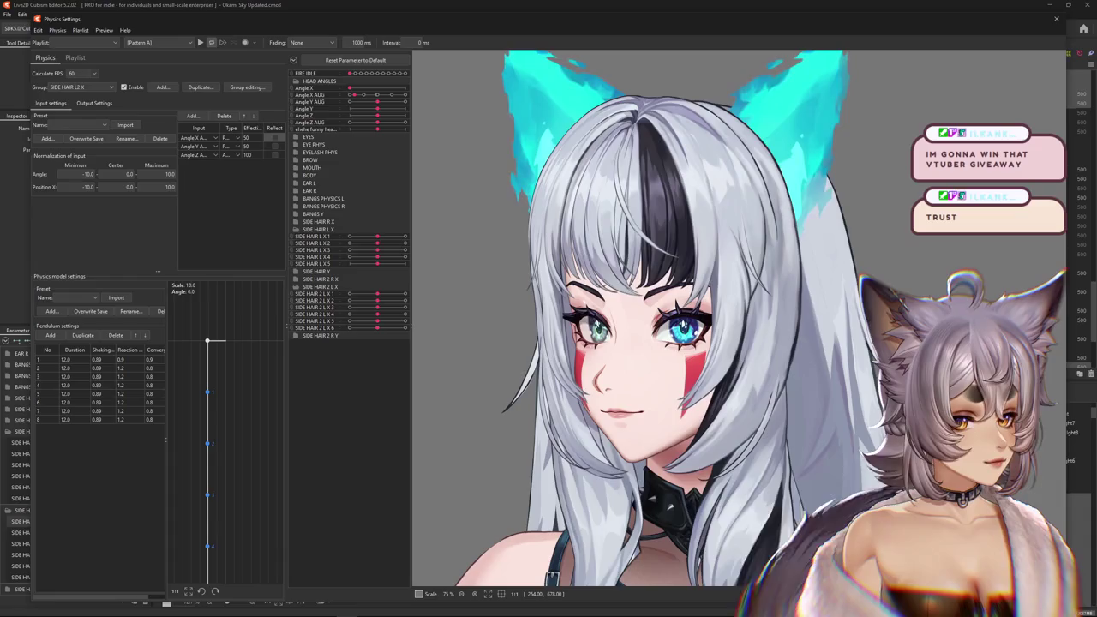
pyautogui.scroll(-3, 642, 342)
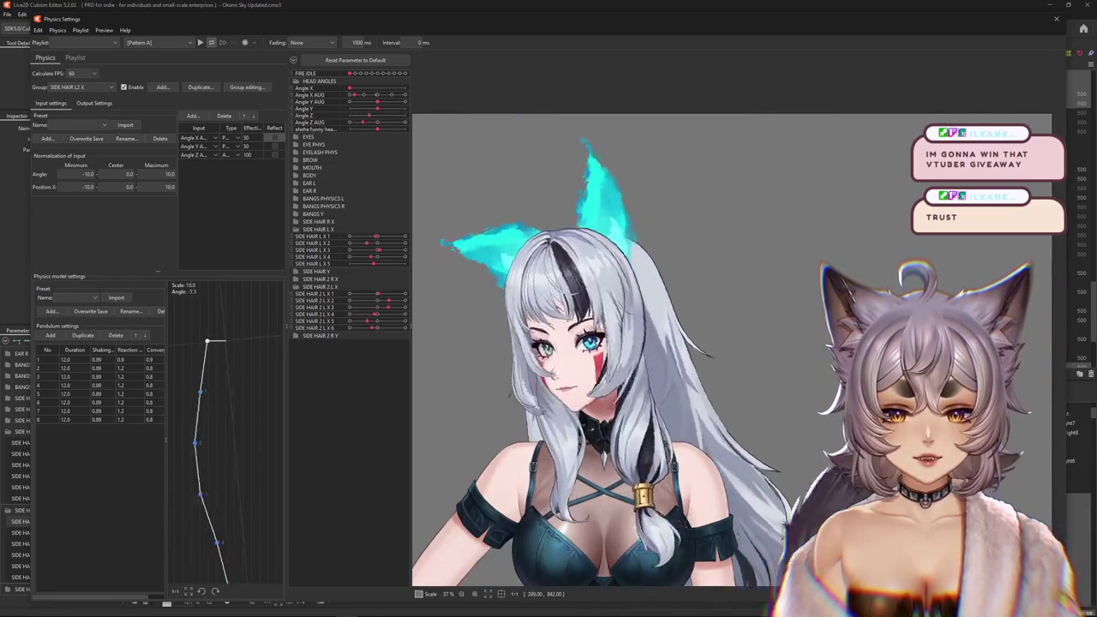
pyautogui.scroll(2, 420, 411)
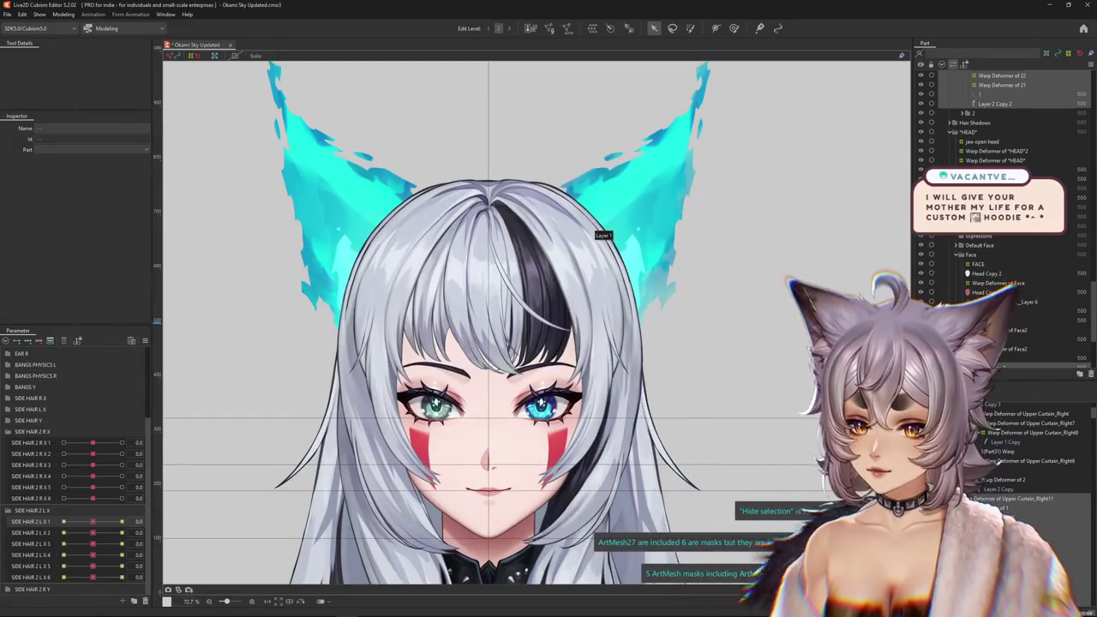
# Select the side-hair deformer and push SIDE HAIR 2 L X 1 to -1.0.
pyautogui.scroll(3, 78, 463)
pyautogui.scroll(-3, 78, 463)
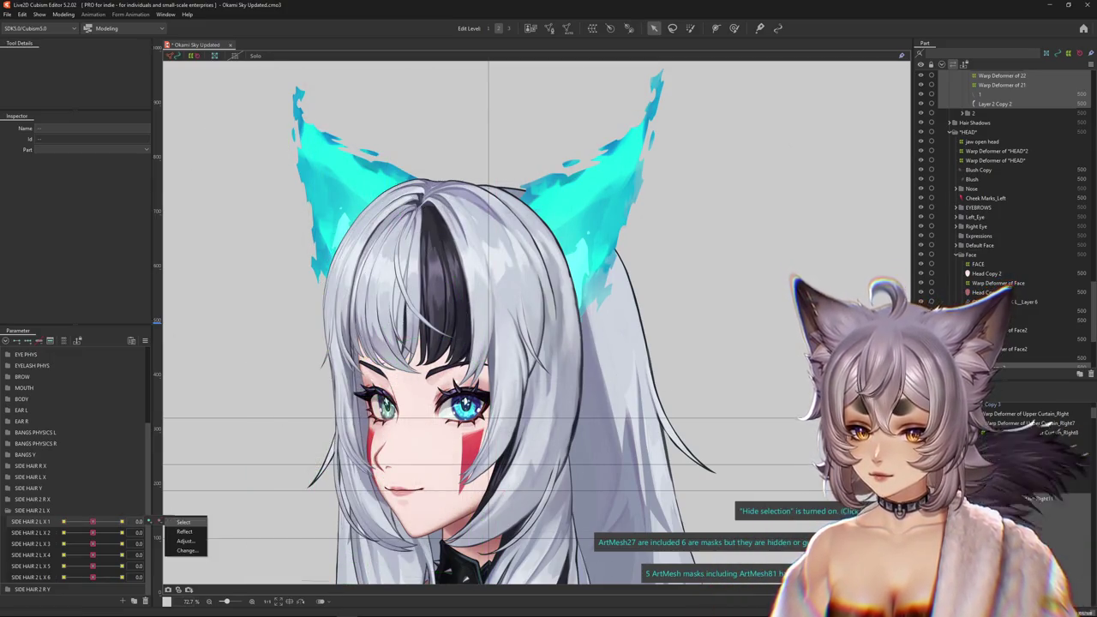
pyautogui.click(994, 508)
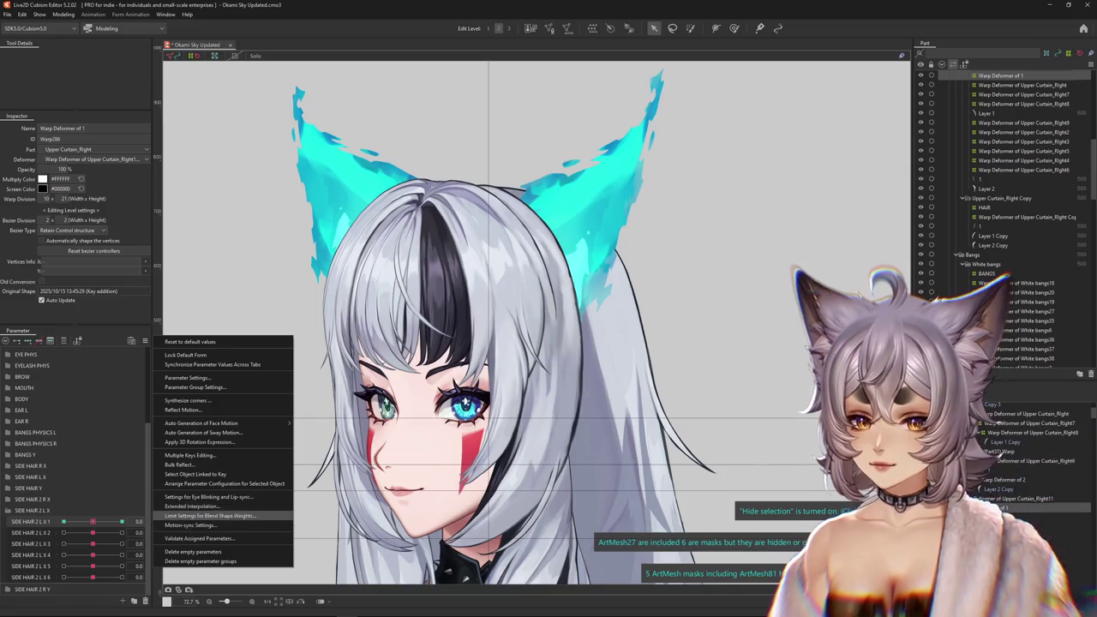
pyautogui.press('Escape')
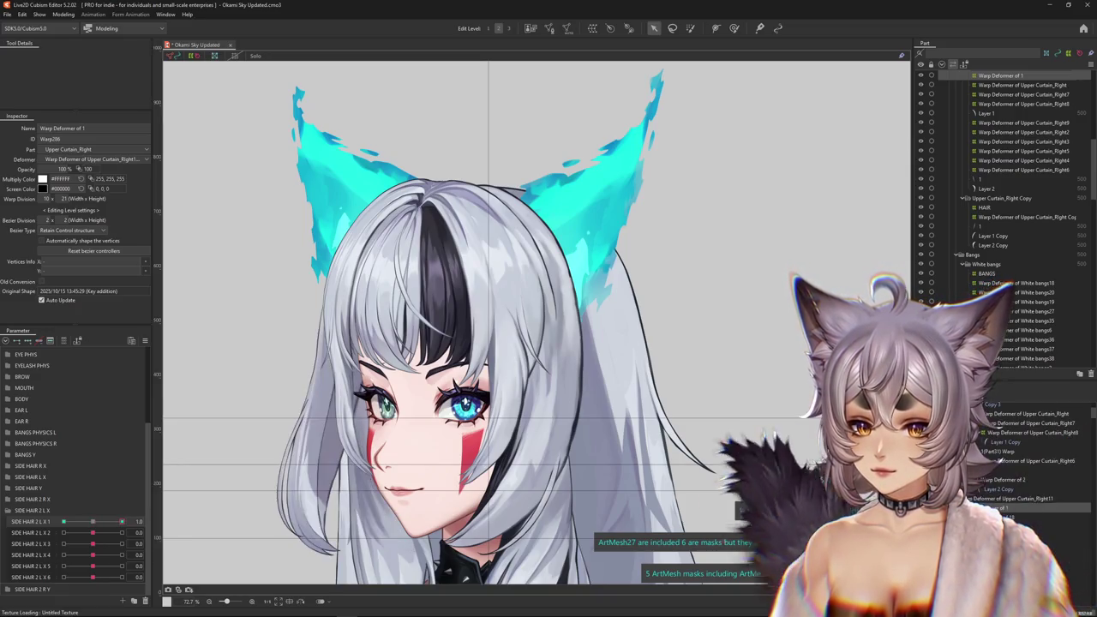
pyautogui.moveTo(93, 521); pyautogui.dragTo(63, 521)
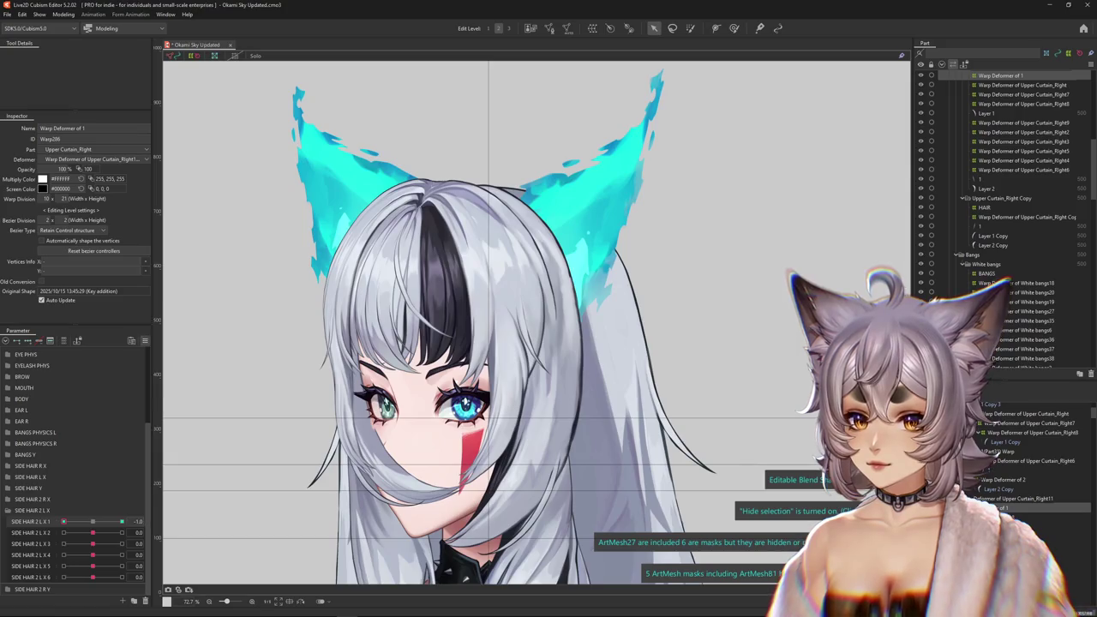
# Add Angle X AUG as the blend-shape weight limit parameter with the Fold line1 graph.
pyautogui.click(145, 341)
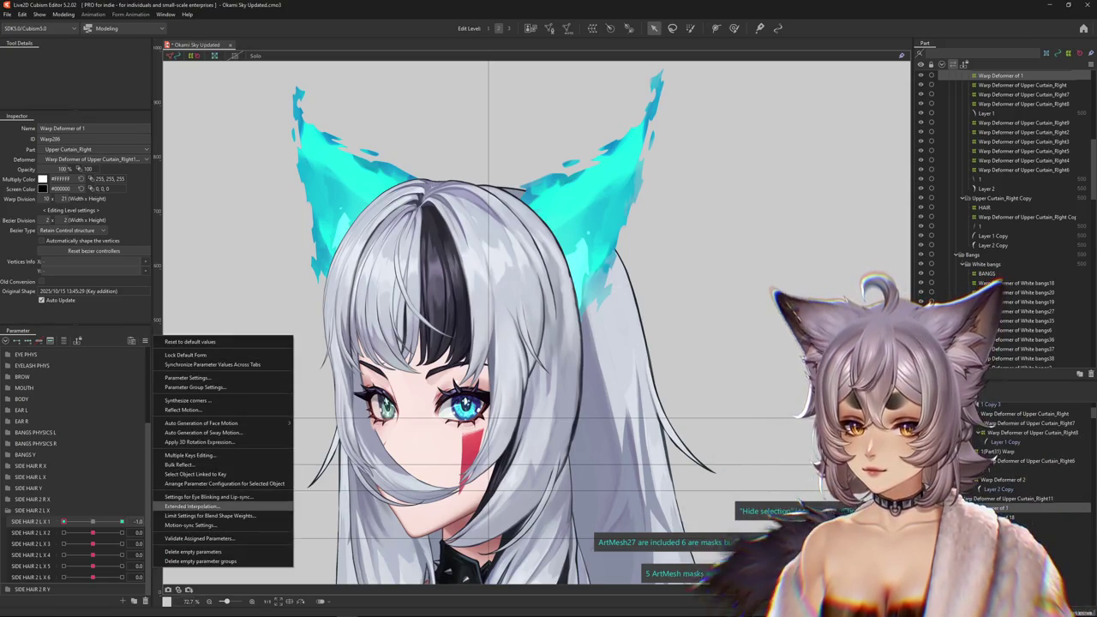
pyautogui.click(210, 515)
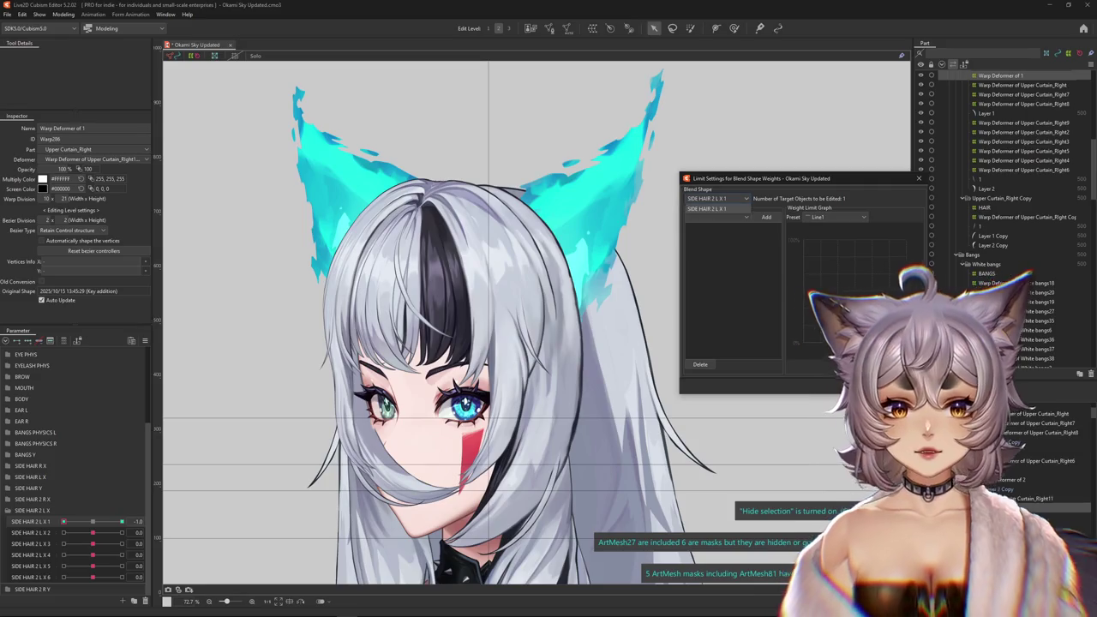
pyautogui.click(717, 217)
pyautogui.click(711, 230)
pyautogui.click(711, 241)
pyautogui.click(766, 217)
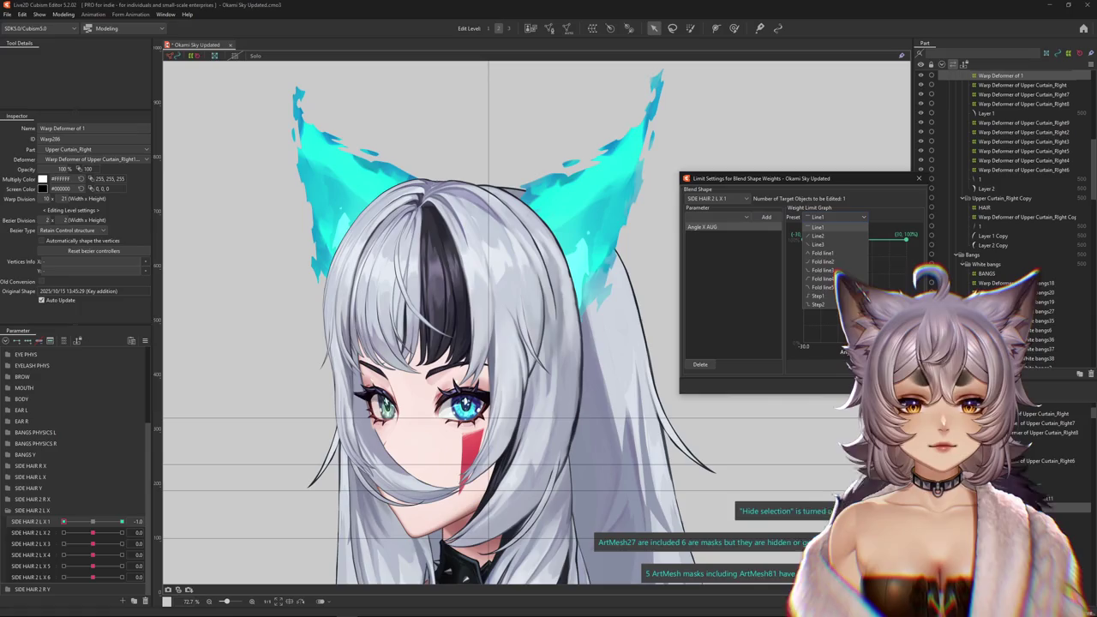
pyautogui.click(821, 253)
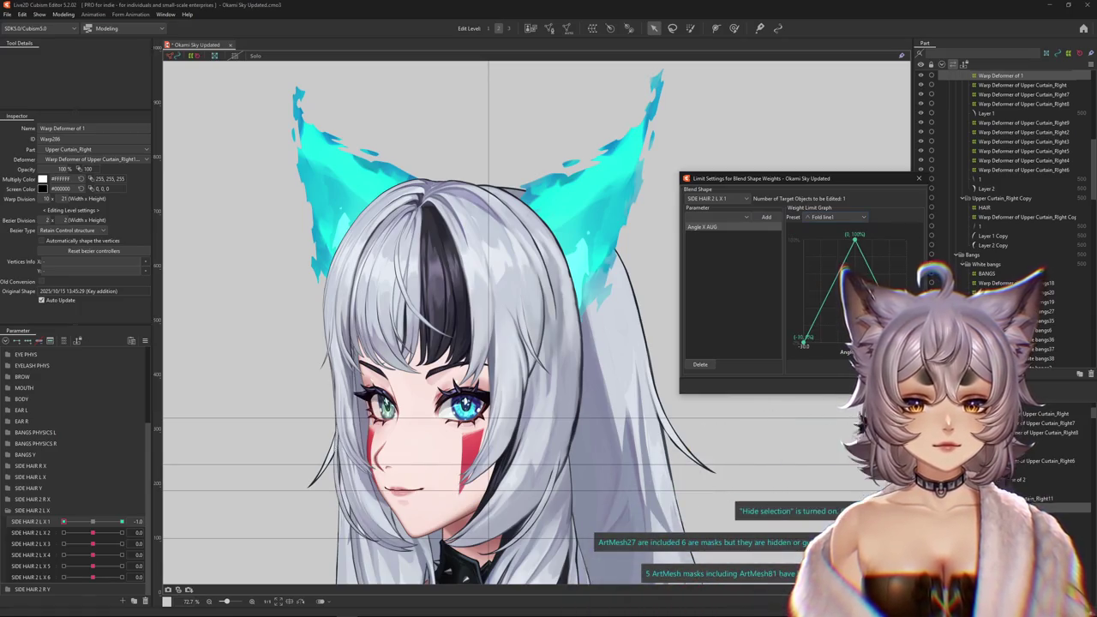
# Set the weight graph points to 50 at -30 and 100 at 0 and 30.
pyautogui.doubleClick(836, 278)
pyautogui.write('00')
pyautogui.press('Return')
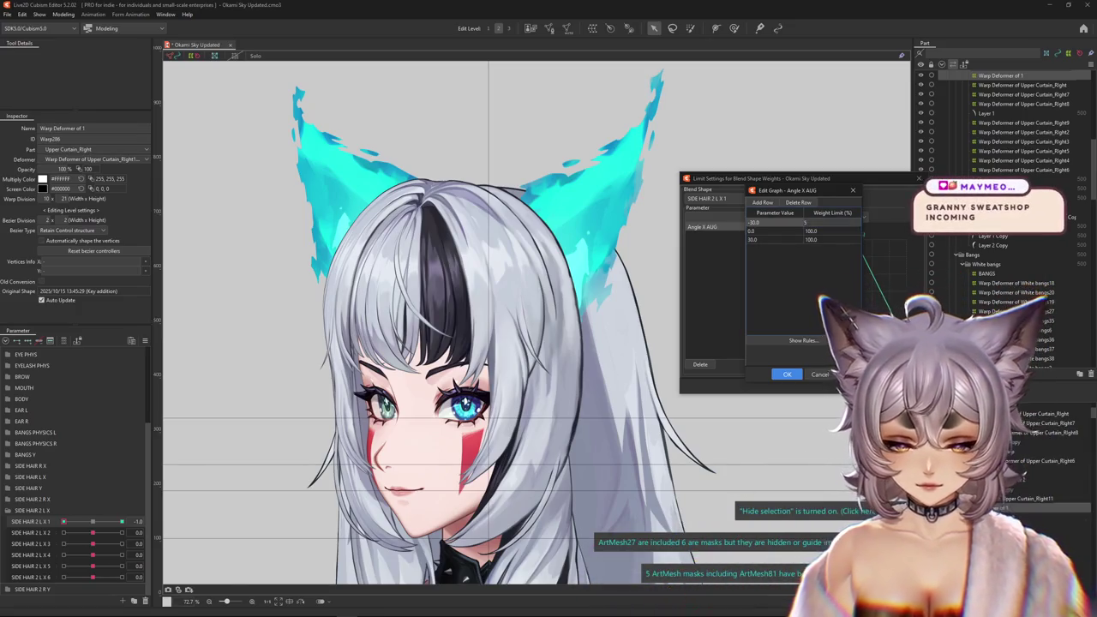
pyautogui.write('0')
pyautogui.press('Return')
pyautogui.press('Return')
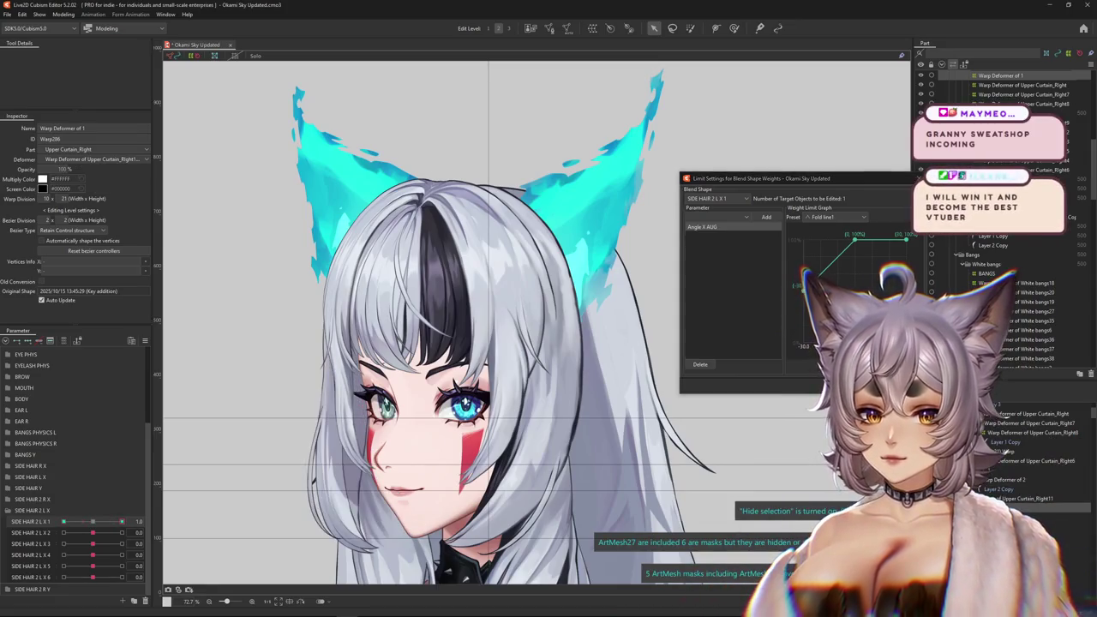
pyautogui.click(154, 533)
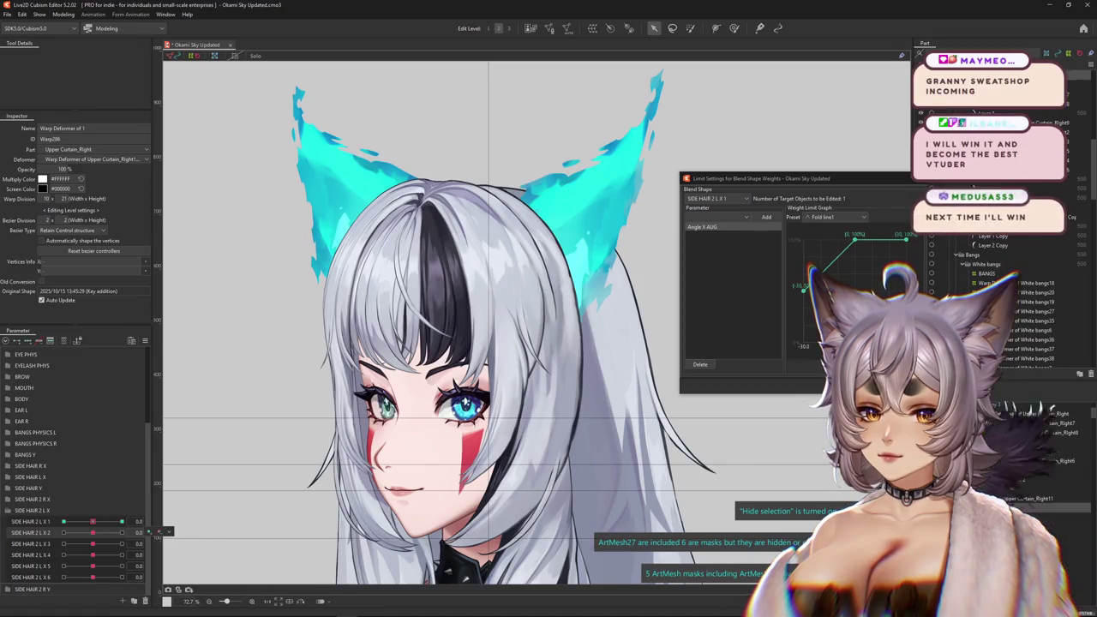
pyautogui.click(582, 305)
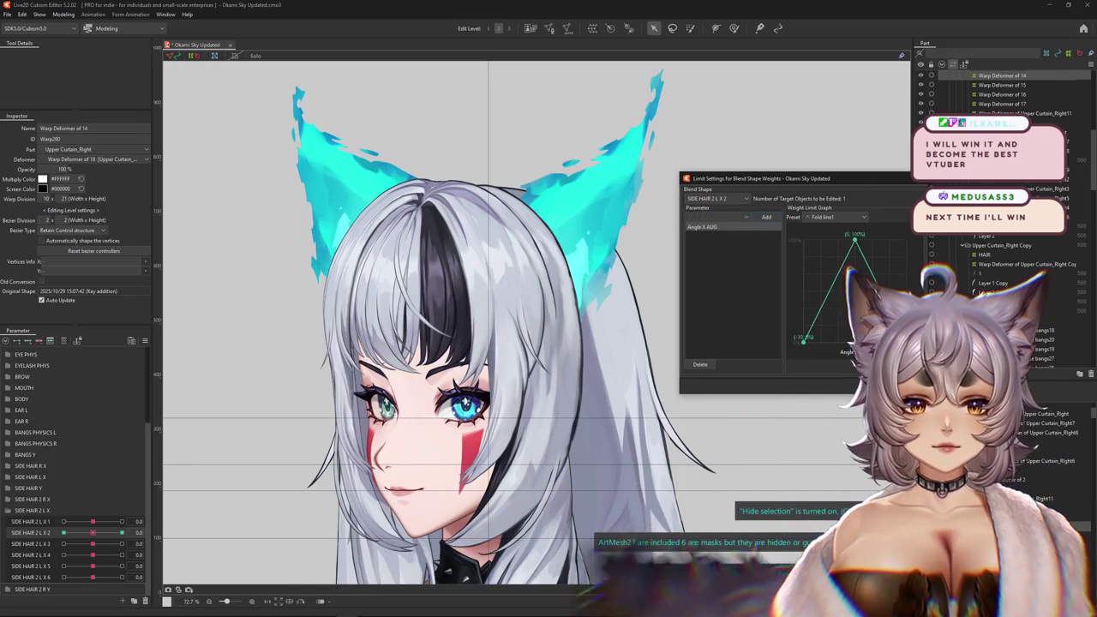
# Give SIDE HAIR 2 L X 4 a 50% weight at -30 and move the limit window aside.
pyautogui.doubleClick(857, 266)
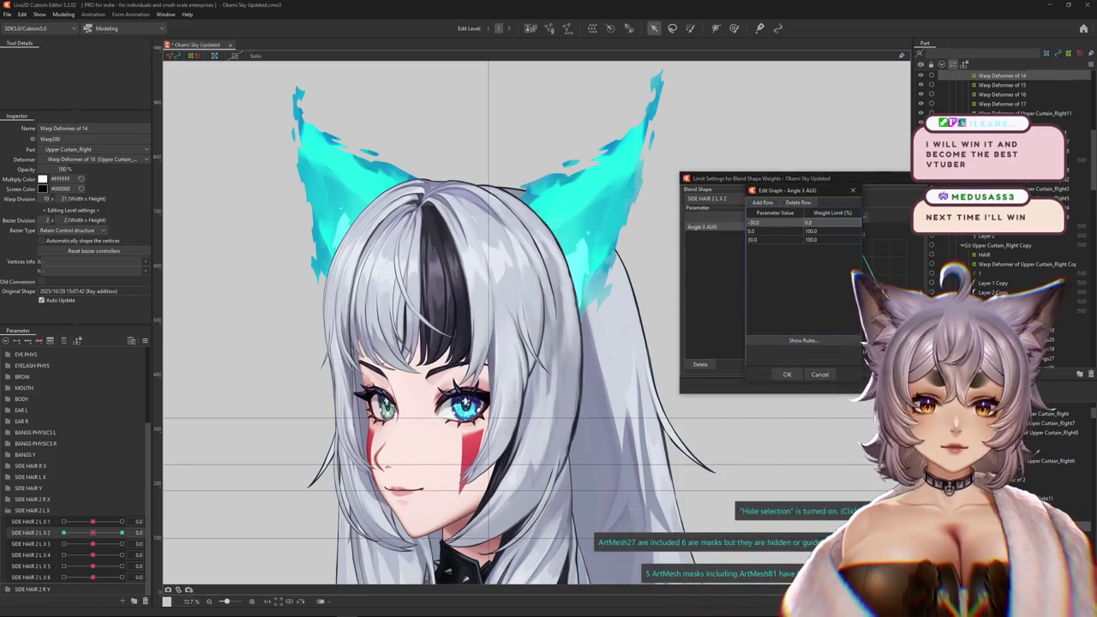
pyautogui.click(31, 554)
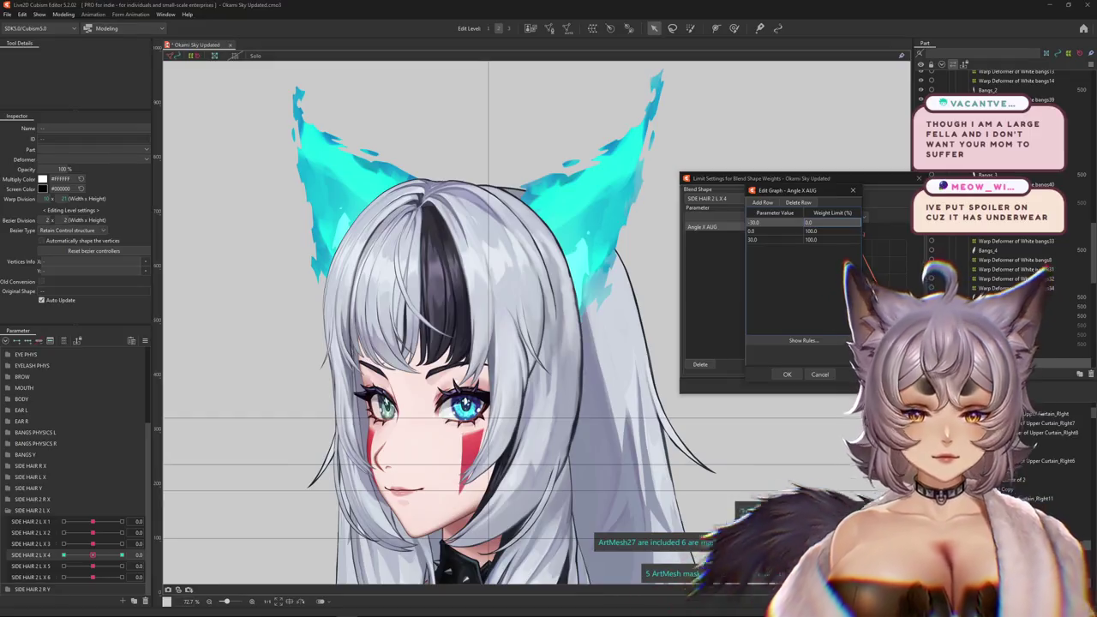
pyautogui.write('5')
pyautogui.press('Return')
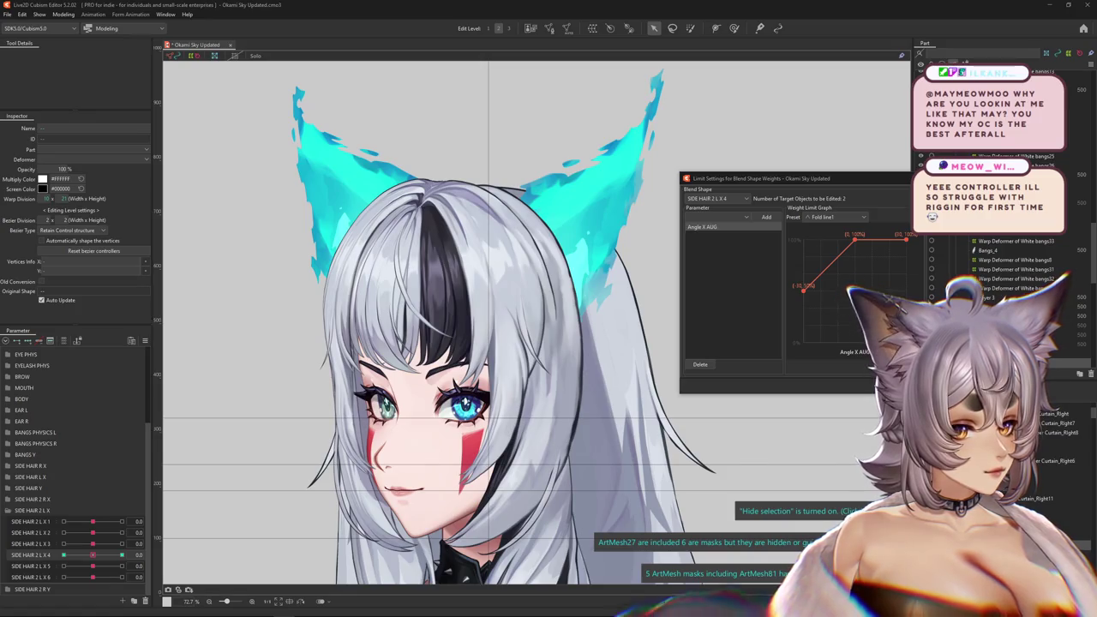
pyautogui.moveTo(771, 178)
pyautogui.mouseDown()
pyautogui.moveTo(581, 142)
pyautogui.moveTo(657, 144)
pyautogui.mouseUp()
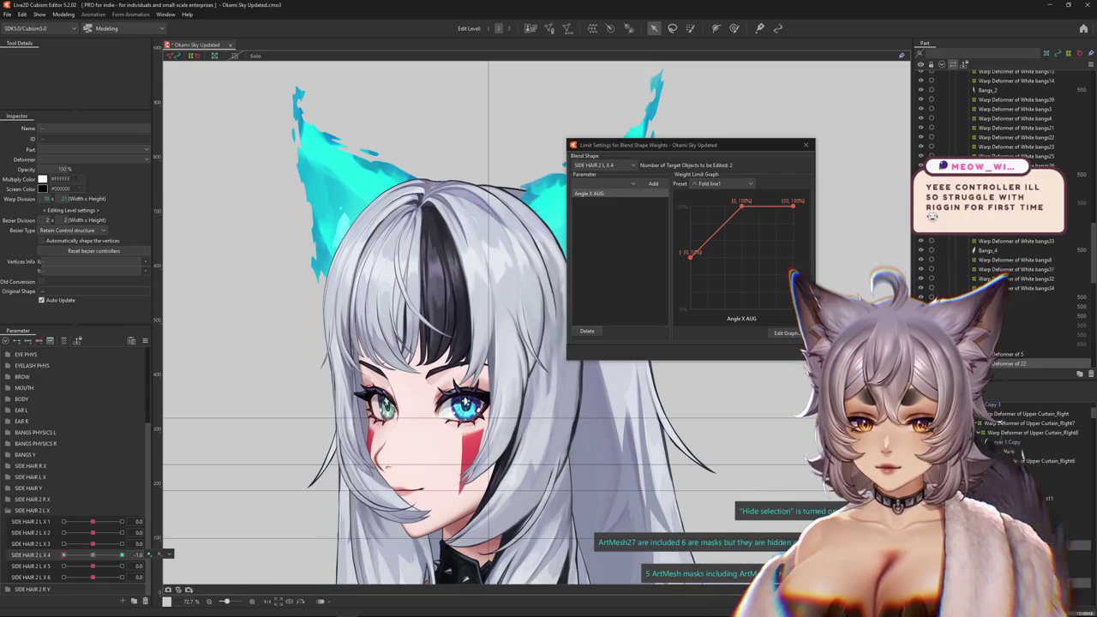
pyautogui.click(168, 565)
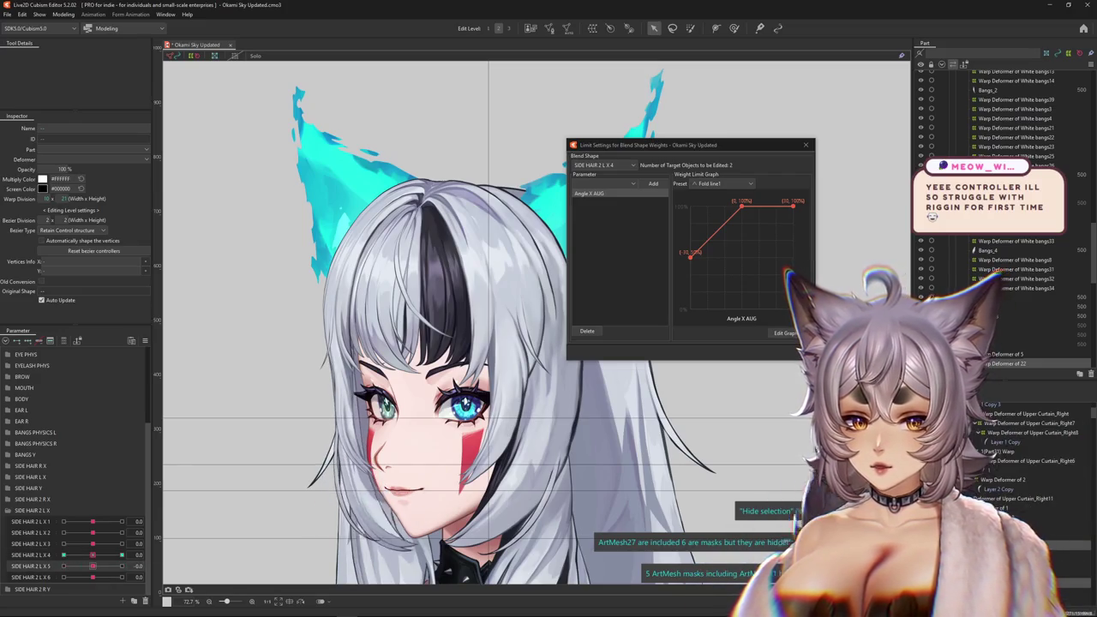
# Preview the SIDE HAIR 2 L X 5 slider and make it the Blend Shape target in Limit Settings.
pyautogui.click(168, 566)
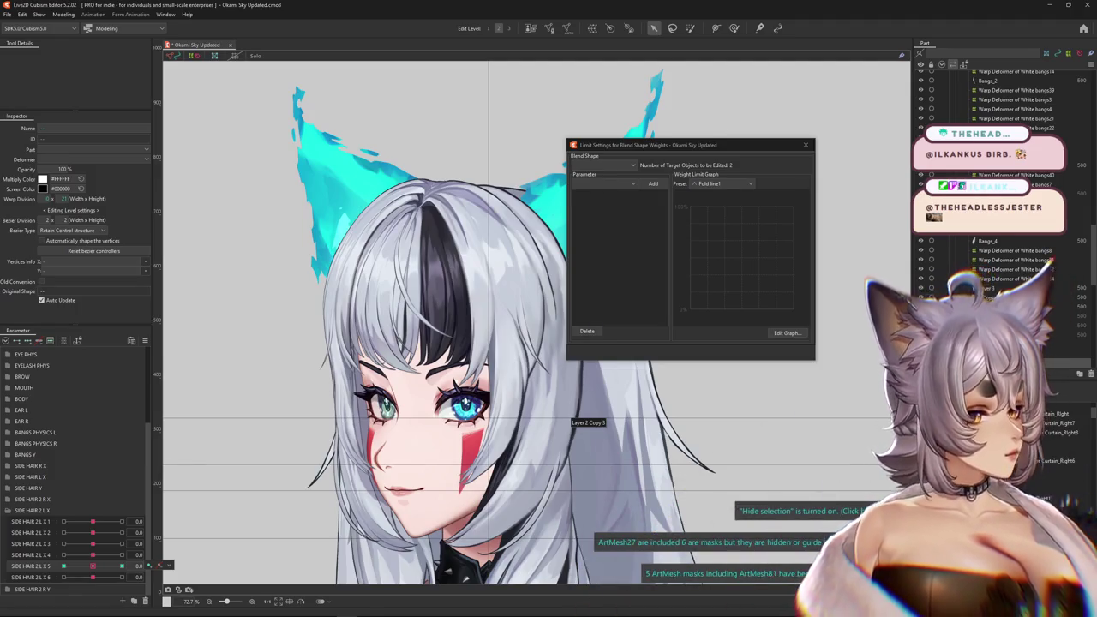
pyautogui.moveTo(93, 566)
pyautogui.mouseDown()
pyautogui.moveTo(76, 566)
pyautogui.moveTo(163, 564)
pyautogui.mouseUp()
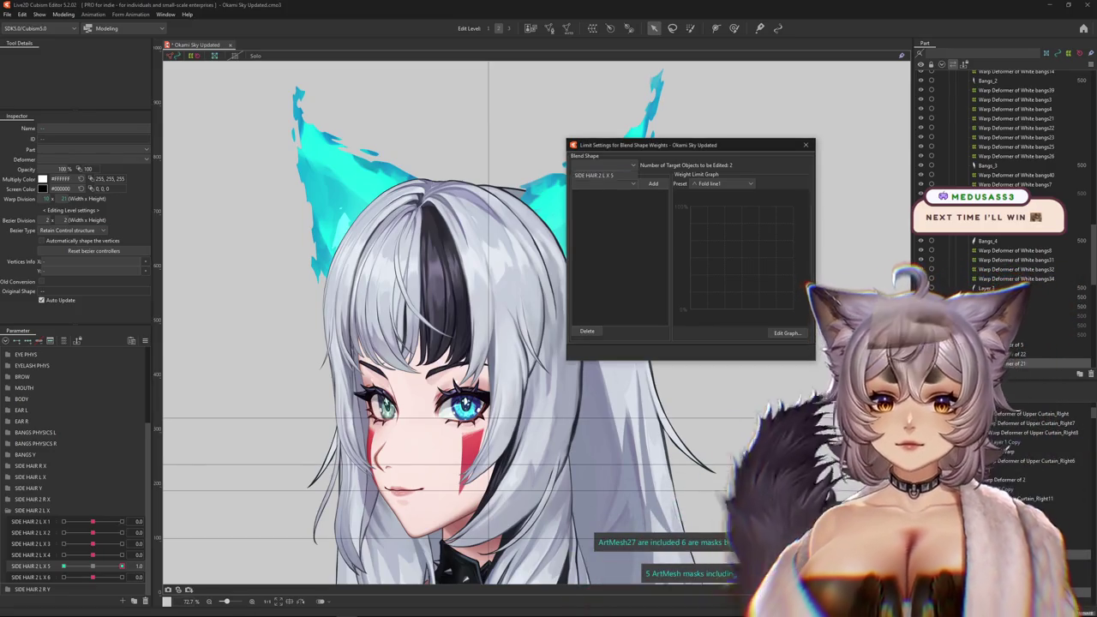
pyautogui.click(604, 184)
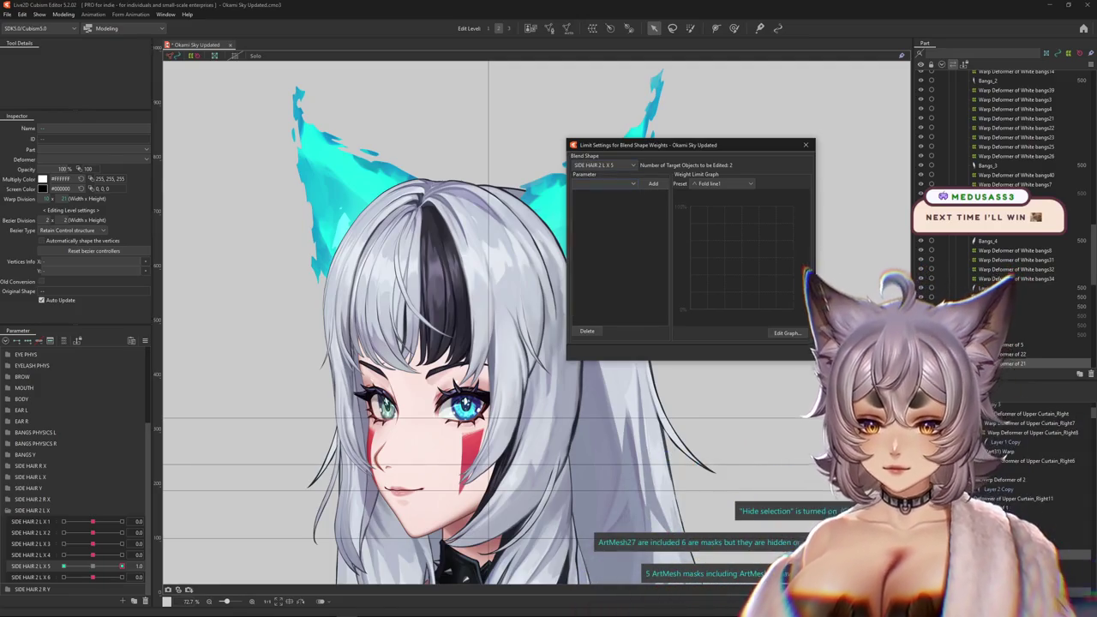
# Set SIDE HAIR 2 L X 5's limit to Angle X AUG with 50 at -30, then close the dialog.
pyautogui.scroll(-5, 604, 253)
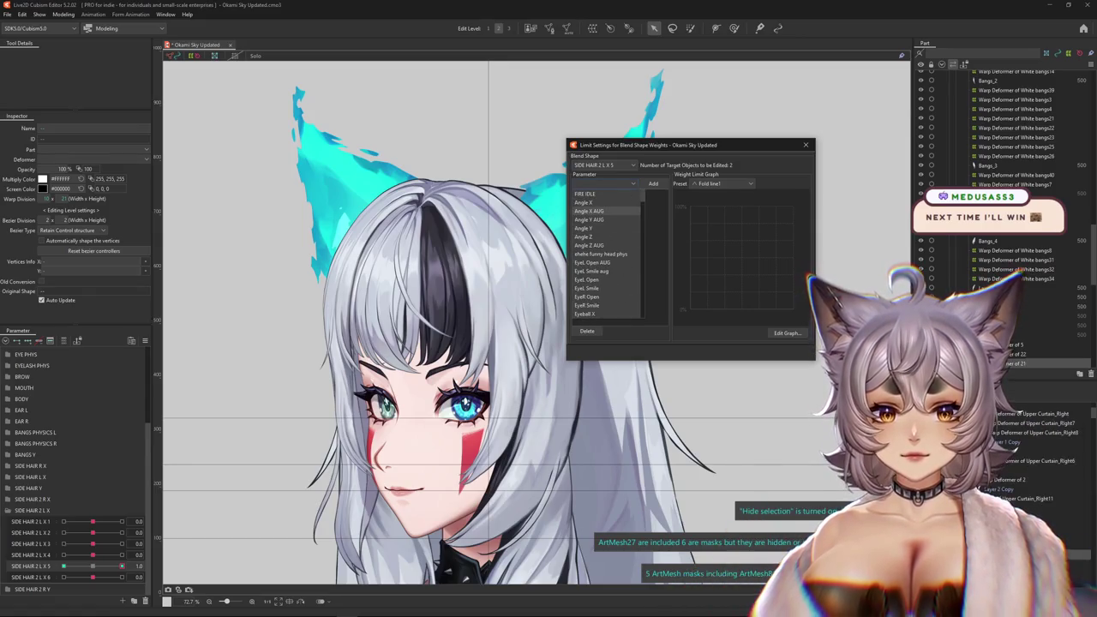
pyautogui.click(591, 211)
pyautogui.click(787, 332)
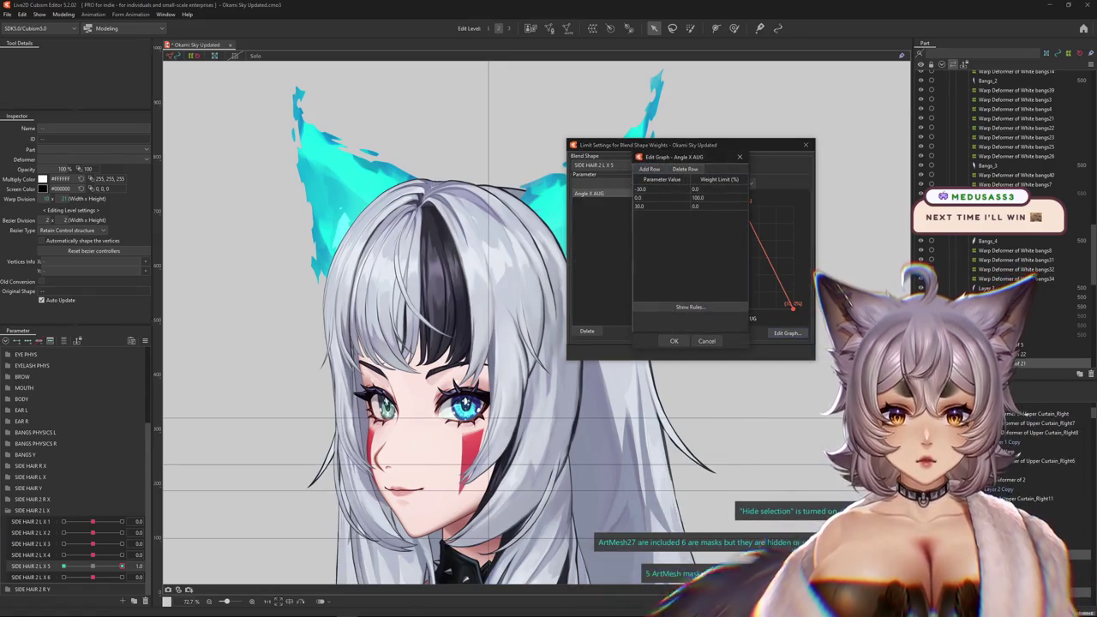
pyautogui.write('10')
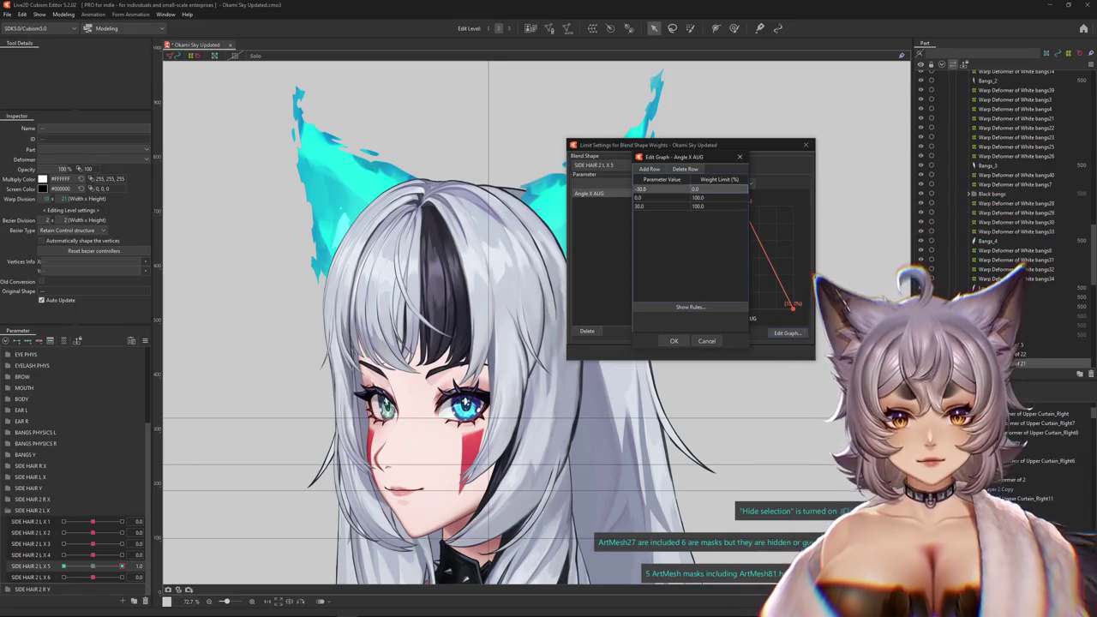
pyautogui.write('50')
pyautogui.press('Return')
pyautogui.click(674, 340)
pyautogui.click(805, 145)
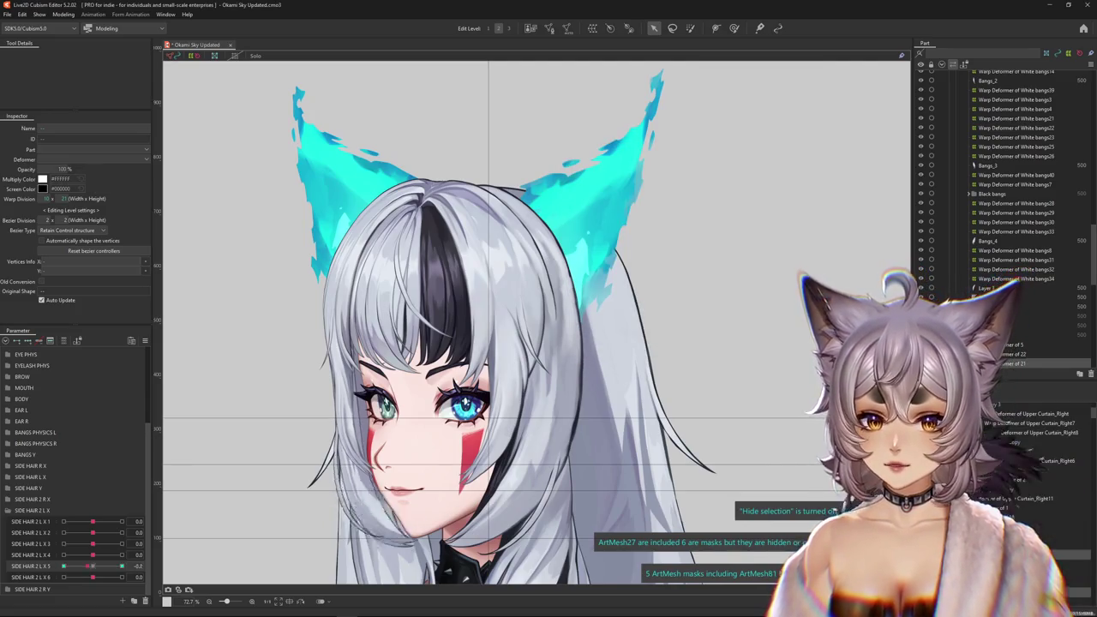
pyautogui.click(63, 14)
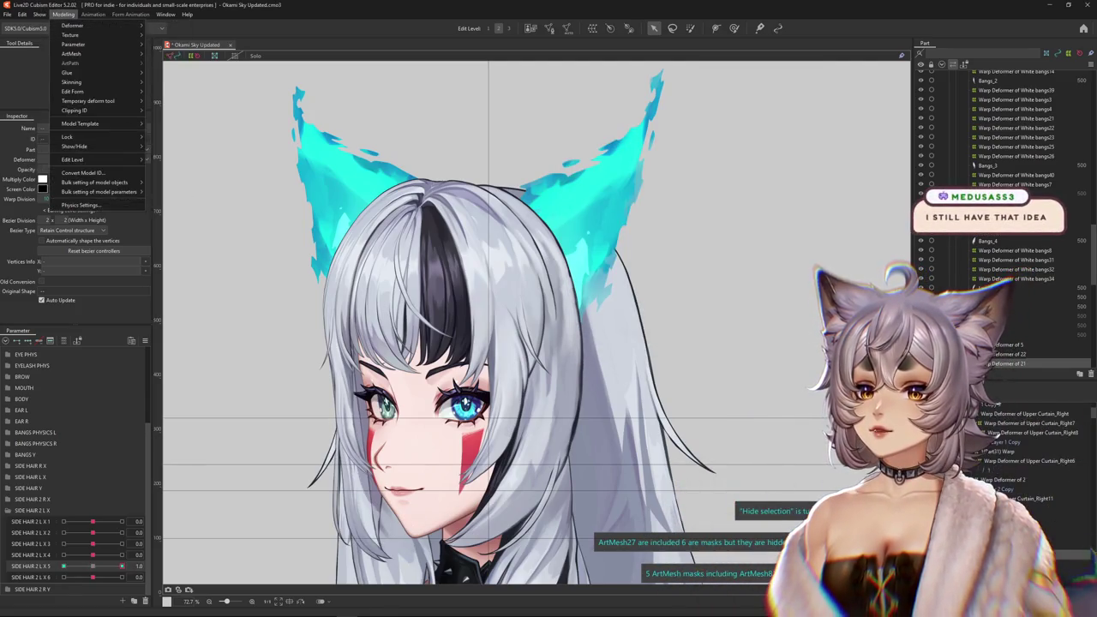
# Preview the left hair sway by testing SIDE HAIR 2 L X 1, then reopen the blend-shape weight limits.
pyautogui.click(80, 205)
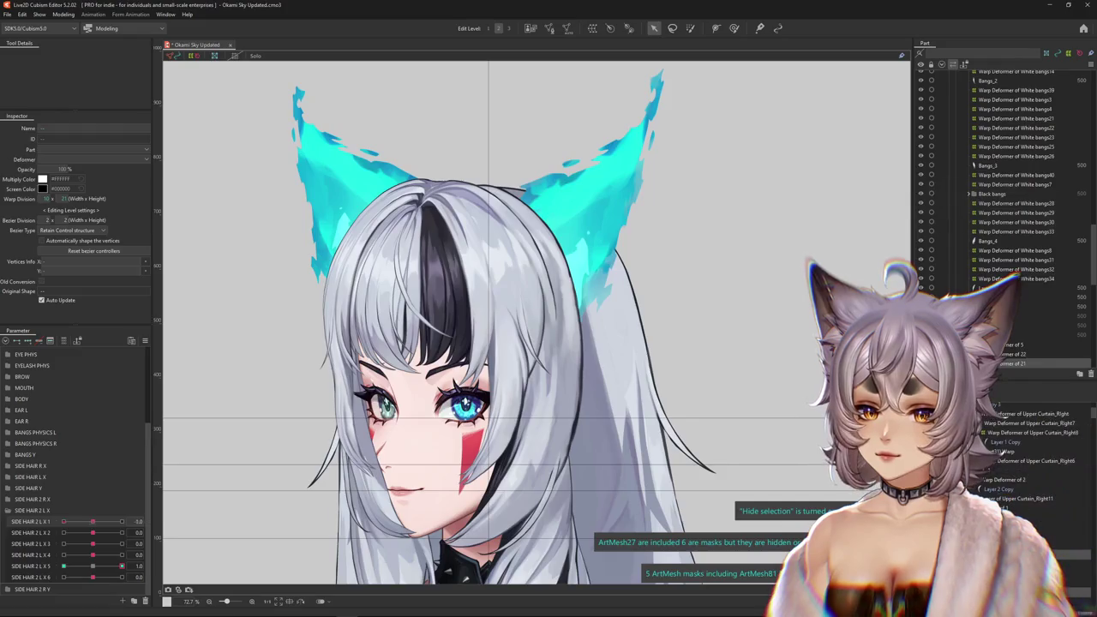
pyautogui.click(159, 566)
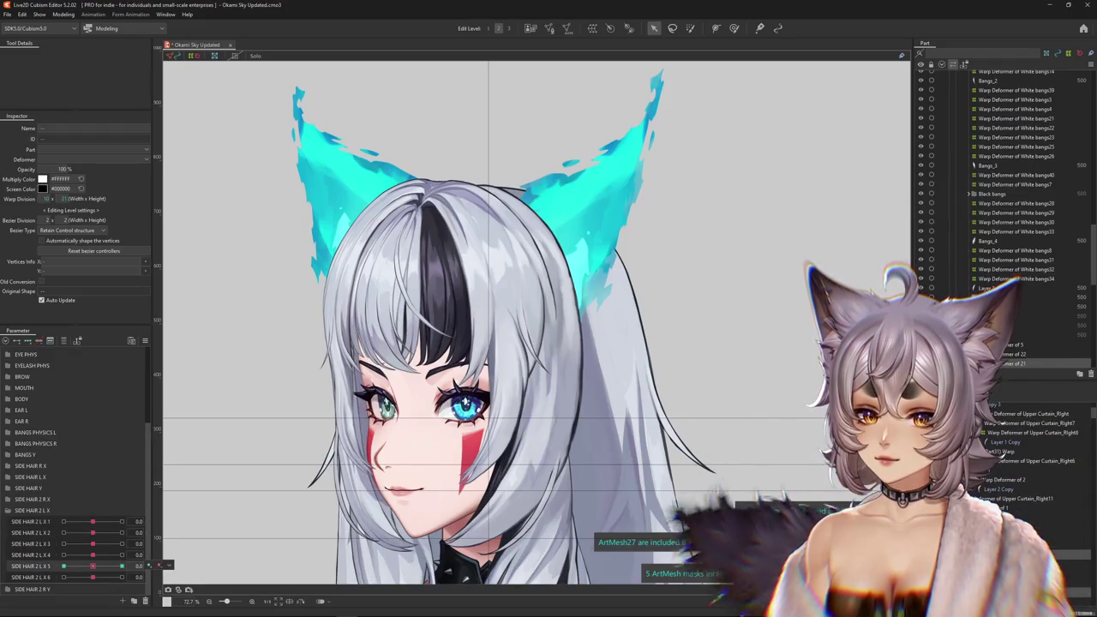
pyautogui.moveTo(93, 521); pyautogui.dragTo(97, 521)
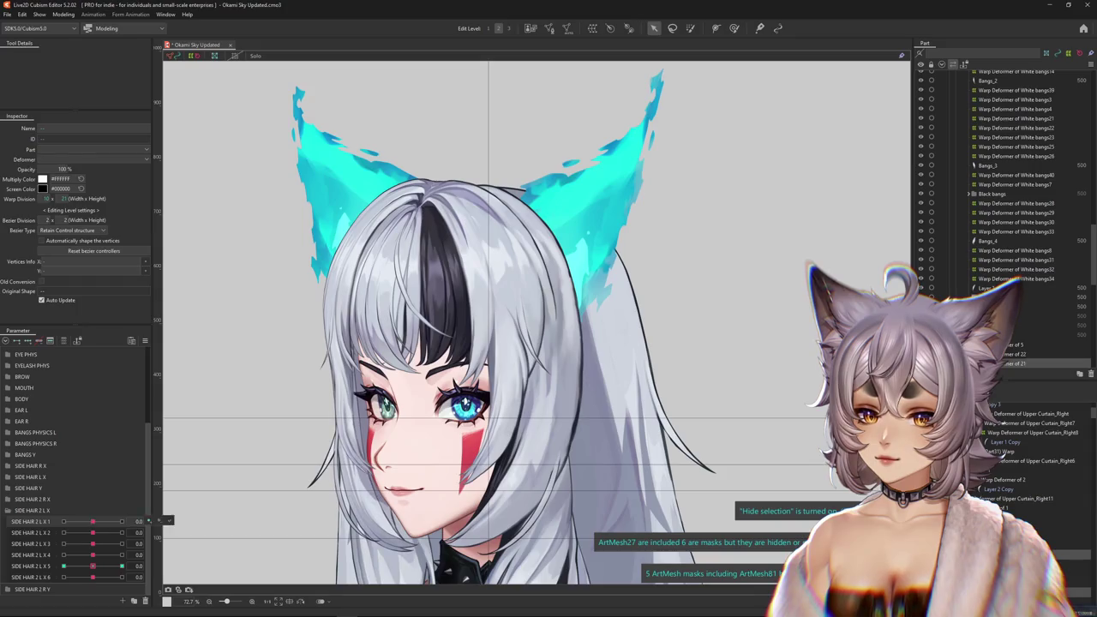
pyautogui.click(158, 566)
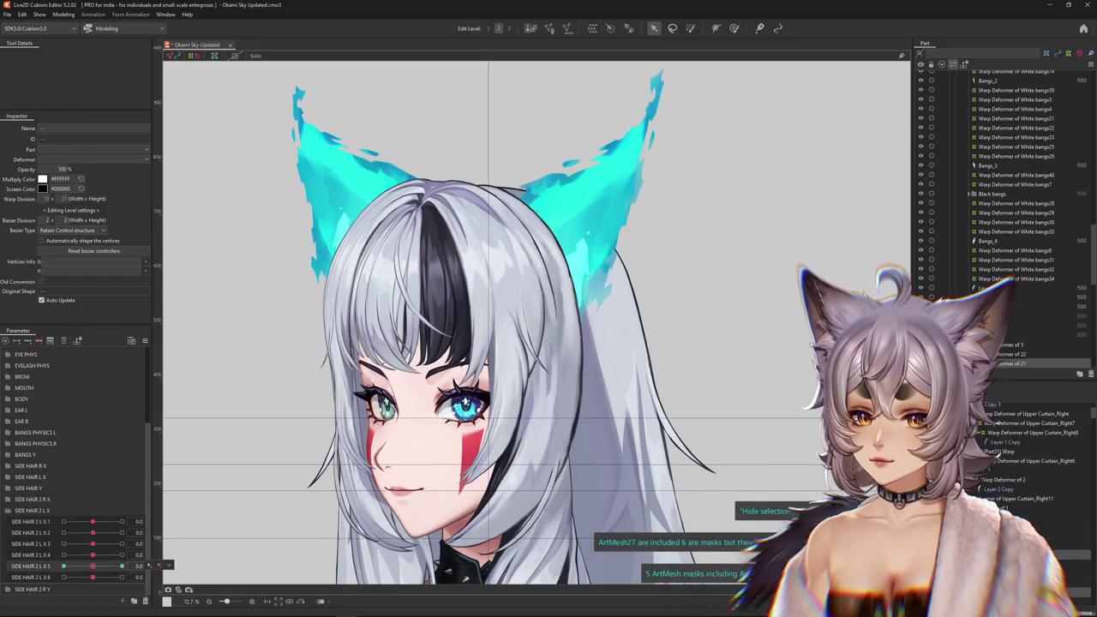
pyautogui.rightClick(147, 565)
pyautogui.click(205, 511)
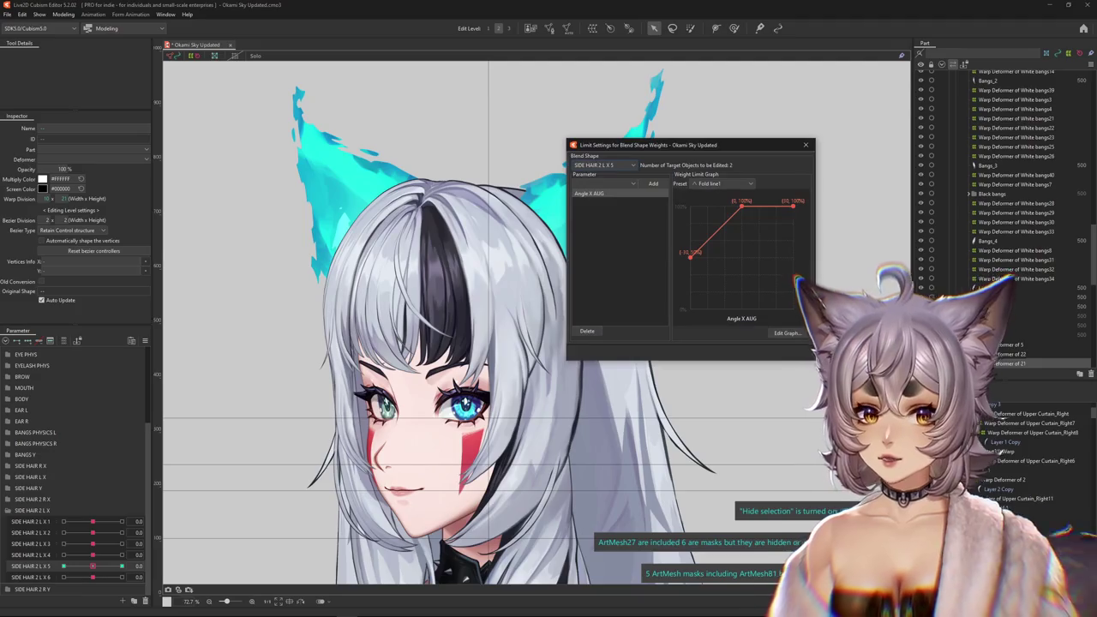
# Confirm X 5's 75% limit at -30, then add an Angle X AUG weight limit to SIDE HAIR 2 L X 4.
pyautogui.click(787, 333)
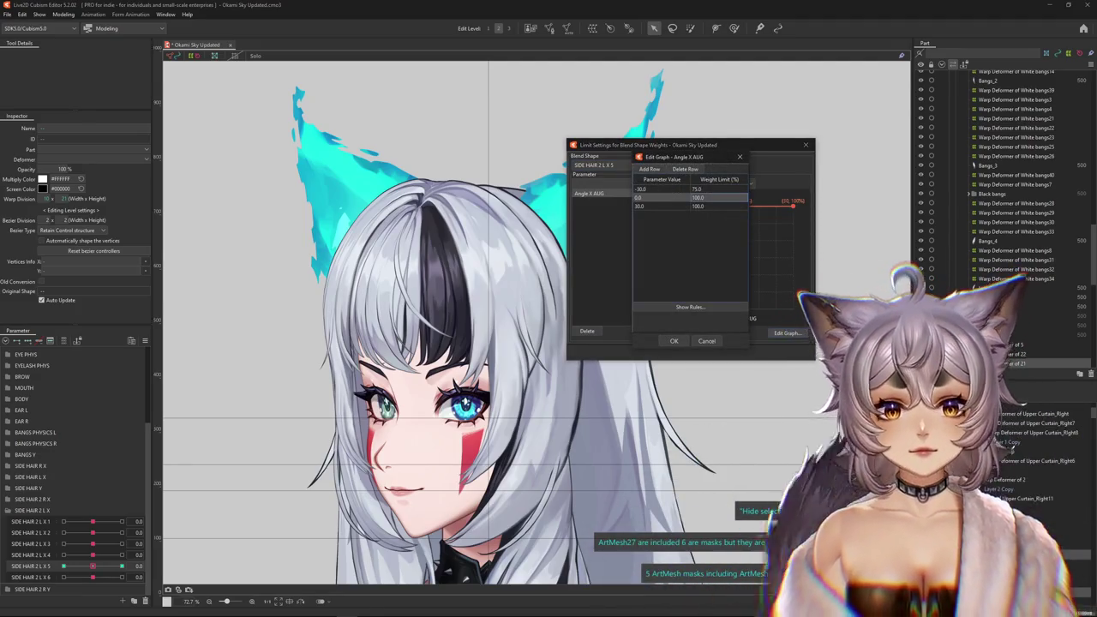
pyautogui.press('Return')
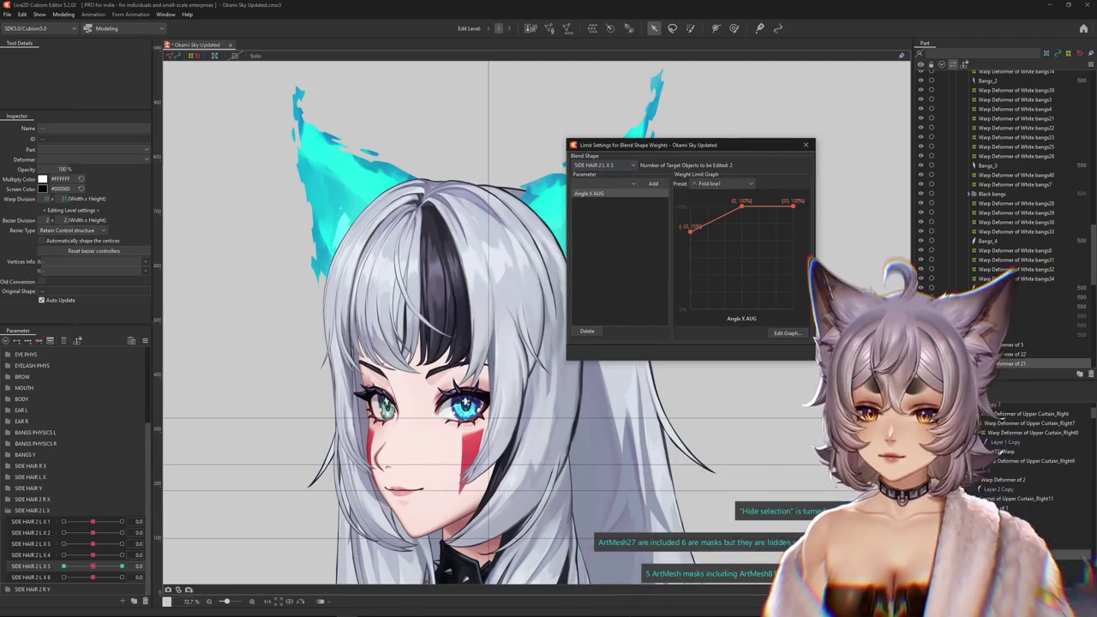
pyautogui.rightClick(147, 555)
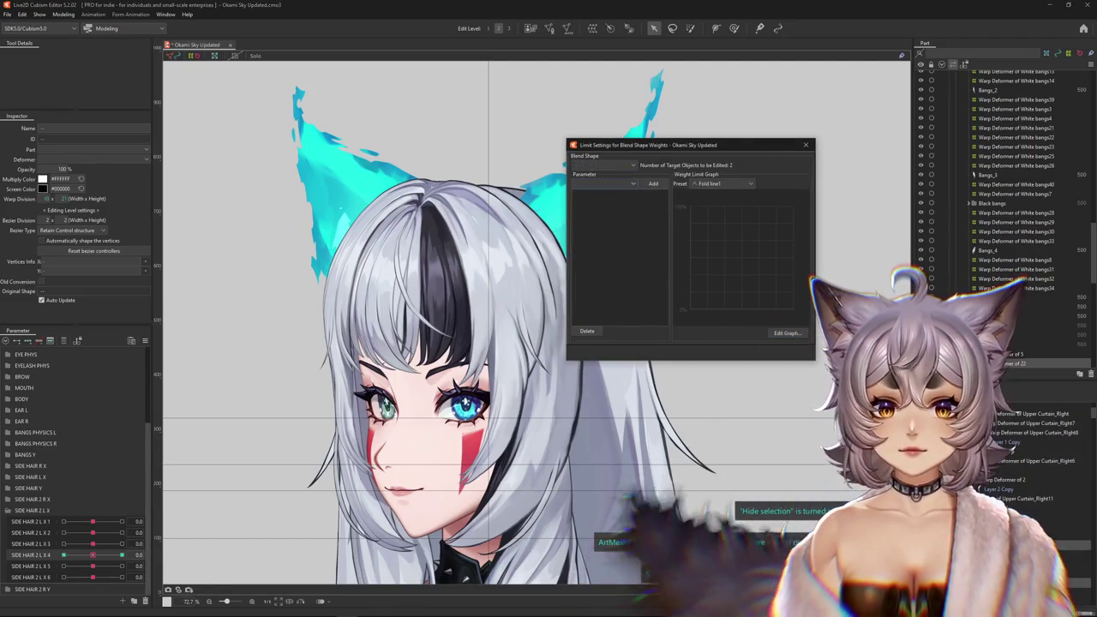
pyautogui.click(604, 183)
pyautogui.click(589, 210)
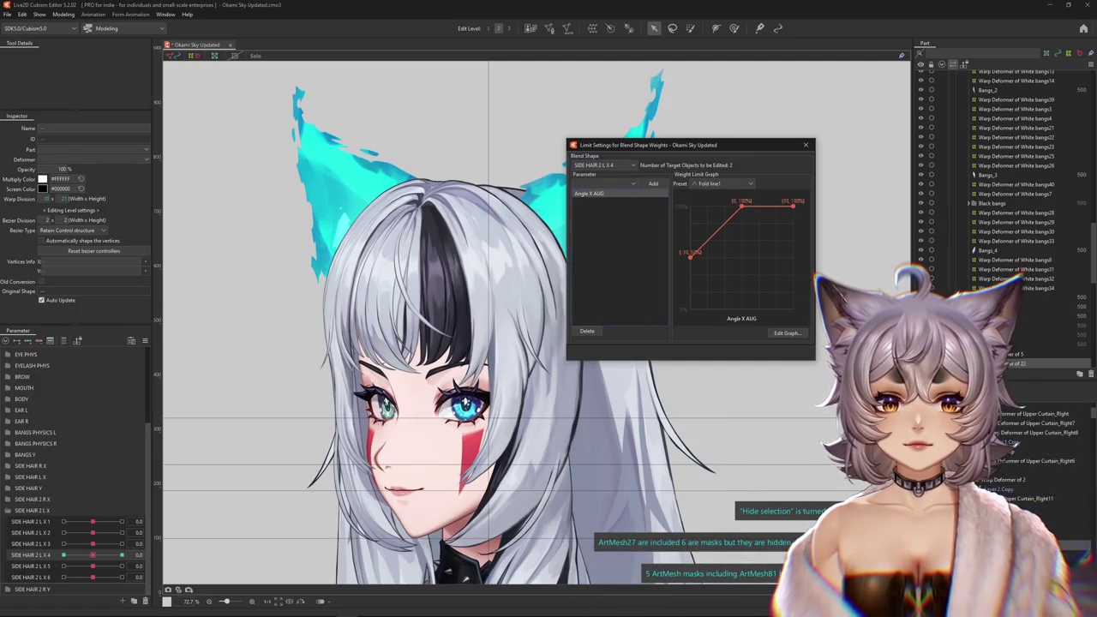
pyautogui.click(787, 332)
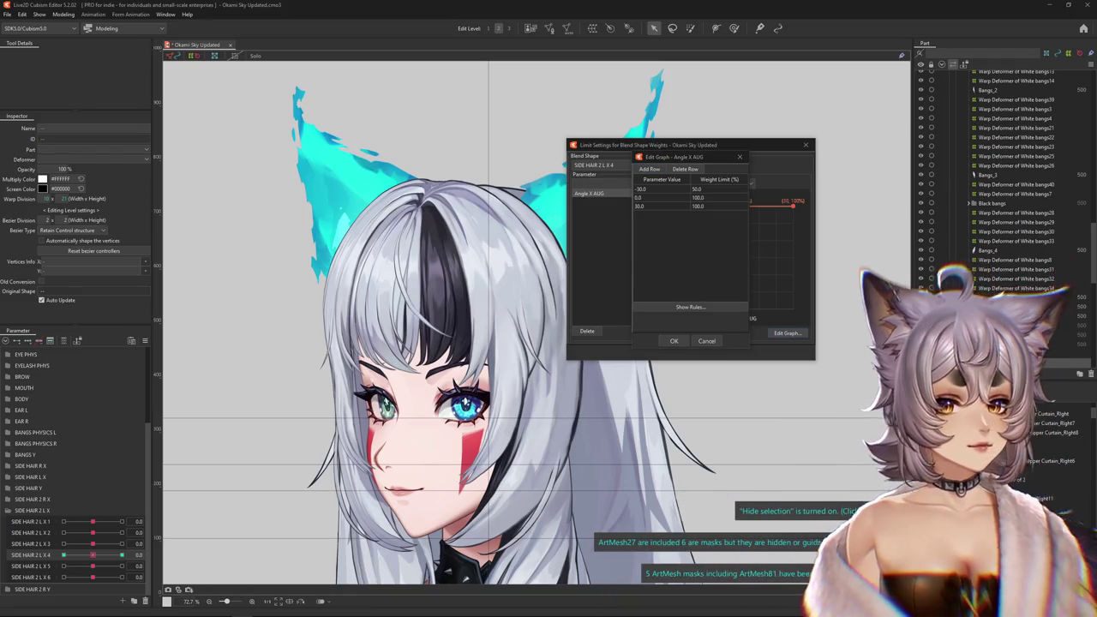
pyautogui.write('5')
pyautogui.click(674, 340)
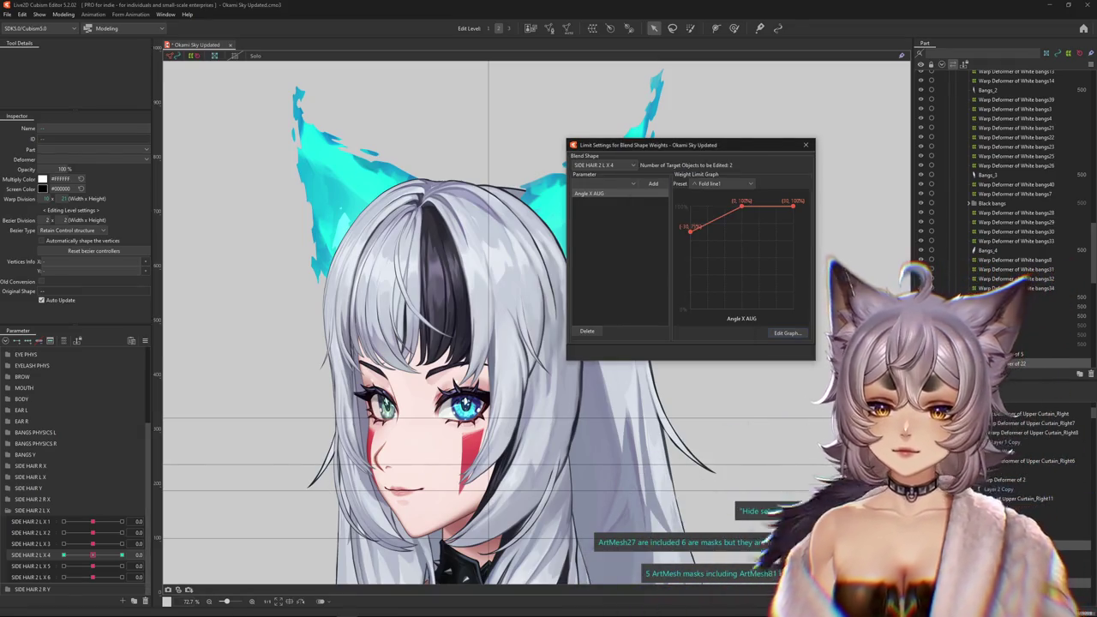
# Confirm the Angle X AUG weight limits for SIDE HAIR 2 L X 3 and show X 2's limit curve.
pyautogui.click(128, 543)
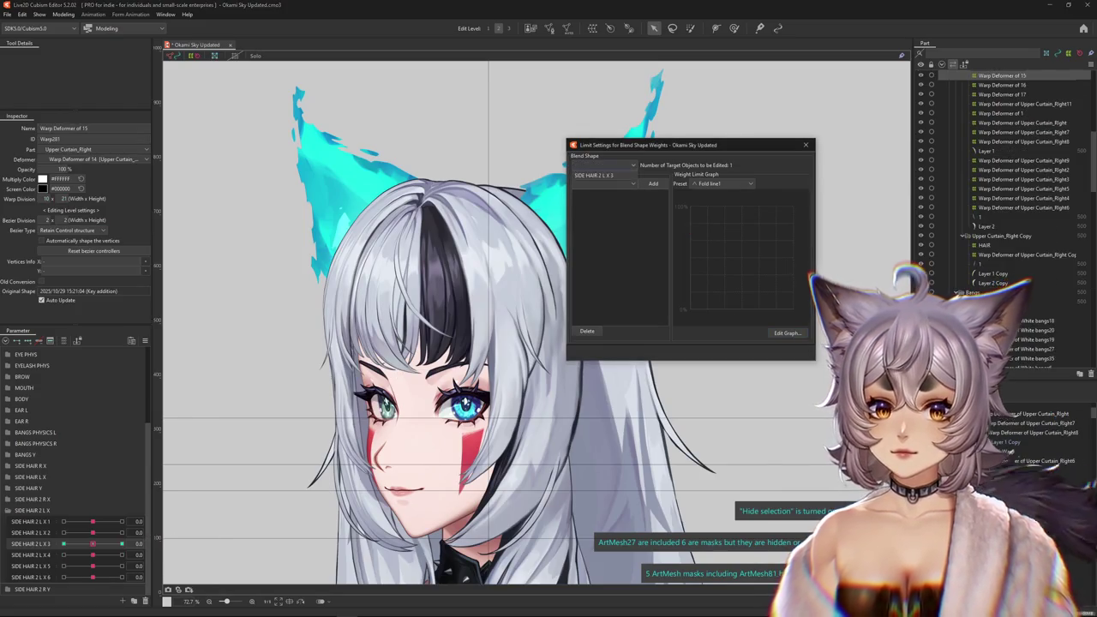
pyautogui.click(787, 333)
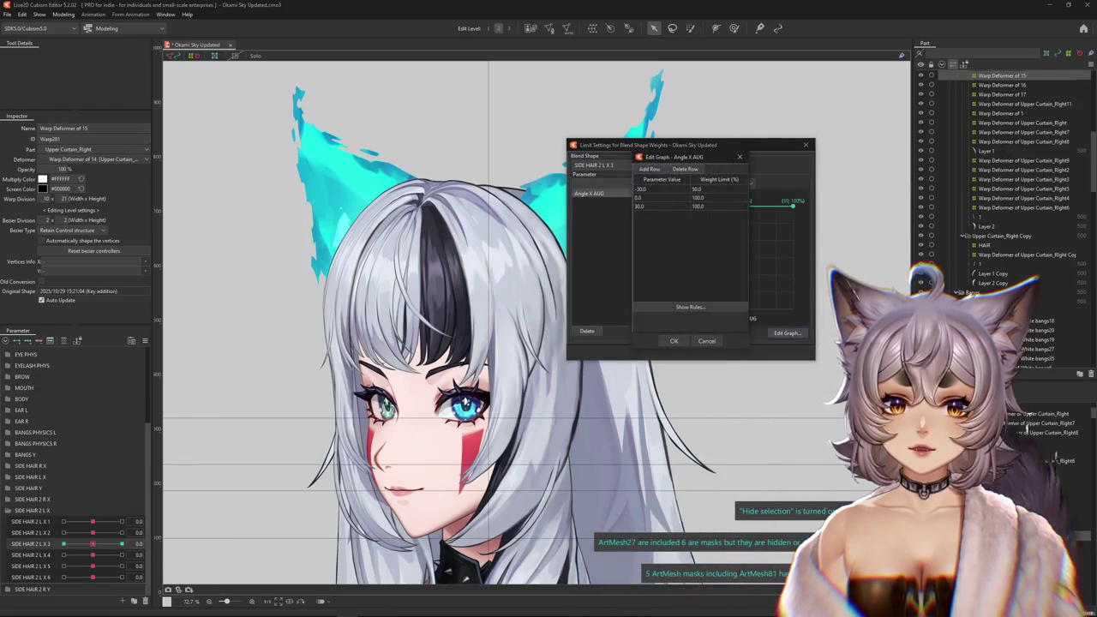
pyautogui.press('Return')
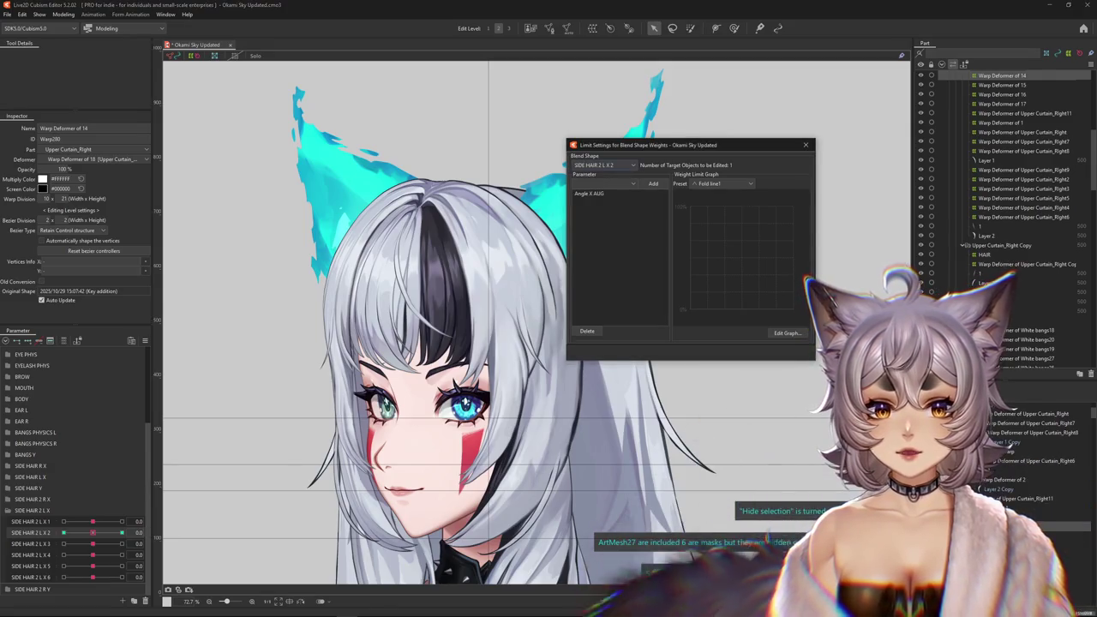
pyautogui.click(592, 192)
# Set SIDE HAIR 2 L X 2's Angle X AUG weight limit at -30 to 75.
pyautogui.click(786, 332)
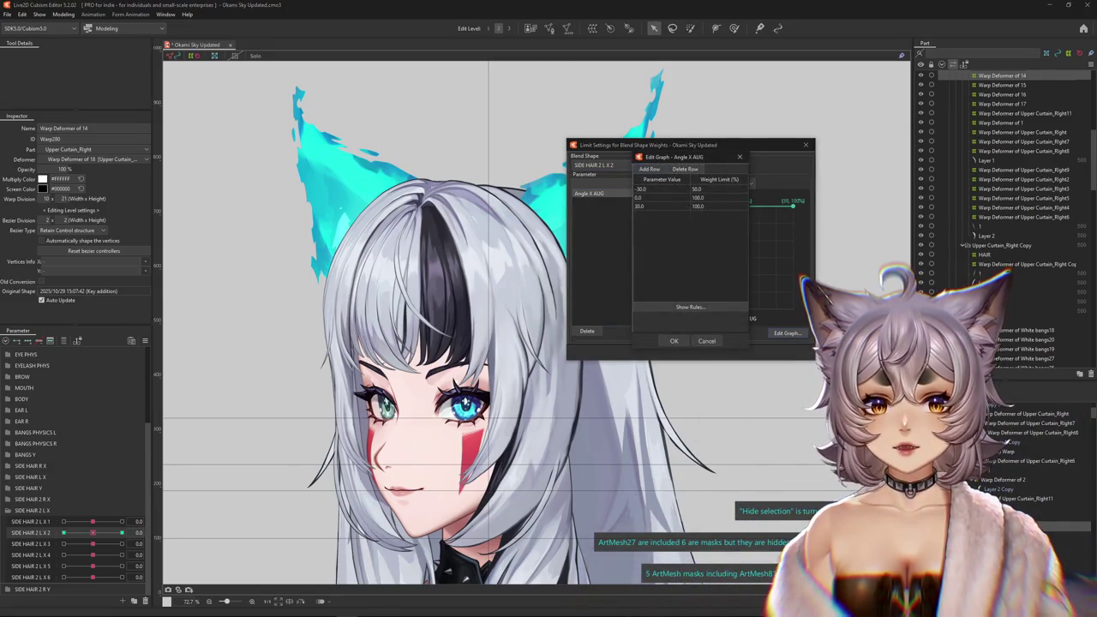
pyautogui.click(699, 188)
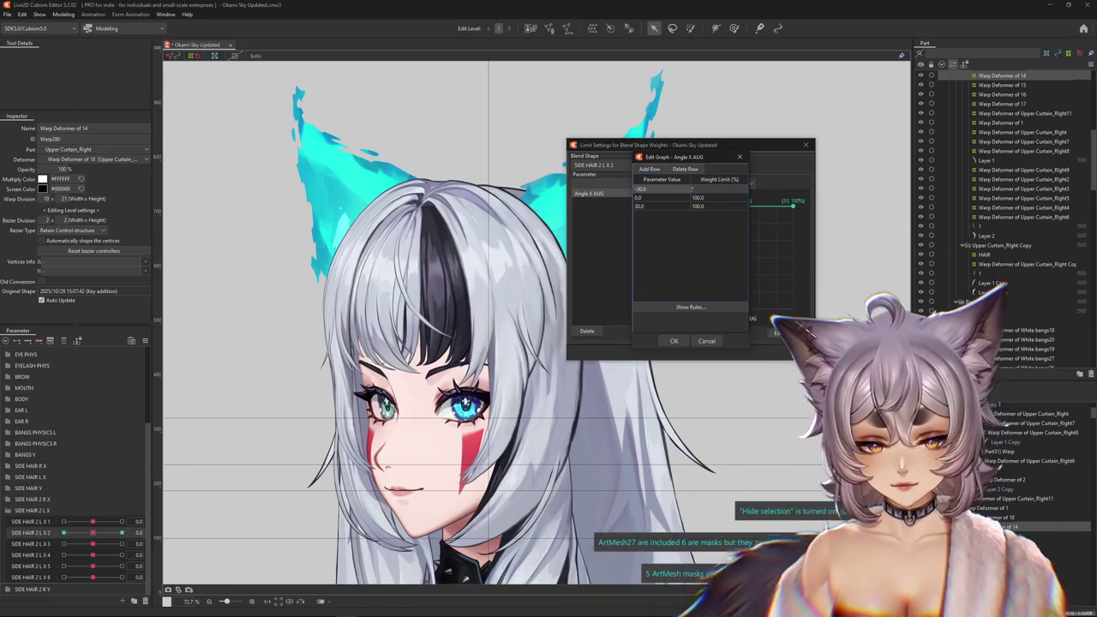
pyautogui.write('5')
pyautogui.press('Return')
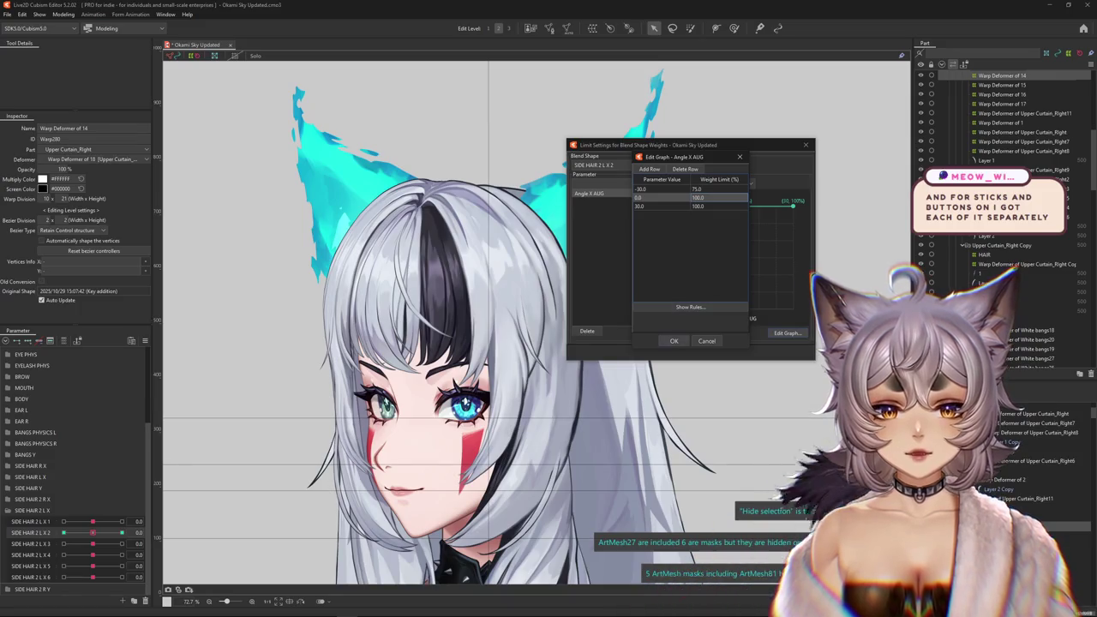
pyautogui.press('Return')
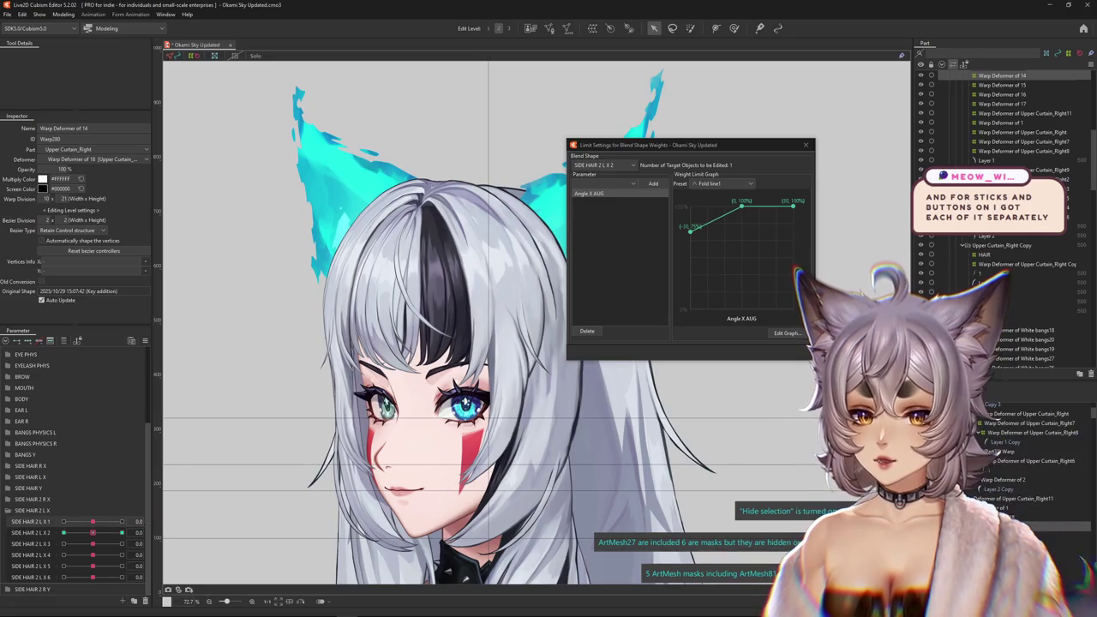
# Preview the side hair deformation by dragging SIDE HAIR 2 L X 2 to -1 and resetting it to 0.
pyautogui.moveTo(93, 521); pyautogui.dragTo(95, 521)
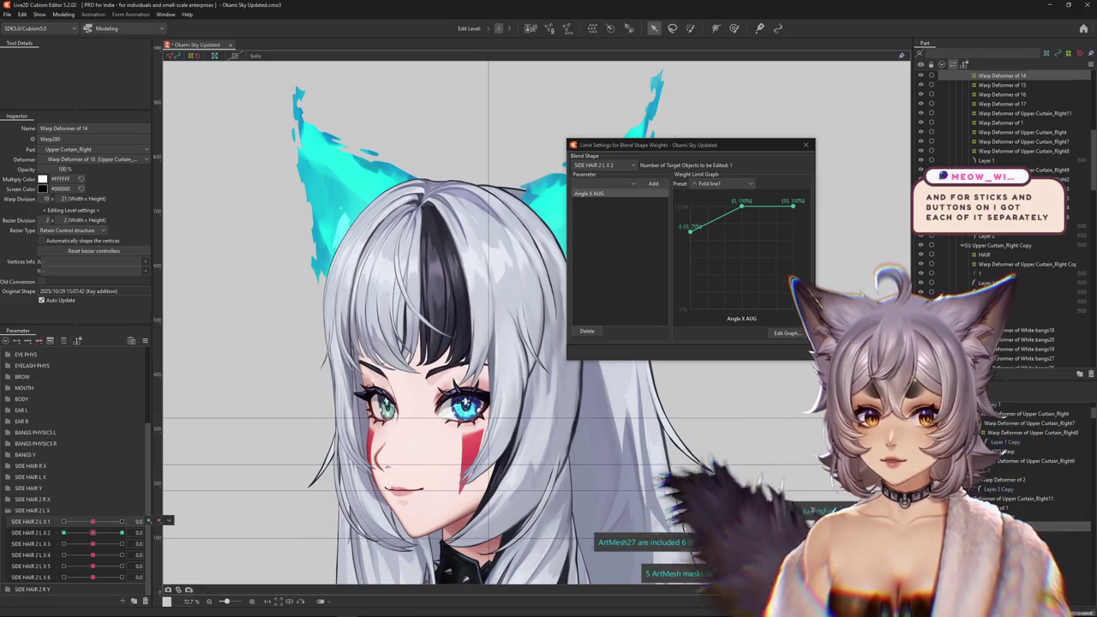
pyautogui.click(605, 164)
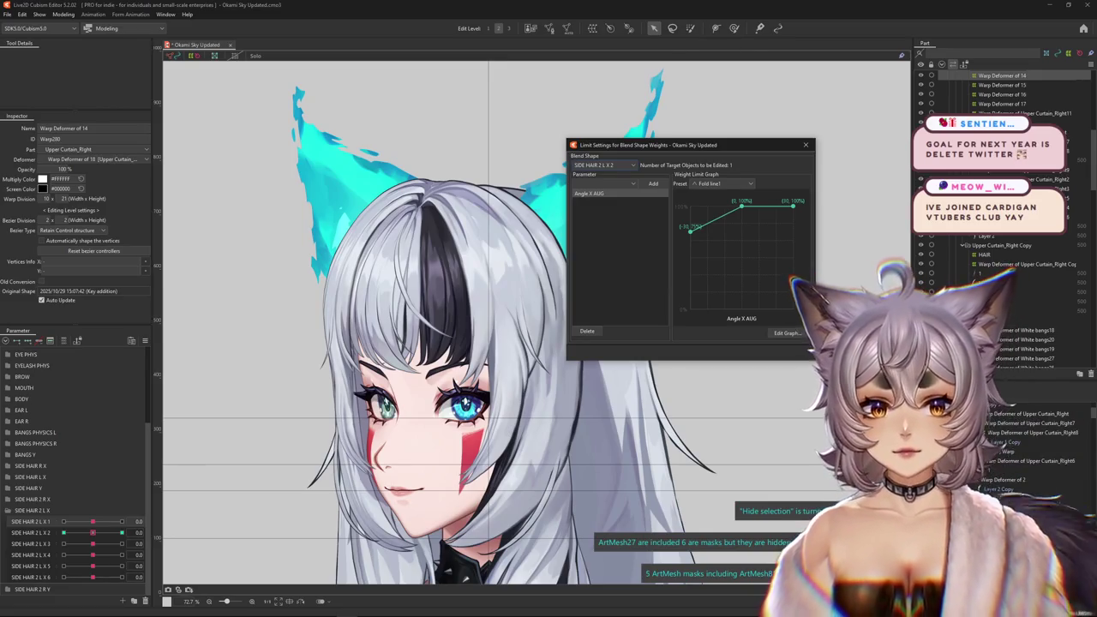
pyautogui.moveTo(92, 532); pyautogui.dragTo(63, 533)
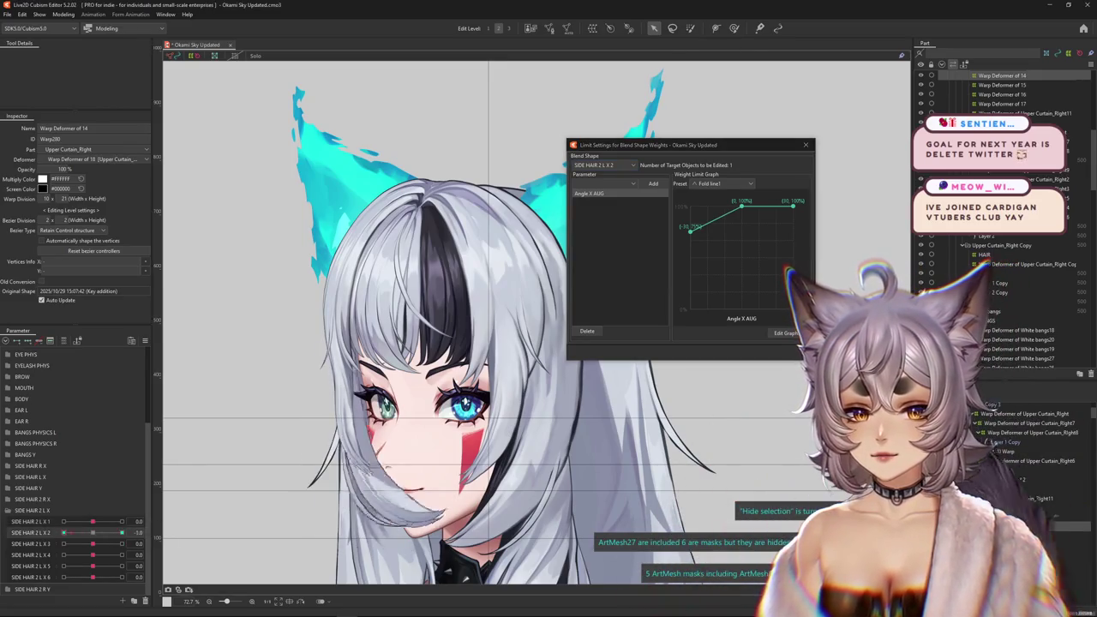
pyautogui.click(153, 521)
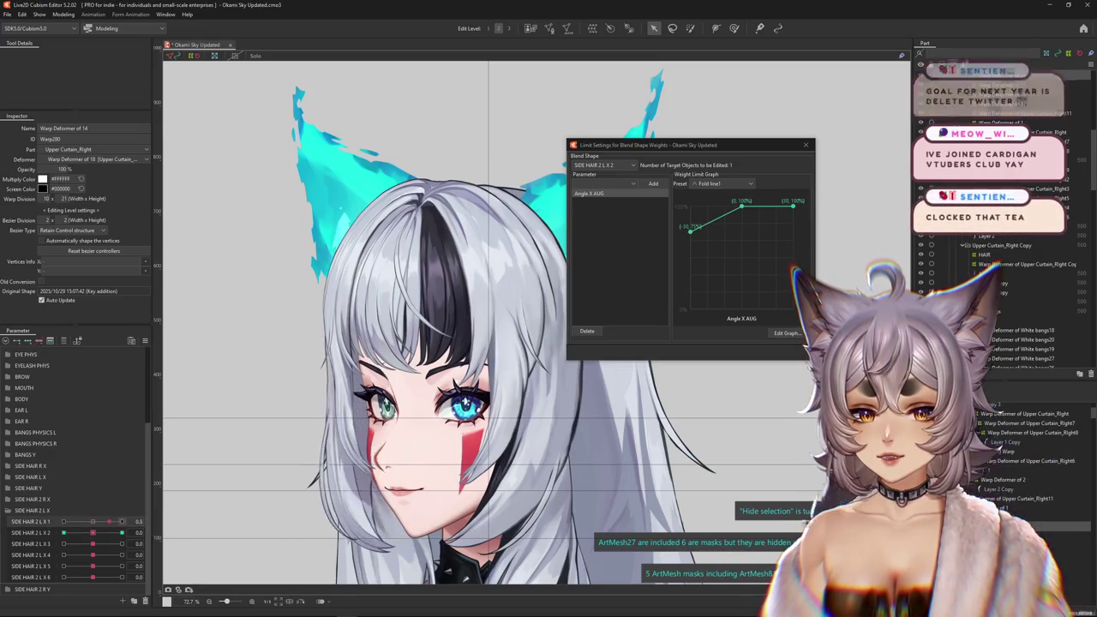
pyautogui.moveTo(93, 532); pyautogui.dragTo(64, 533)
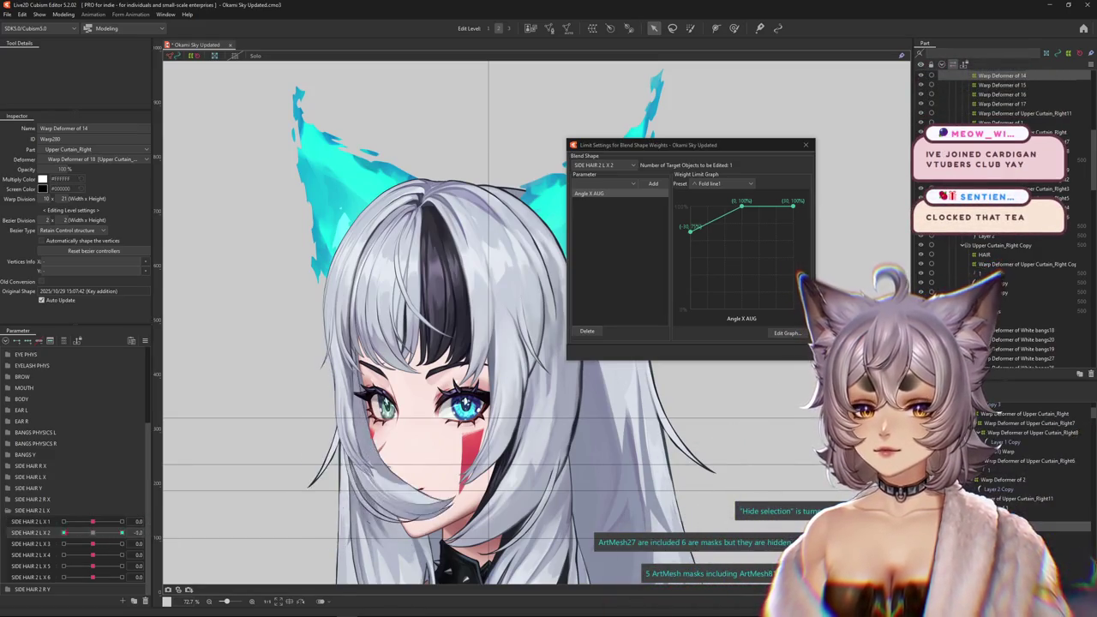
pyautogui.click(152, 532)
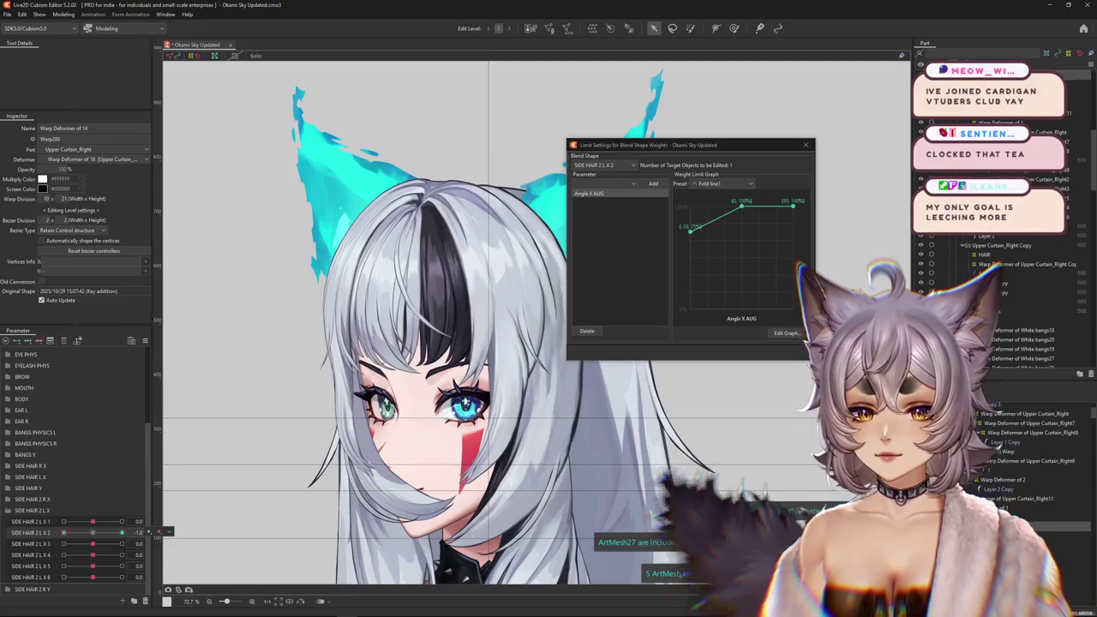
# Add an Angle X AUG limit to SIDE HAIR 2 L X 1's warp deformer with 25% at -30.
pyautogui.click(1020, 506)
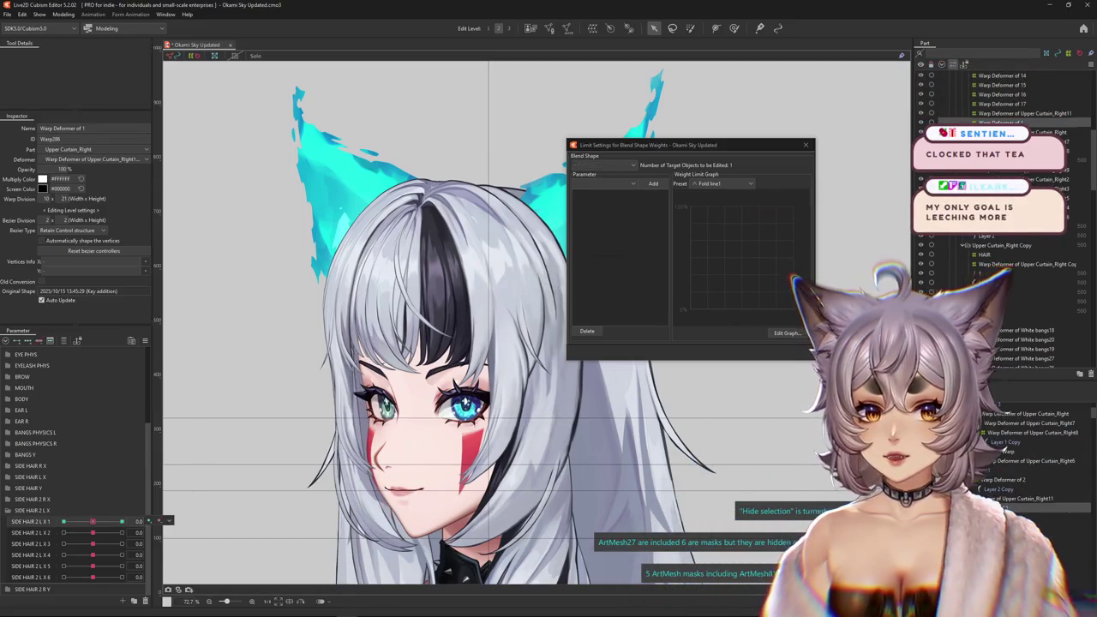
pyautogui.click(604, 183)
pyautogui.click(604, 223)
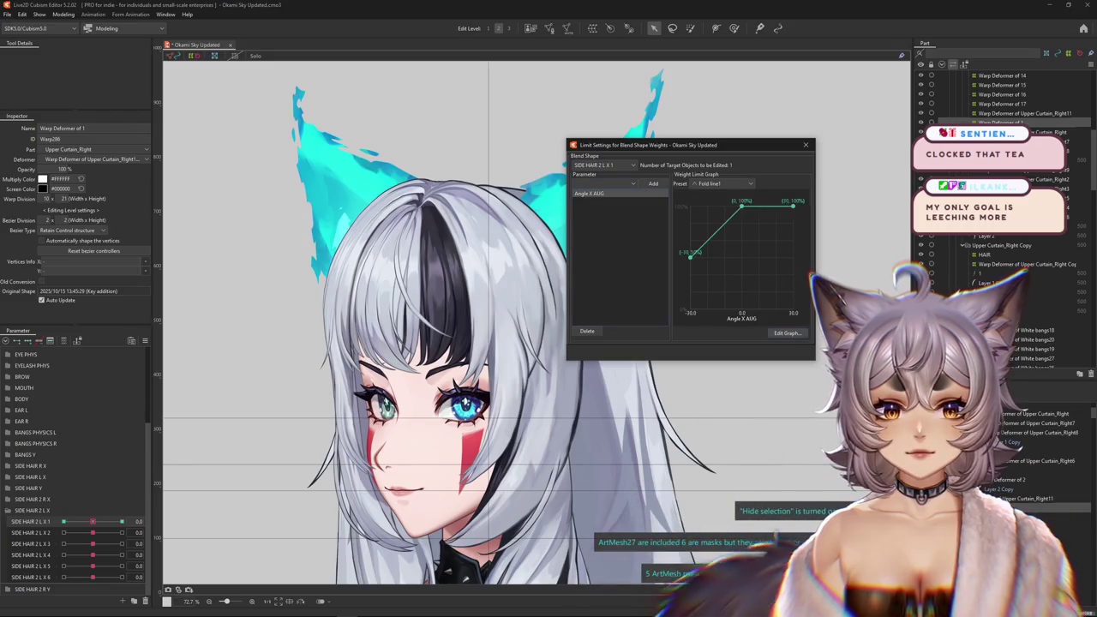
pyautogui.click(787, 333)
pyautogui.click(674, 340)
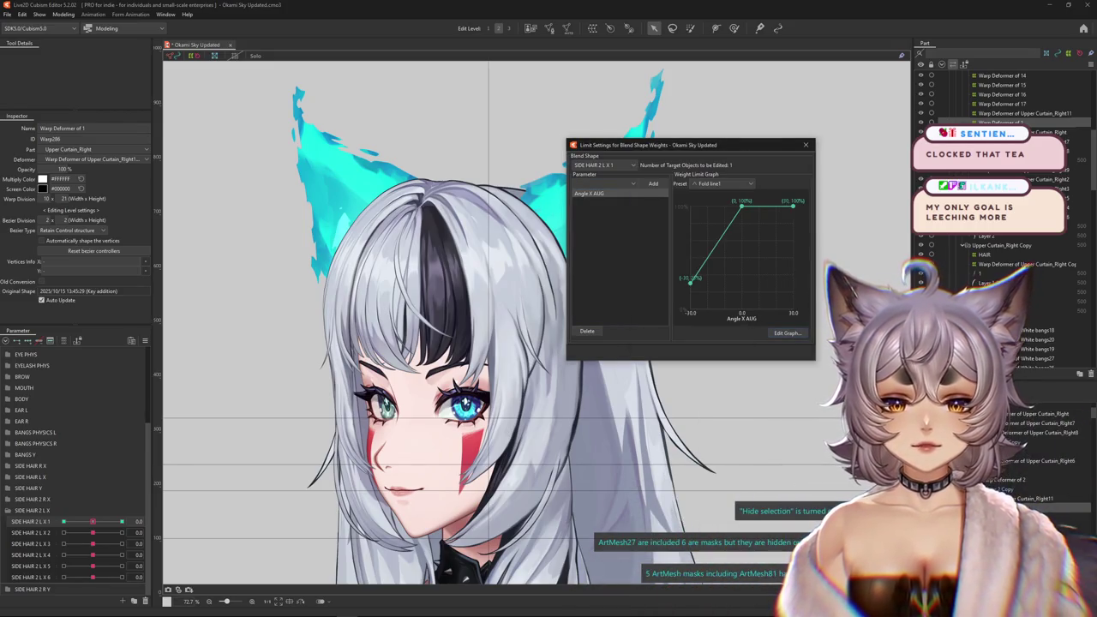
# Preview SIDE HAIR 2 L X 1 at -1, recheck its limit table, and open Physics Settings.
pyautogui.click(63, 521)
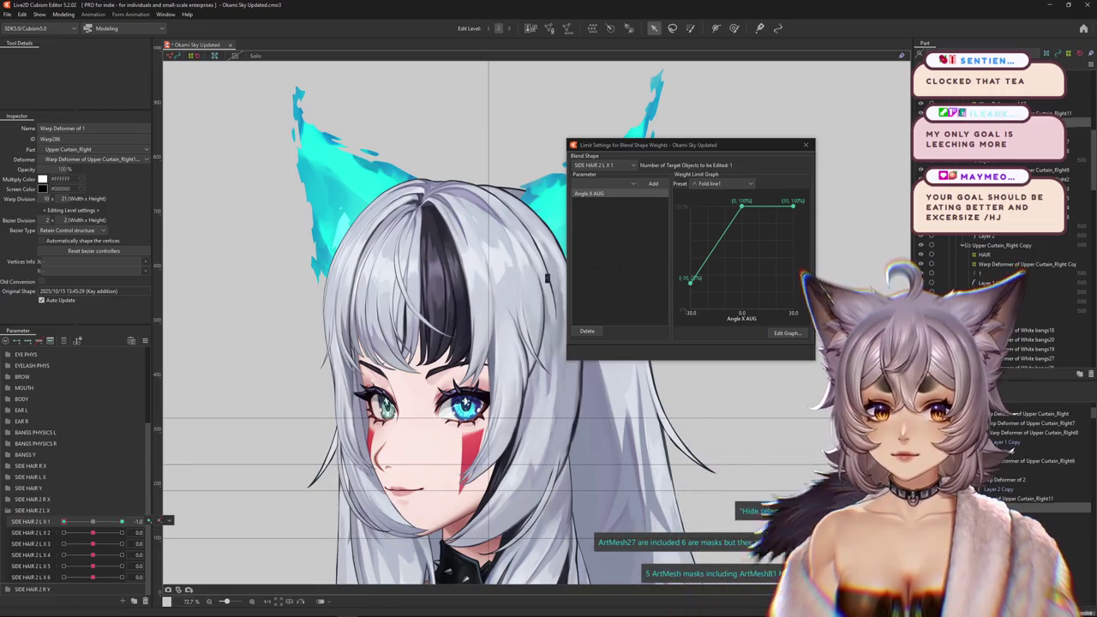
pyautogui.click(786, 333)
pyautogui.click(674, 340)
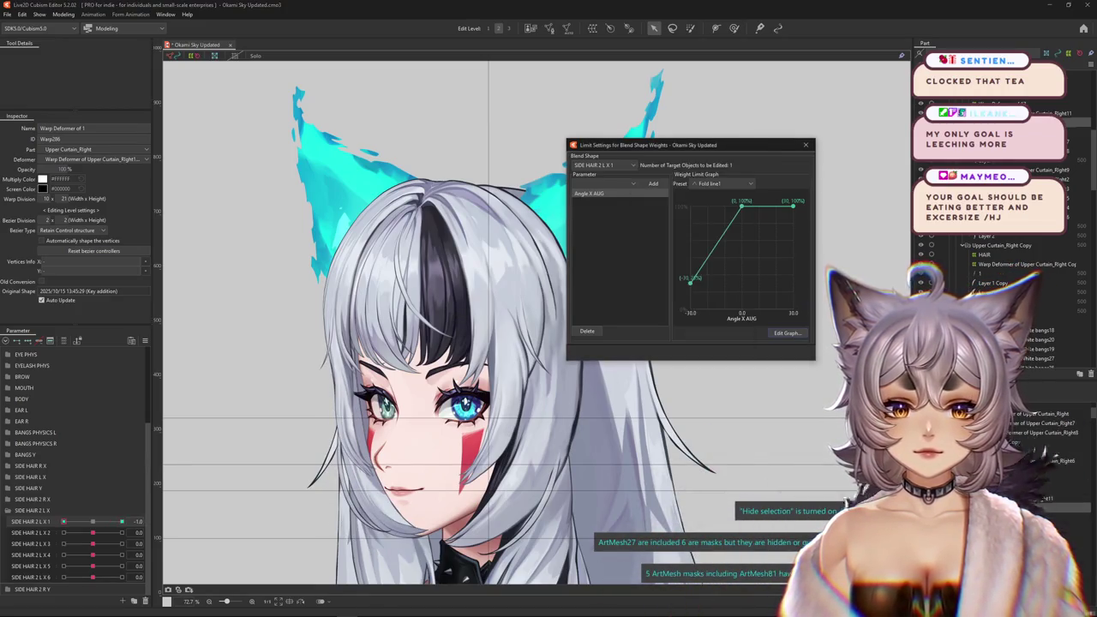
pyautogui.click(62, 14)
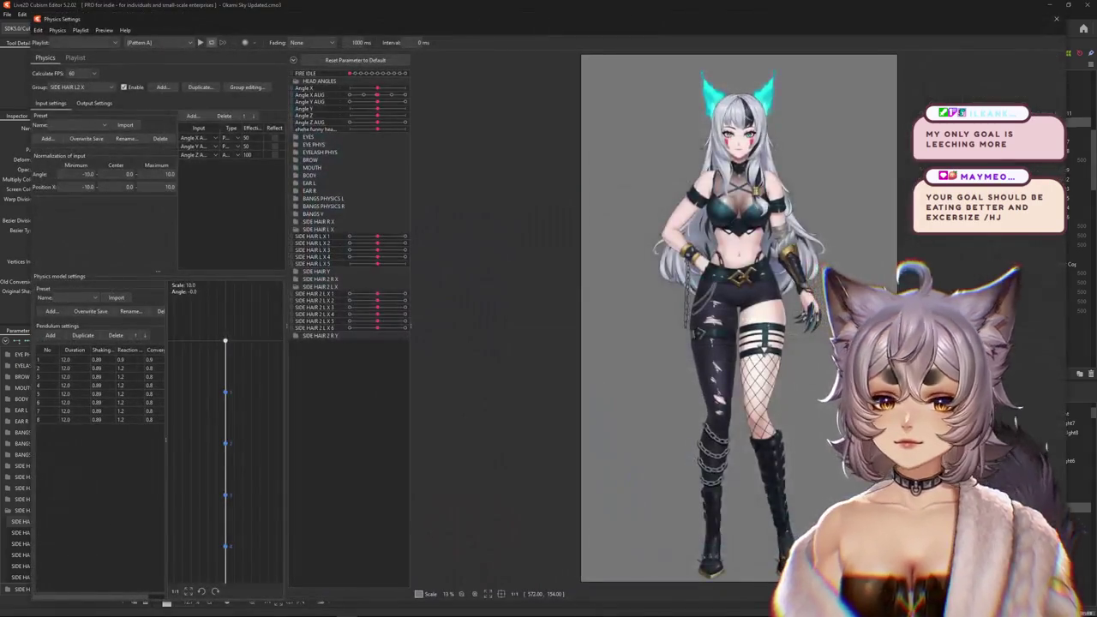
# Scroll in the Physics Settings window to check the side hair movement.
pyautogui.scroll(3, 754, 69)
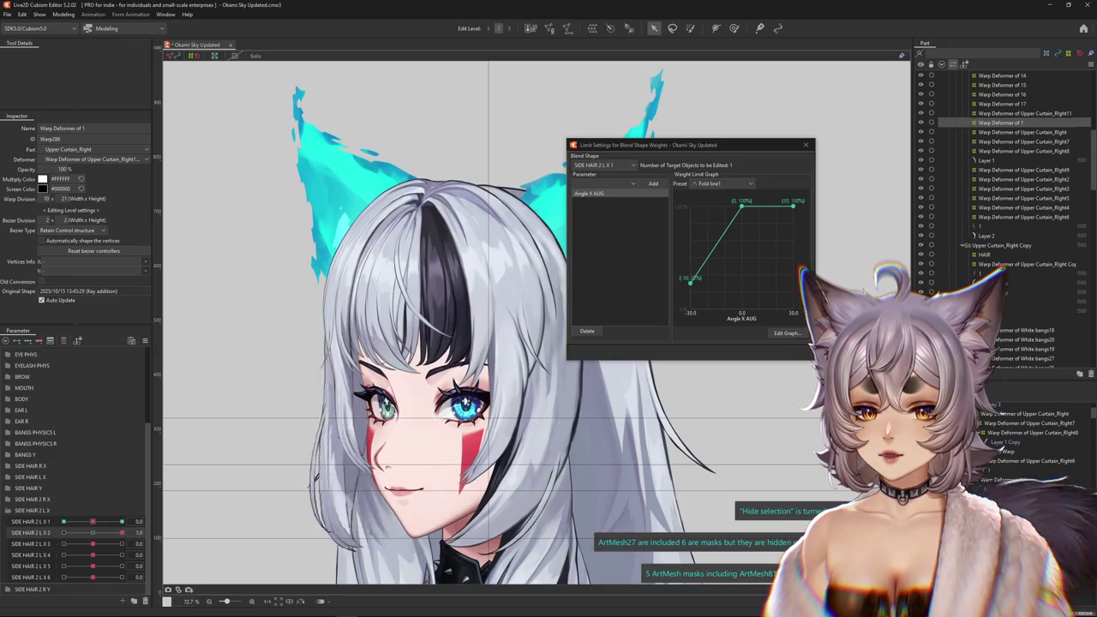
pyautogui.click(93, 532)
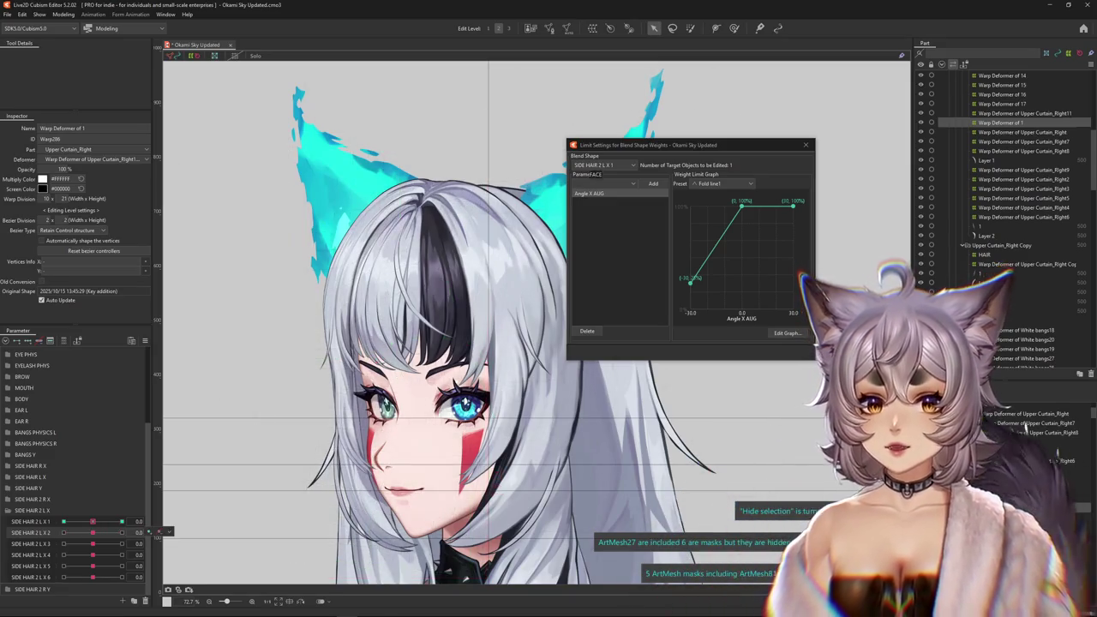
pyautogui.click(159, 532)
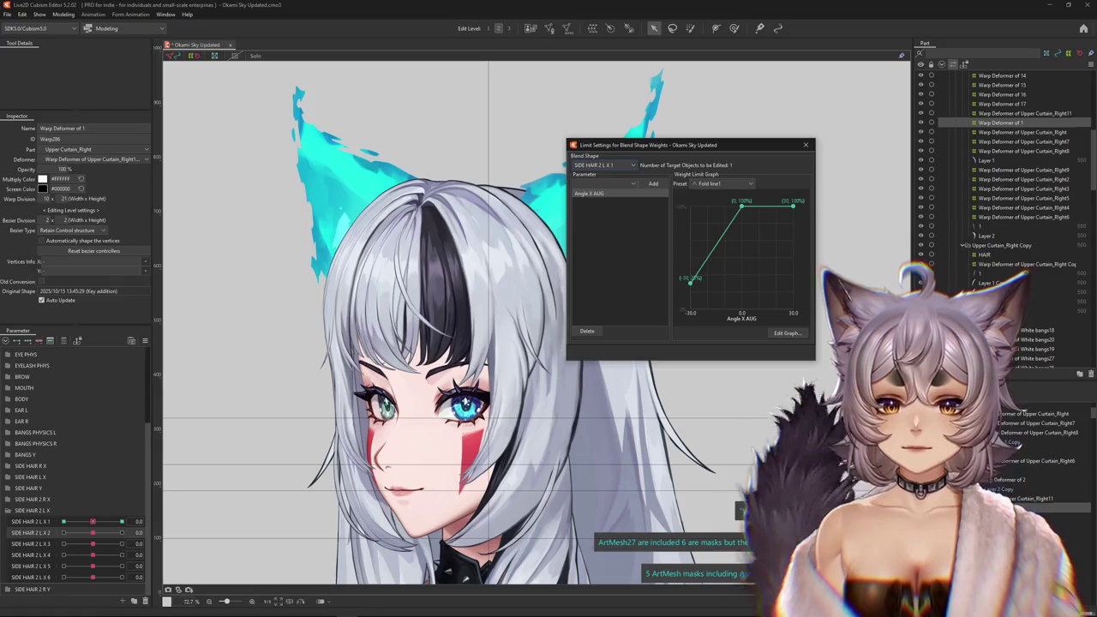
pyautogui.click(604, 183)
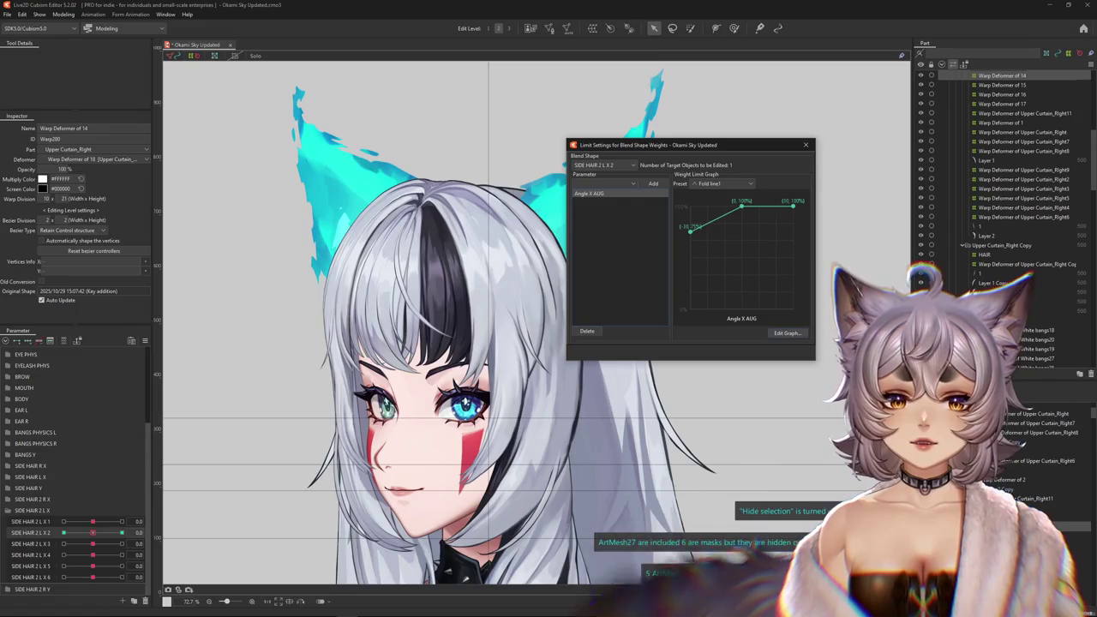
pyautogui.click(787, 332)
pyautogui.write('5')
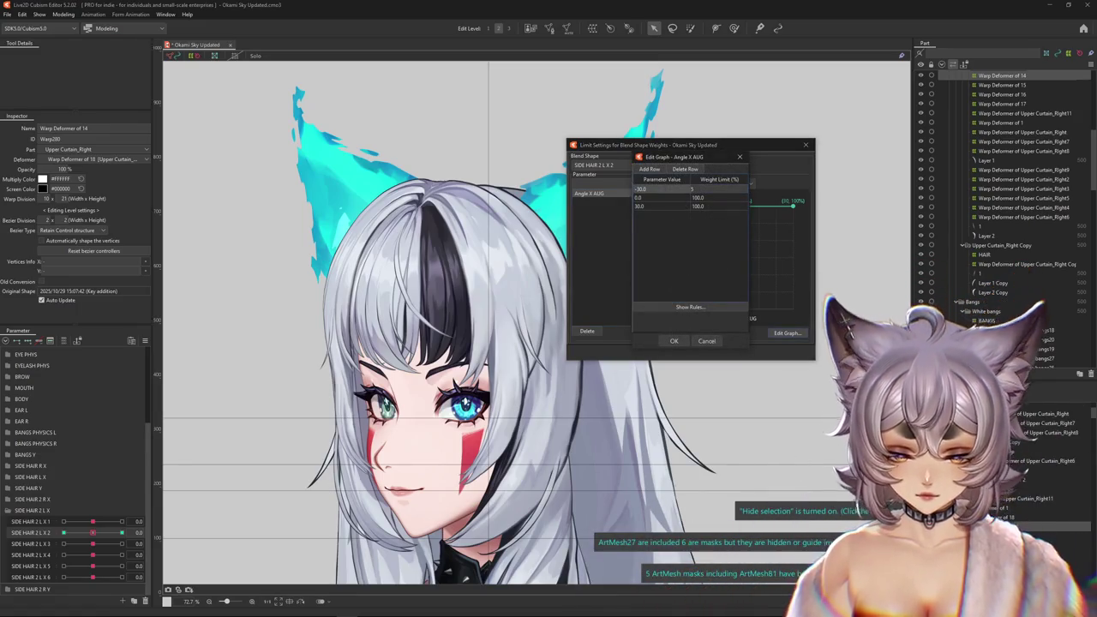
pyautogui.write('0')
pyautogui.press('Return')
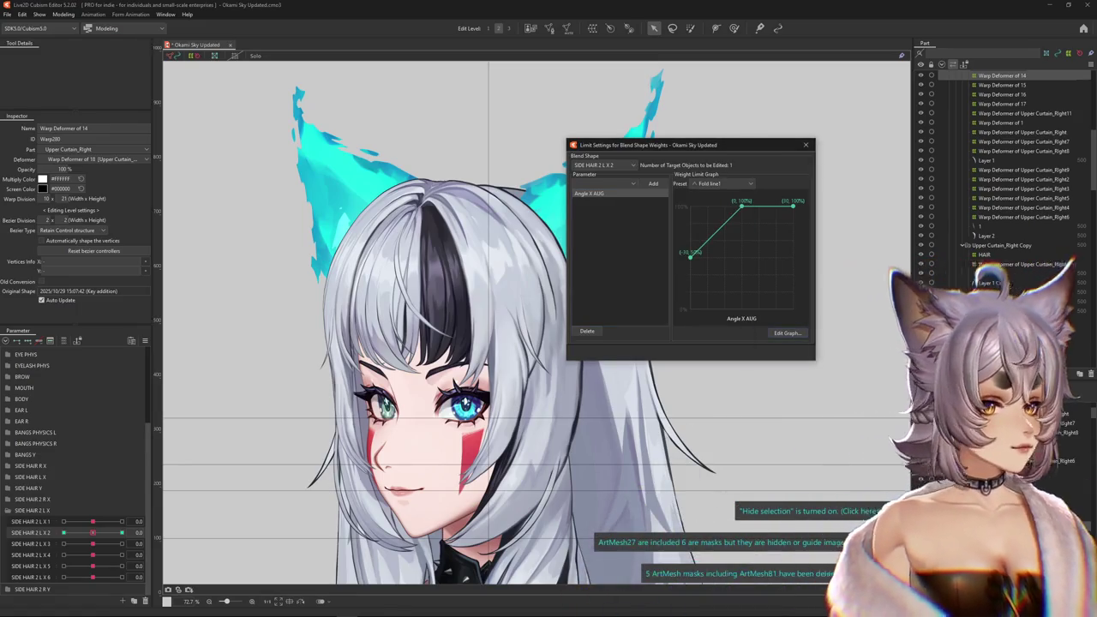
pyautogui.click(63, 13)
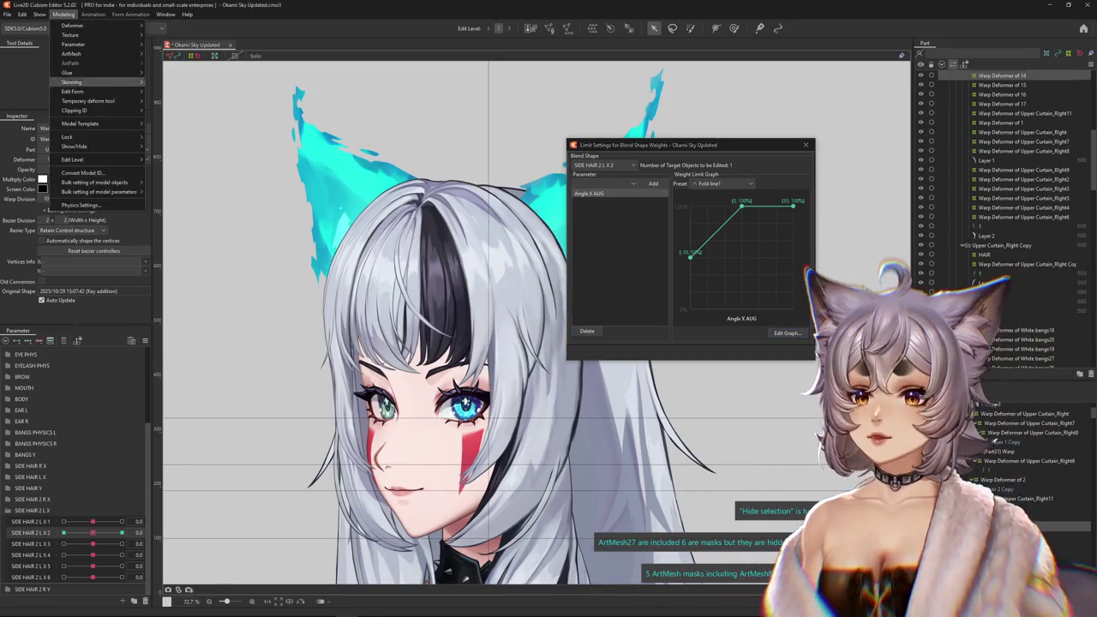
pyautogui.click(81, 205)
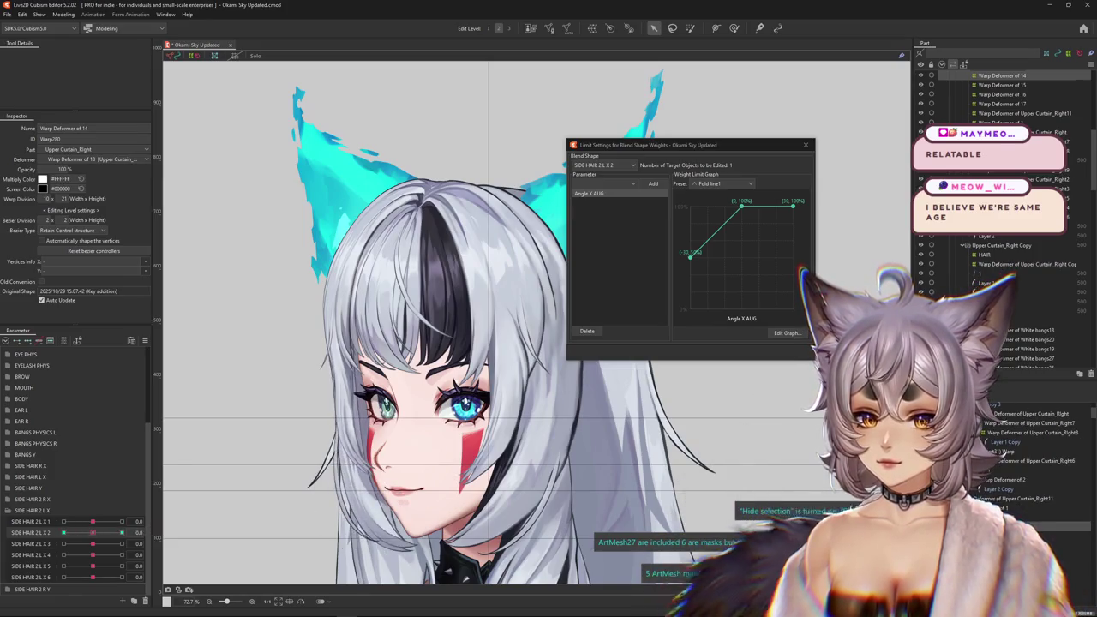
# Limit SIDE HAIR 2 L X 3's deformer to 50% at Angle X AUG -30.
pyautogui.rightClick(163, 542)
pyautogui.click(164, 543)
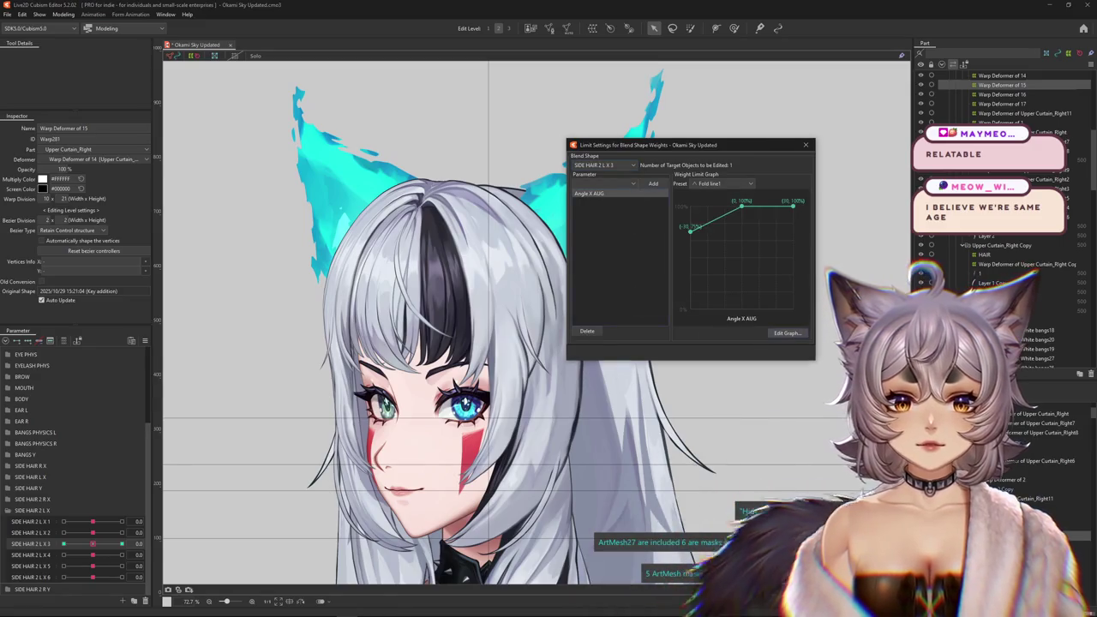
pyautogui.click(787, 333)
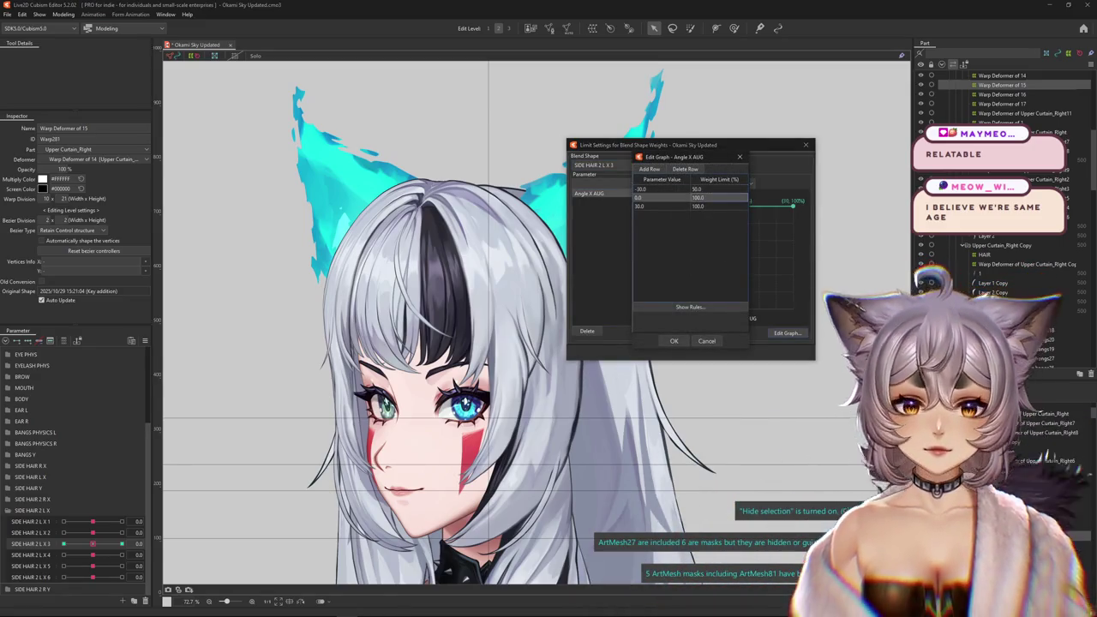
pyautogui.click(674, 340)
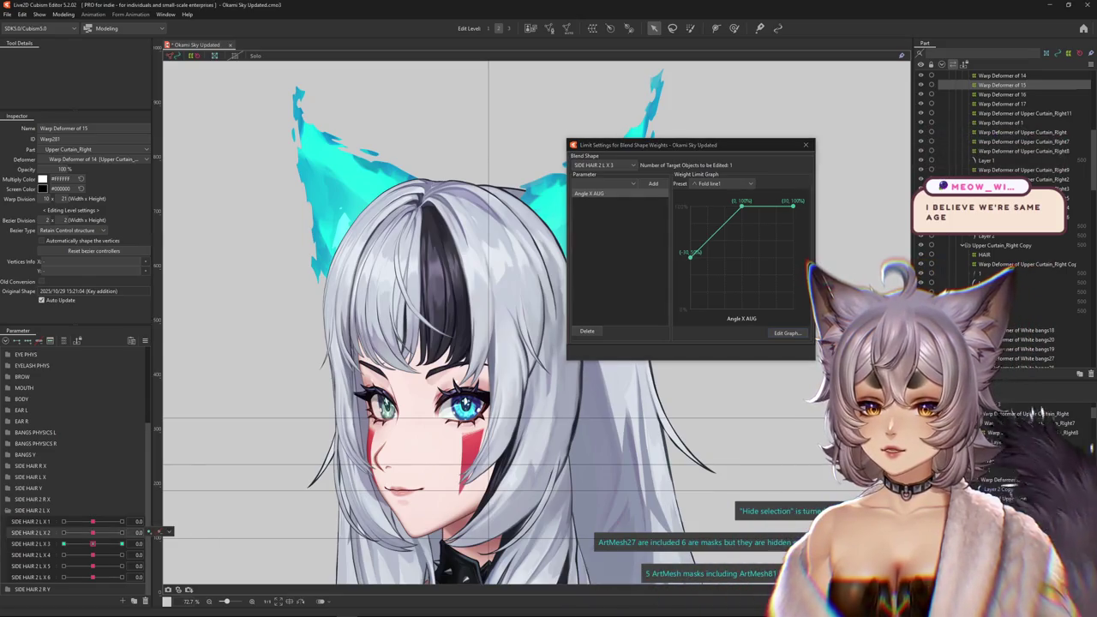
# Lower SIDE HAIR 2 L X 2's Angle X AUG weight limit at -30 to 20%.
pyautogui.press('Up')
pyautogui.click(589, 193)
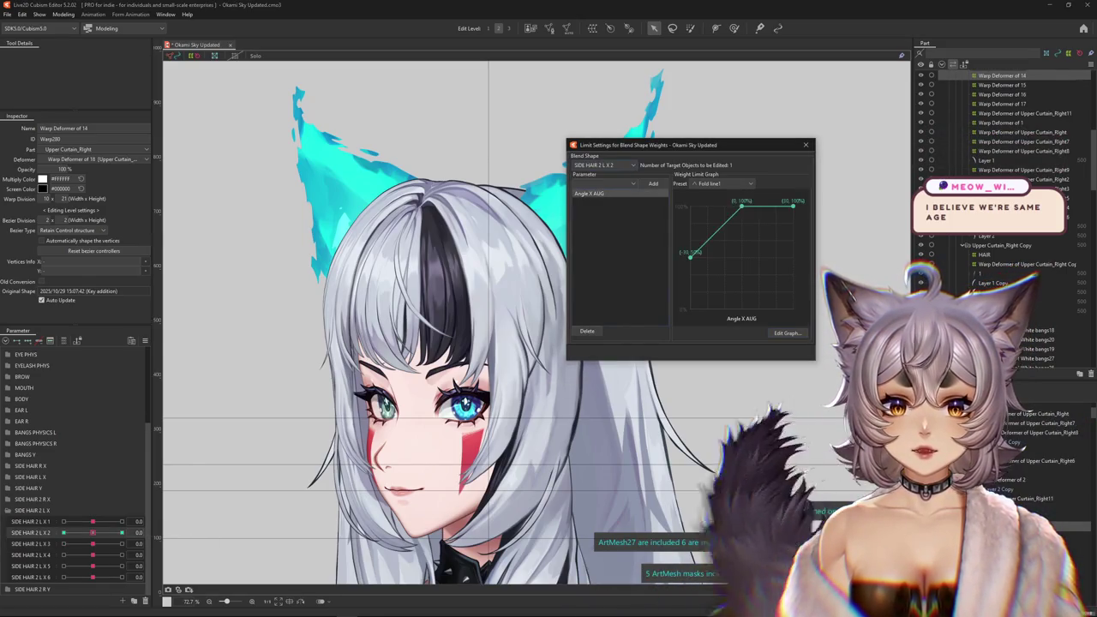
pyautogui.click(787, 332)
pyautogui.write('20')
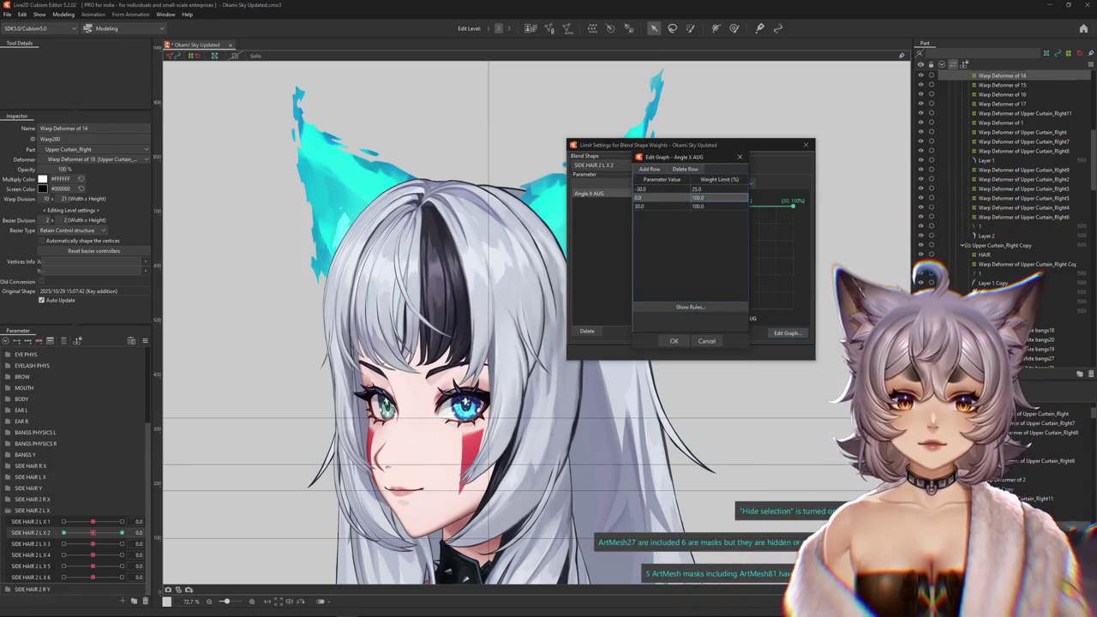
pyautogui.click(673, 340)
# Open the Physics Settings preview and select the SIDE HAIR 2 L X 1 deformer.
pyautogui.click(63, 14)
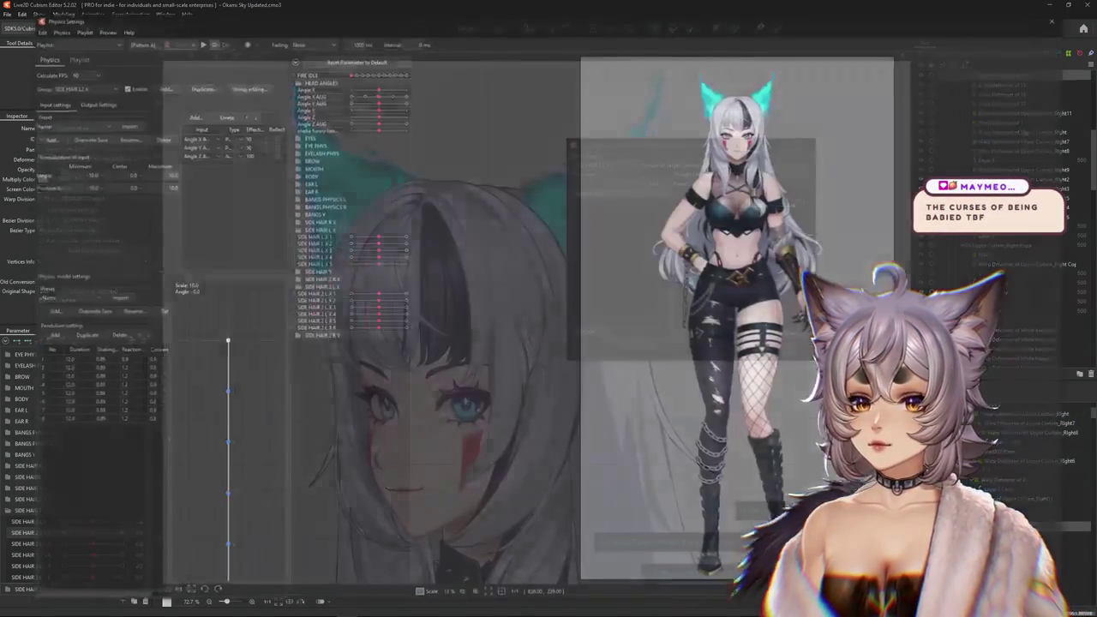
pyautogui.click(80, 205)
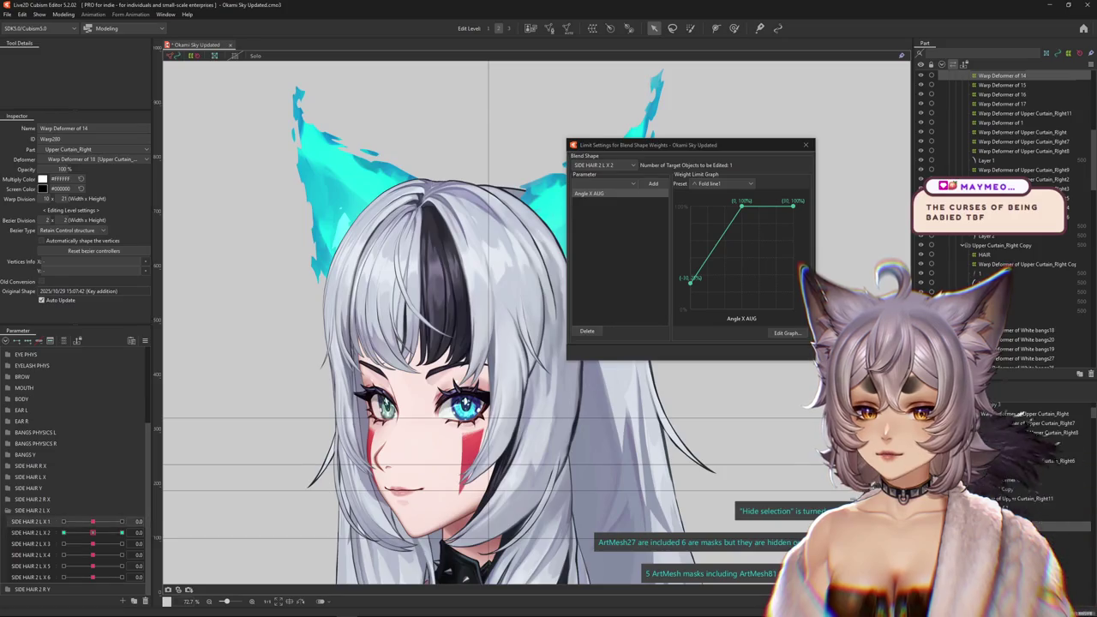
pyautogui.click(1000, 122)
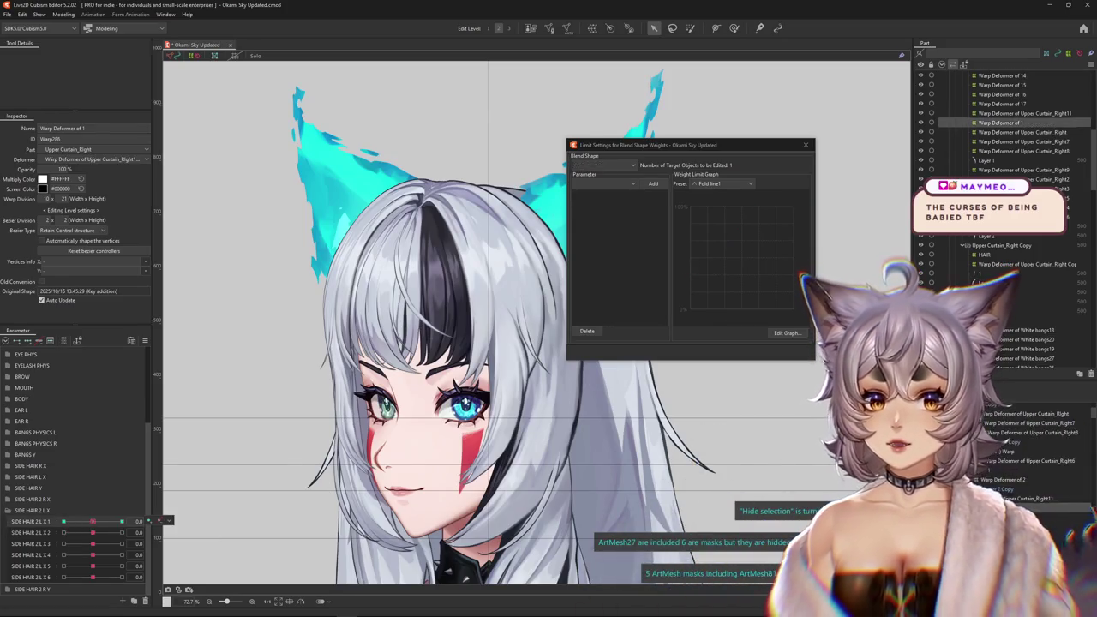
# Set SIDE HAIR 2 L X 1 to 0% and X 2 to 50% at -30, then select X 3 to review.
pyautogui.click(786, 332)
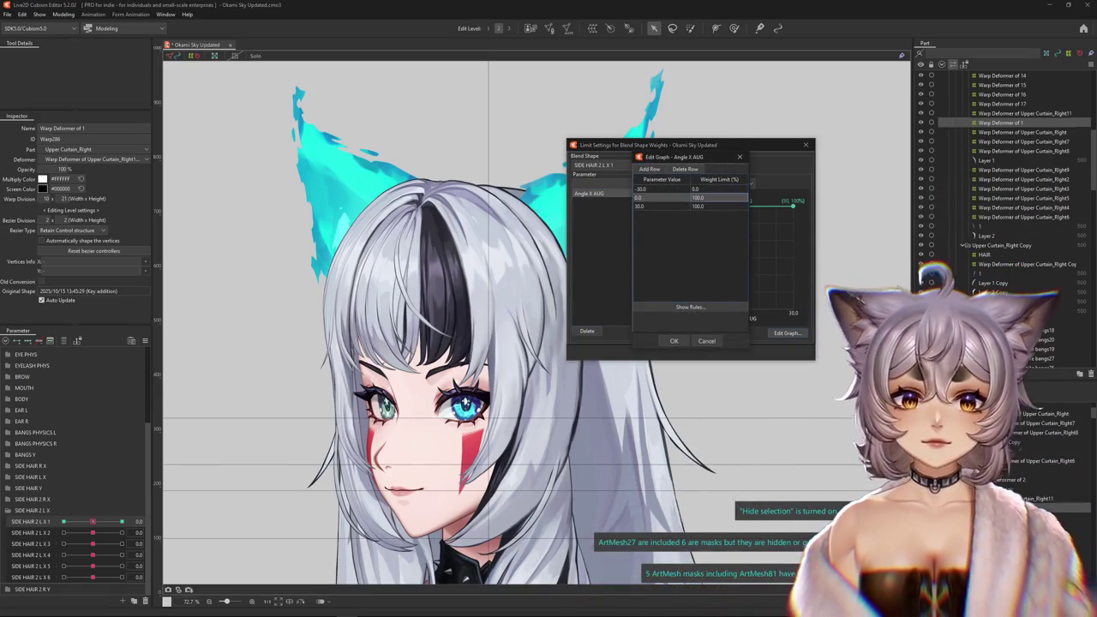
pyautogui.press('Return')
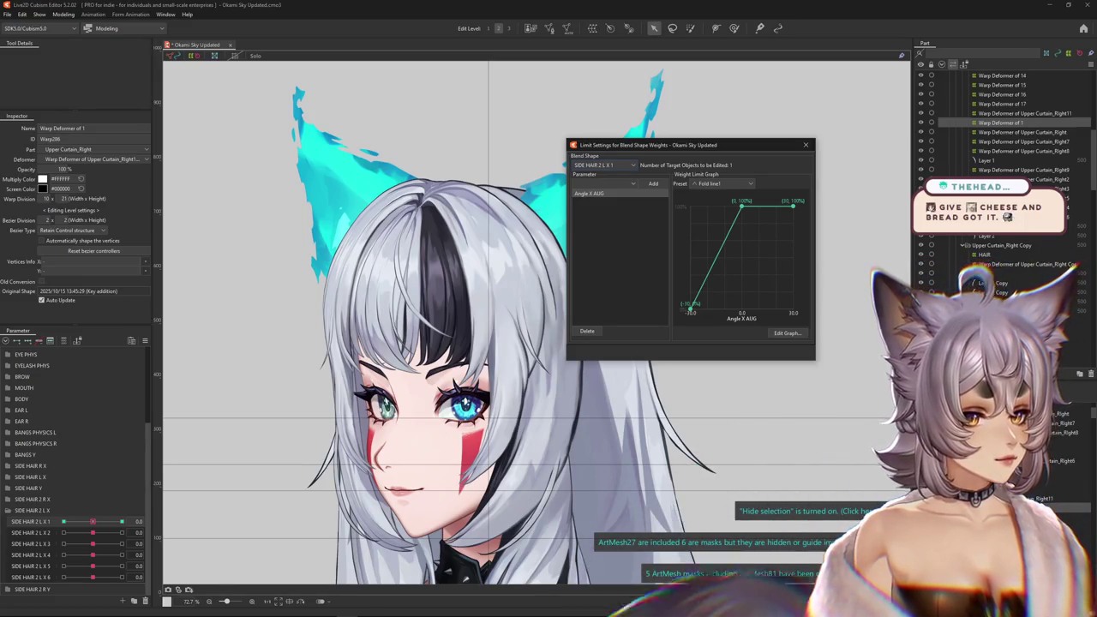
pyautogui.press('Down')
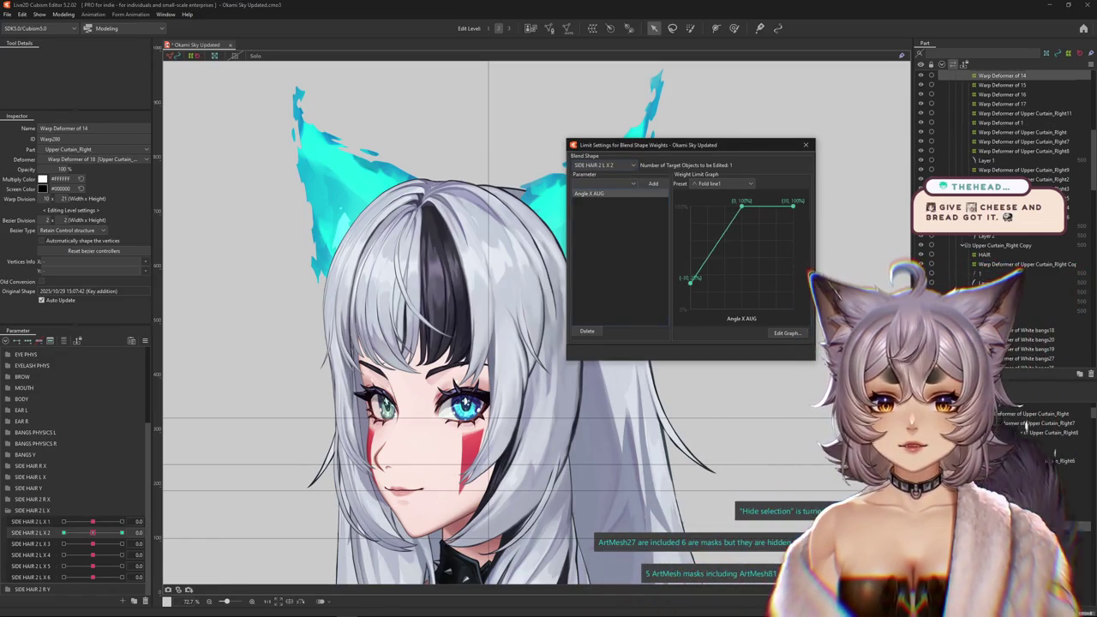
pyautogui.click(786, 332)
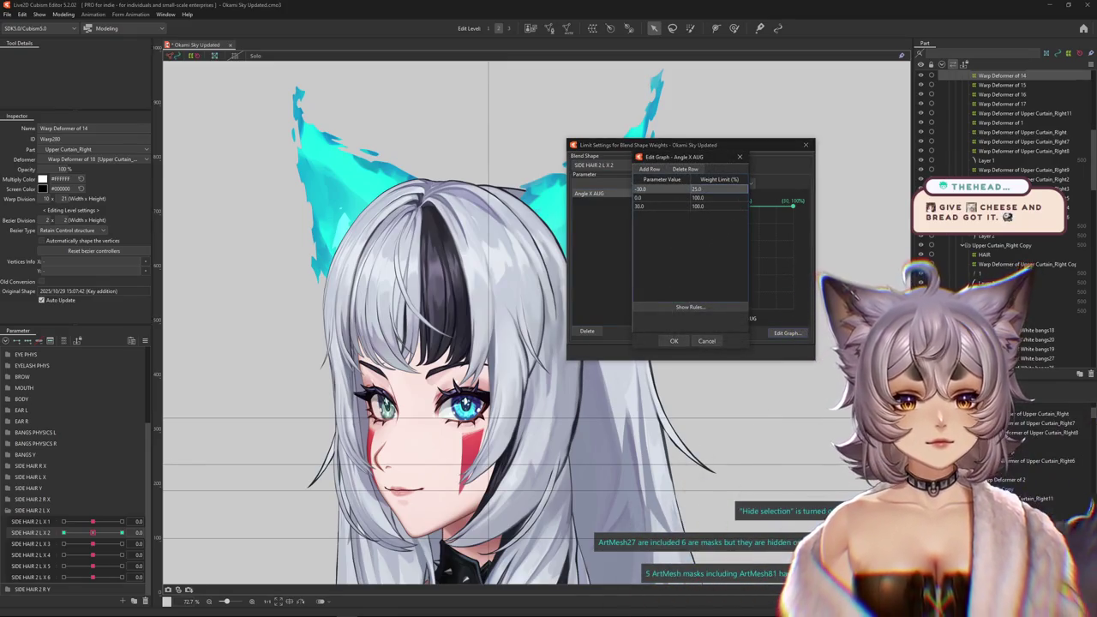
pyautogui.write('50')
pyautogui.press('Return')
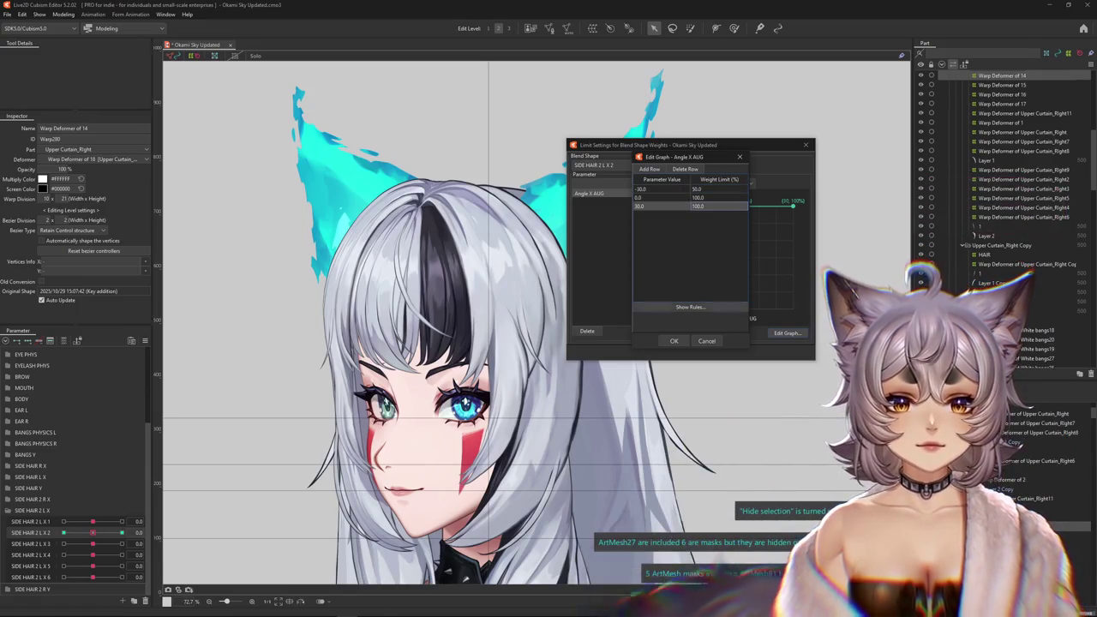
pyautogui.press('Return')
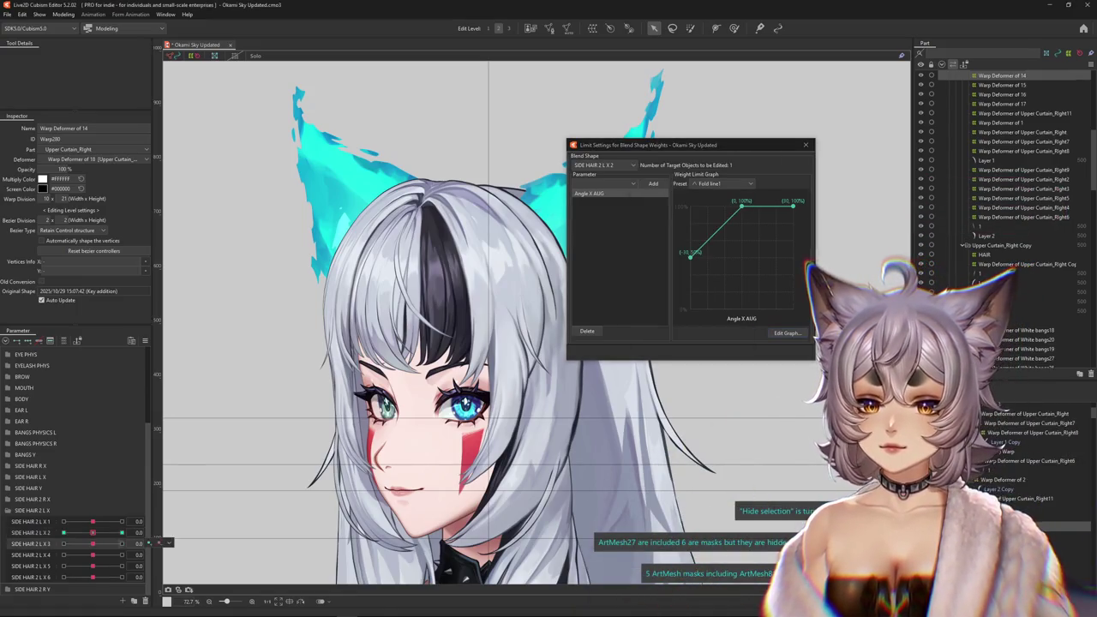
pyautogui.click(1002, 85)
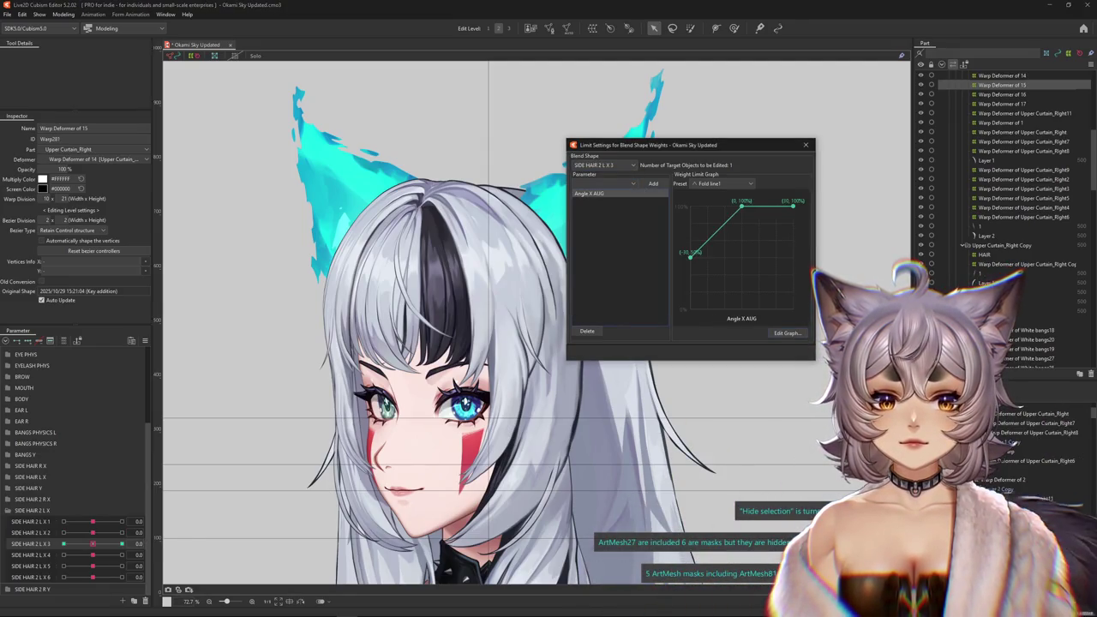
# Review SIDE HAIR 2 L X 4 and X 6, then swing the model's head in the physics preview.
pyautogui.click(31, 555)
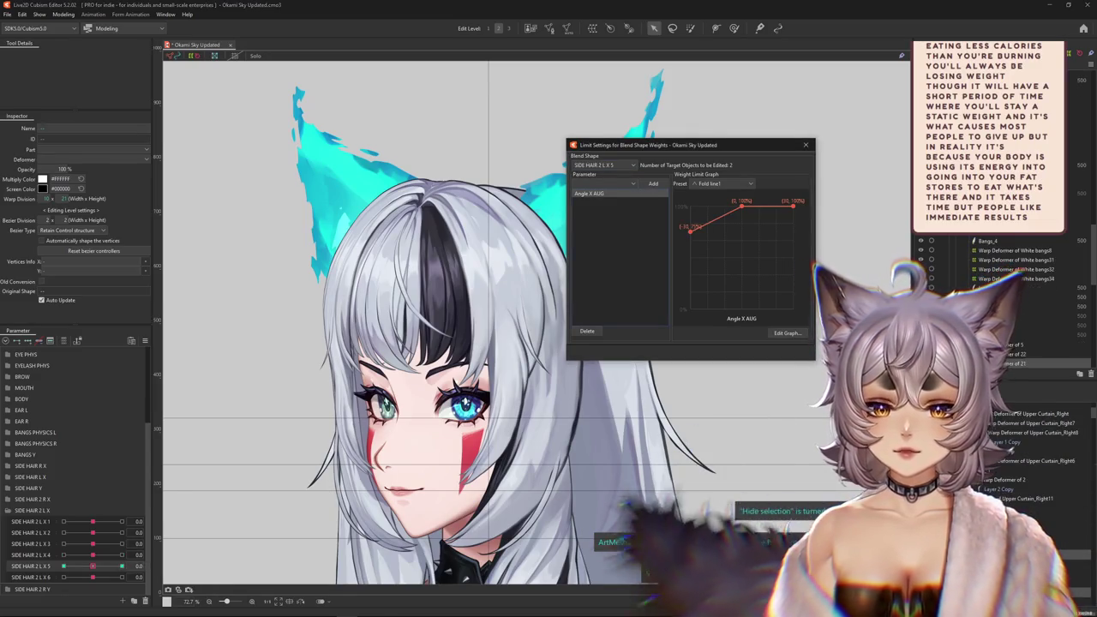
pyautogui.click(120, 577)
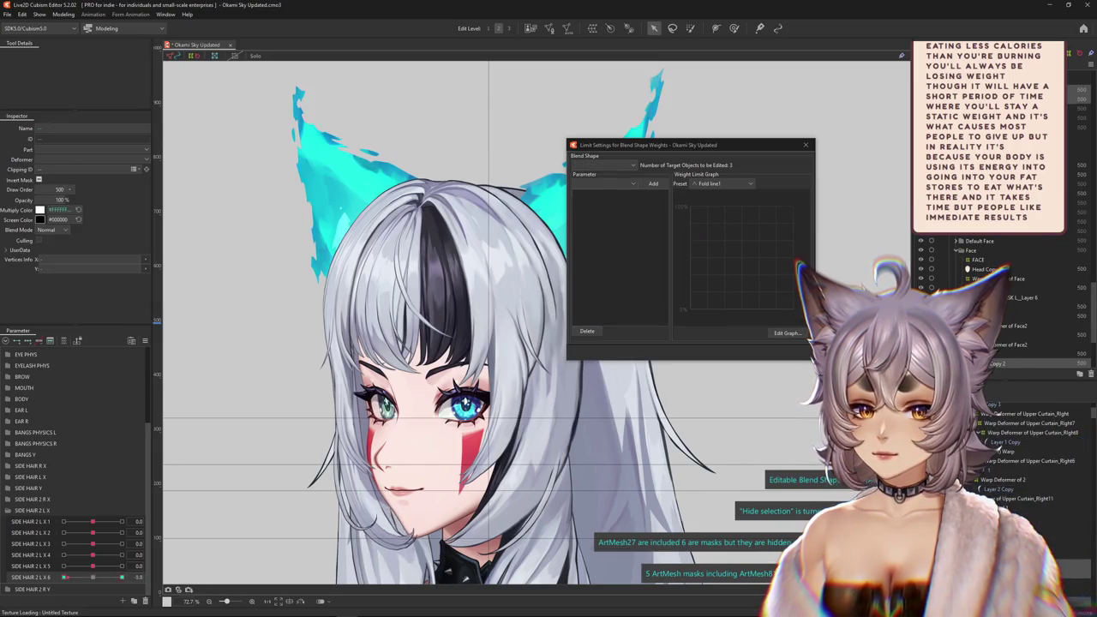
pyautogui.click(63, 14)
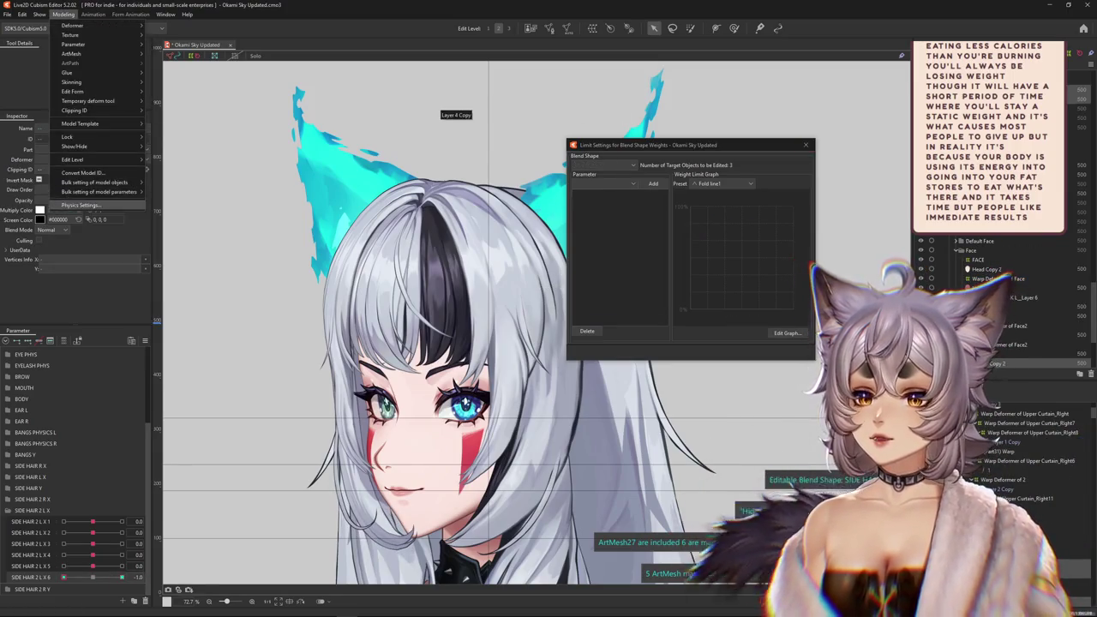
pyautogui.click(94, 205)
pyautogui.moveTo(559, 197); pyautogui.dragTo(420, 240)
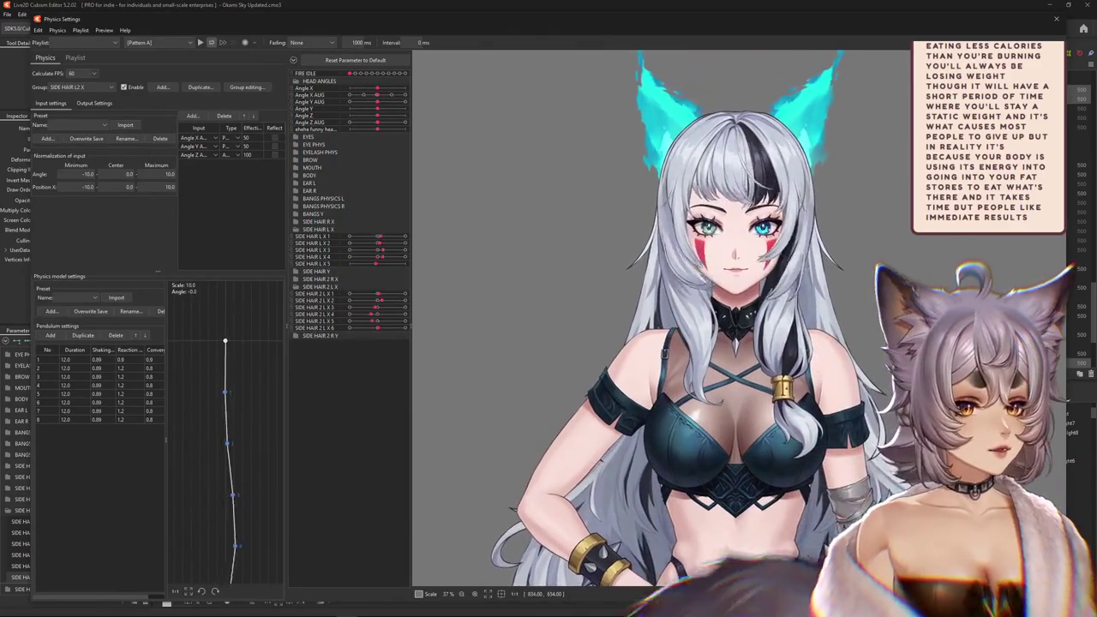
pyautogui.scroll(3, 707, 185)
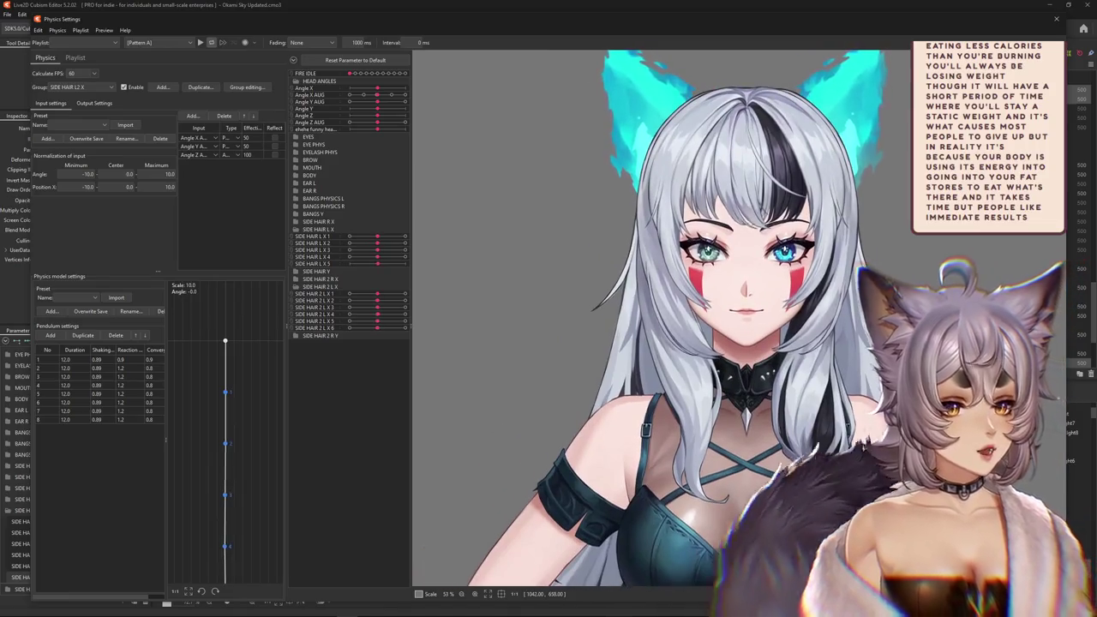
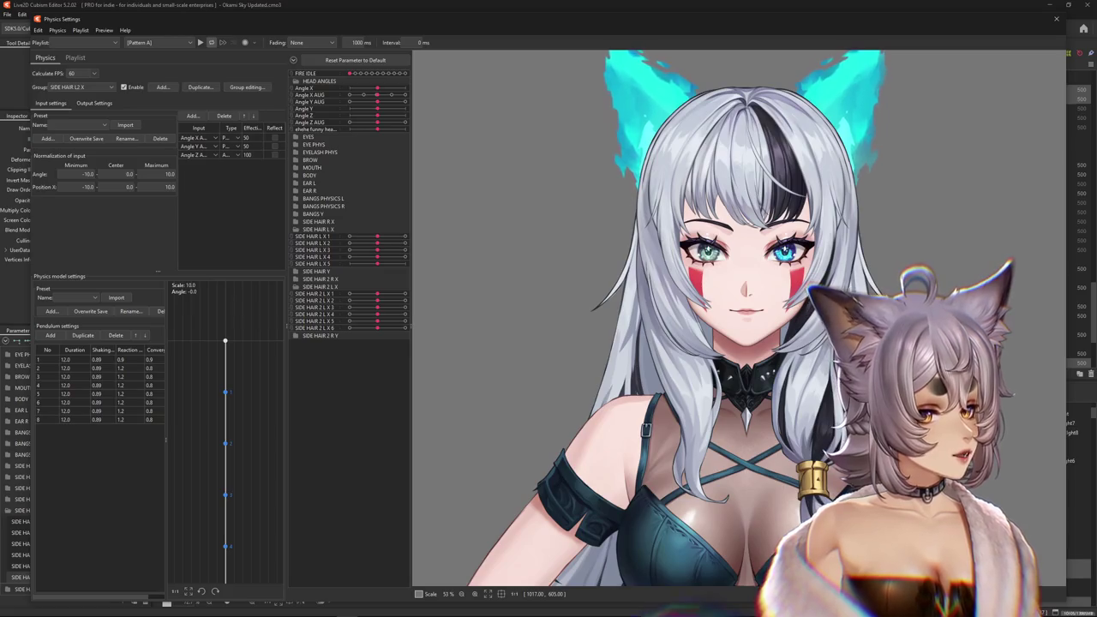
# Swing the model's head left, right and upward to test the side-hair physics sway.
pyautogui.moveTo(719, 233)
pyautogui.mouseDown()
pyautogui.moveTo(467, 210)
pyautogui.moveTo(513, 224)
pyautogui.moveTo(727, 219)
pyautogui.mouseUp()
pyautogui.moveTo(533, 232); pyautogui.dragTo(899, 245)
pyautogui.moveTo(684, 244); pyautogui.dragTo(468, 255)
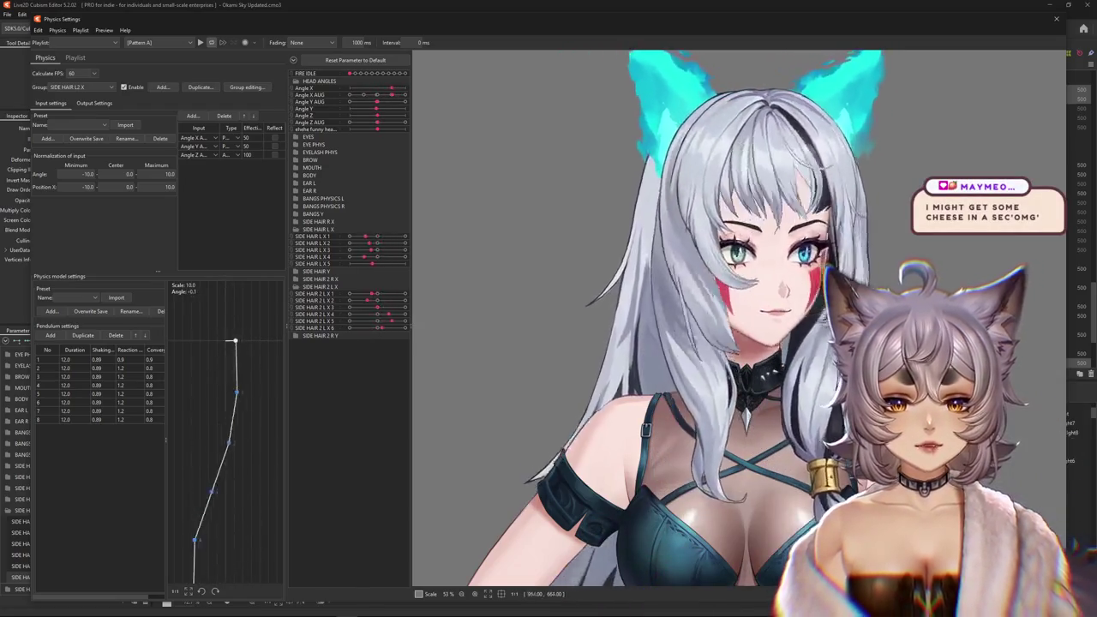
pyautogui.moveTo(588, 262); pyautogui.dragTo(659, 256)
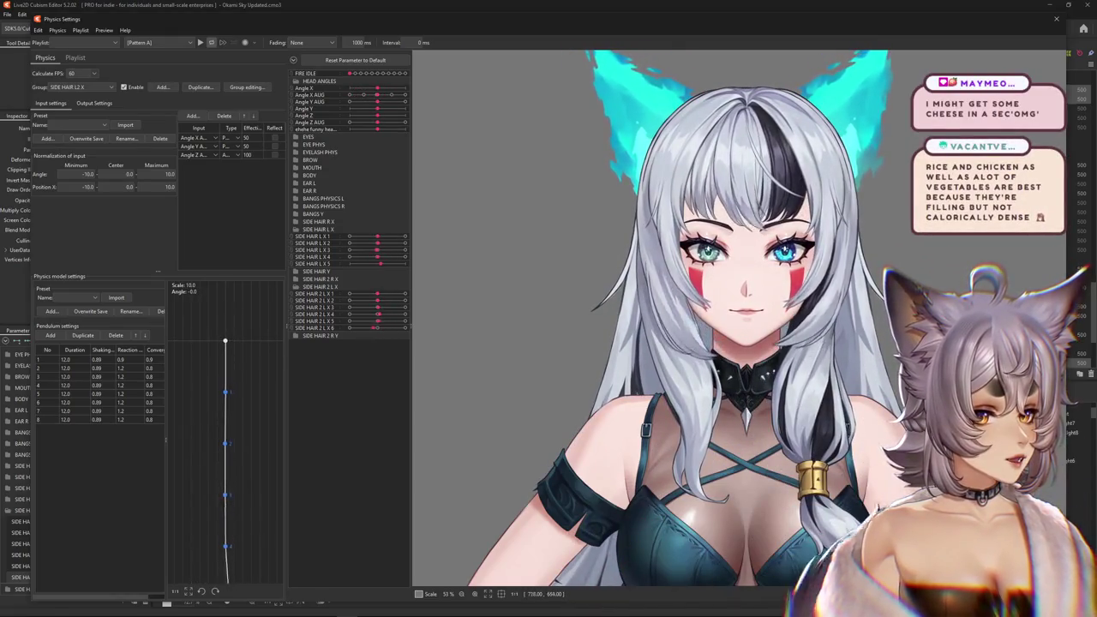
pyautogui.moveTo(646, 273)
pyautogui.mouseDown()
pyautogui.moveTo(797, 173)
pyautogui.moveTo(386, 249)
pyautogui.mouseUp()
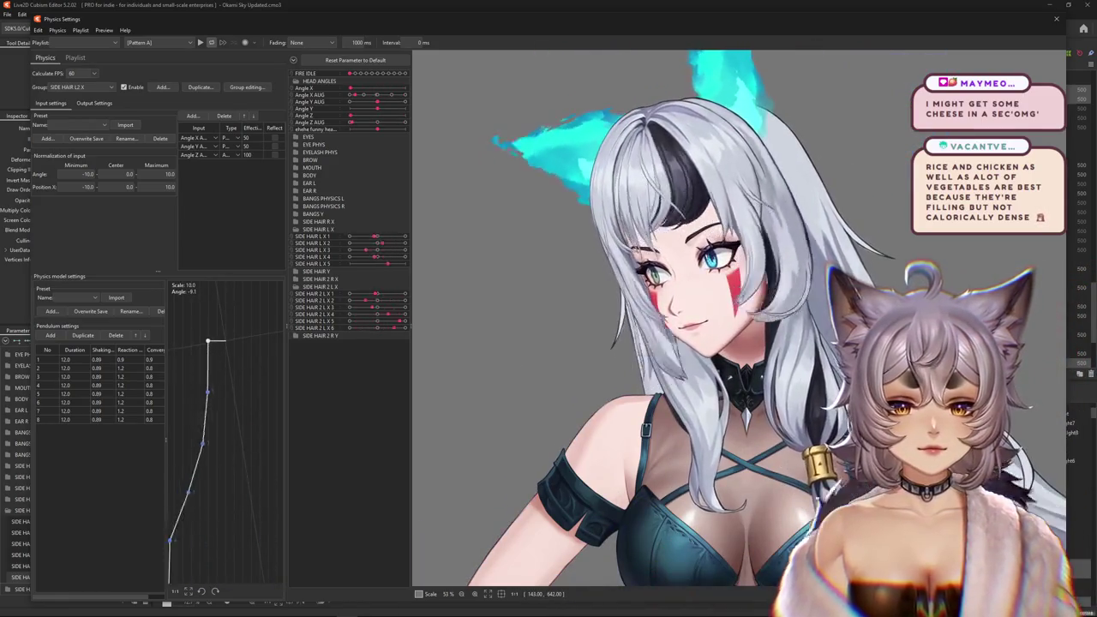
pyautogui.moveTo(386, 249)
pyautogui.mouseDown()
pyautogui.moveTo(805, 263)
pyautogui.moveTo(737, 264)
pyautogui.mouseUp()
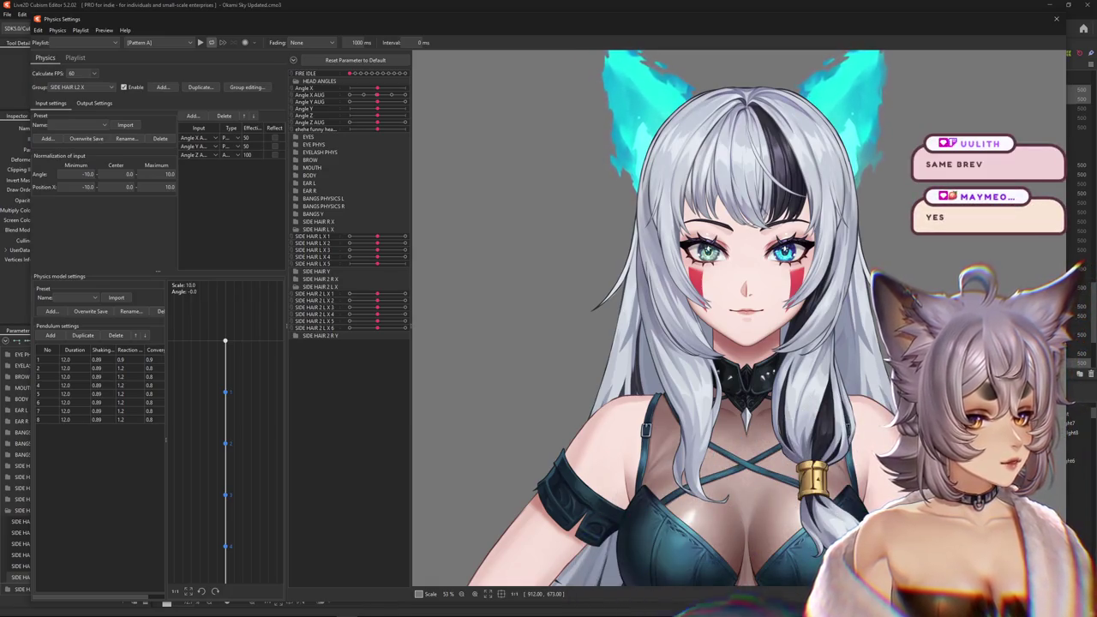
pyautogui.moveTo(754, 343)
pyautogui.mouseDown()
pyautogui.moveTo(475, 309)
pyautogui.moveTo(517, 309)
pyautogui.mouseUp()
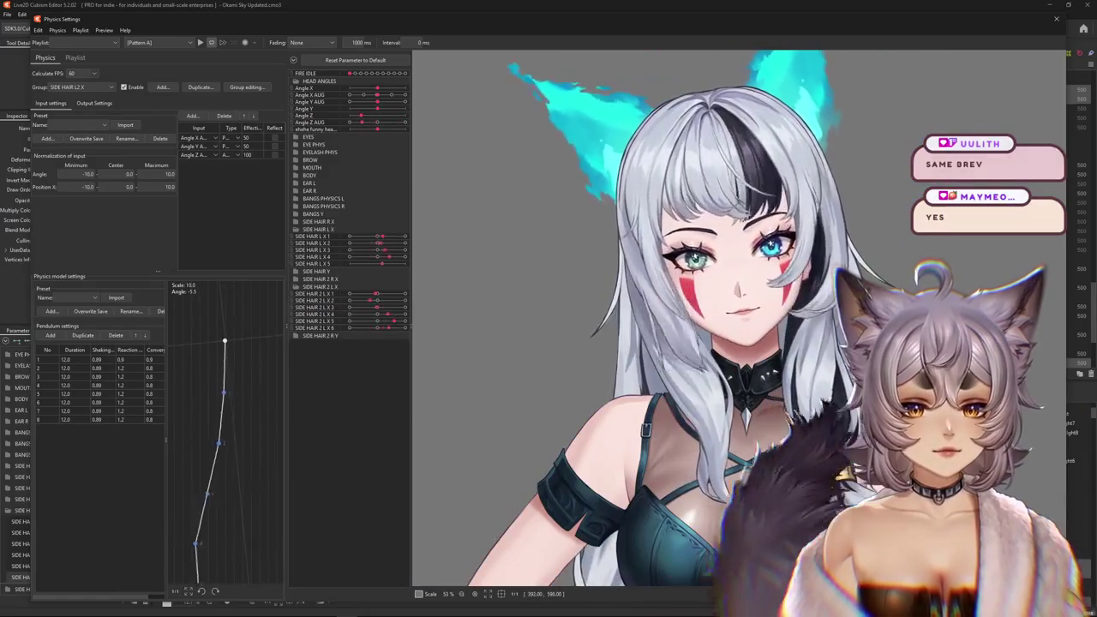
pyautogui.moveTo(515, 309)
pyautogui.mouseDown()
pyautogui.moveTo(455, 301)
pyautogui.moveTo(931, 283)
pyautogui.moveTo(404, 297)
pyautogui.moveTo(878, 267)
pyautogui.moveTo(986, 137)
pyautogui.mouseUp()
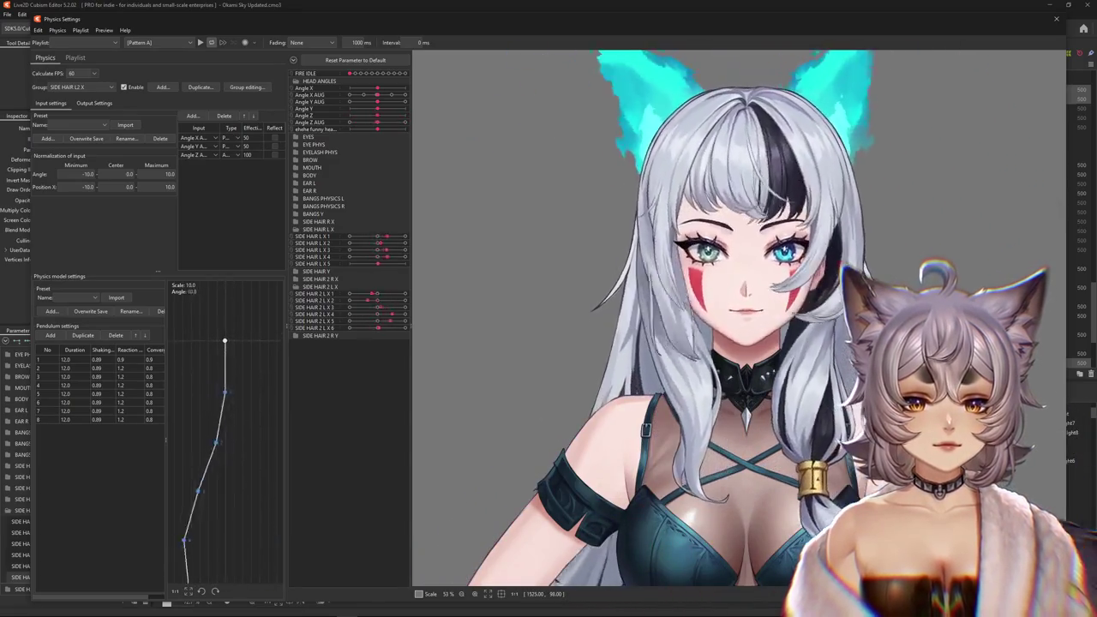
# Close Physics Settings, collapse SIDE HAIR 2 L X and expand the SIDE HAIR 2 R X parameter group.
pyautogui.click(1056, 18)
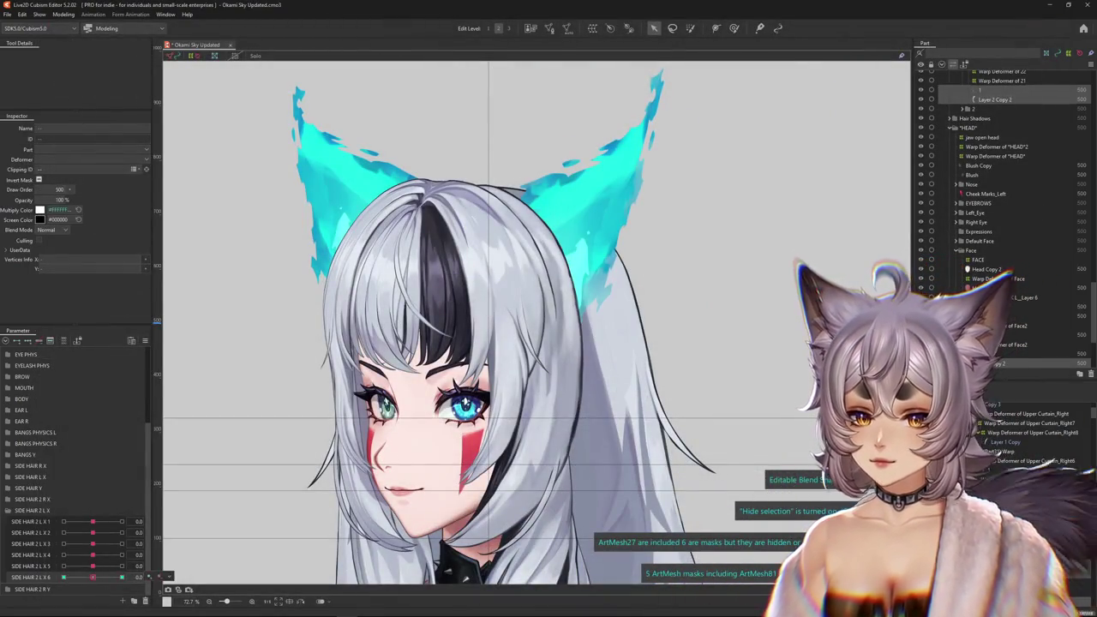
pyautogui.scroll(3, 77, 472)
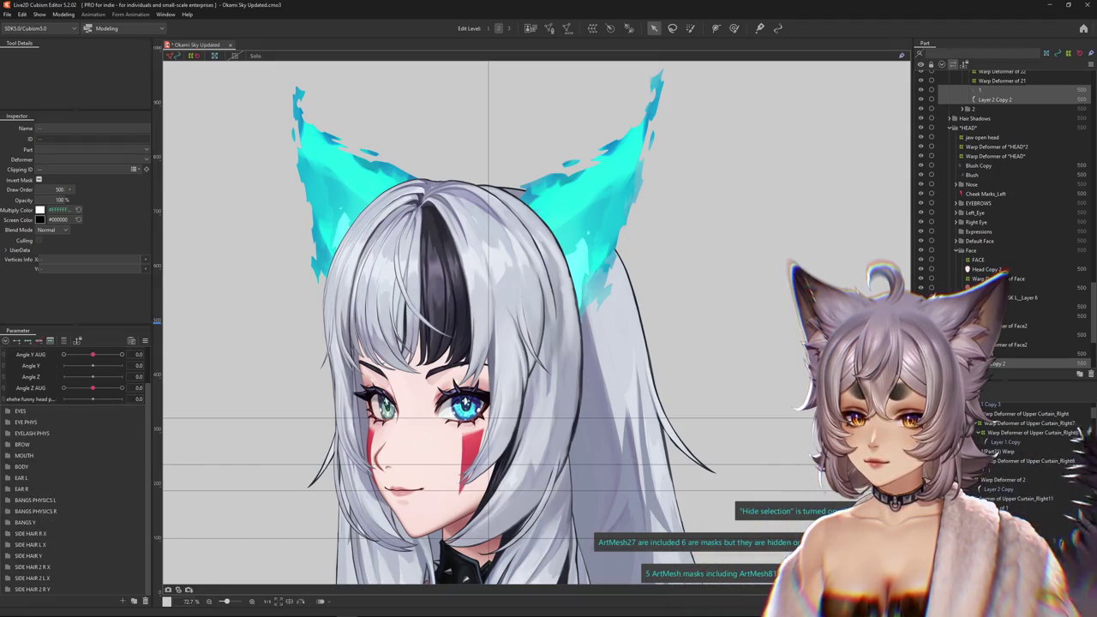
pyautogui.scroll(-1, 77, 472)
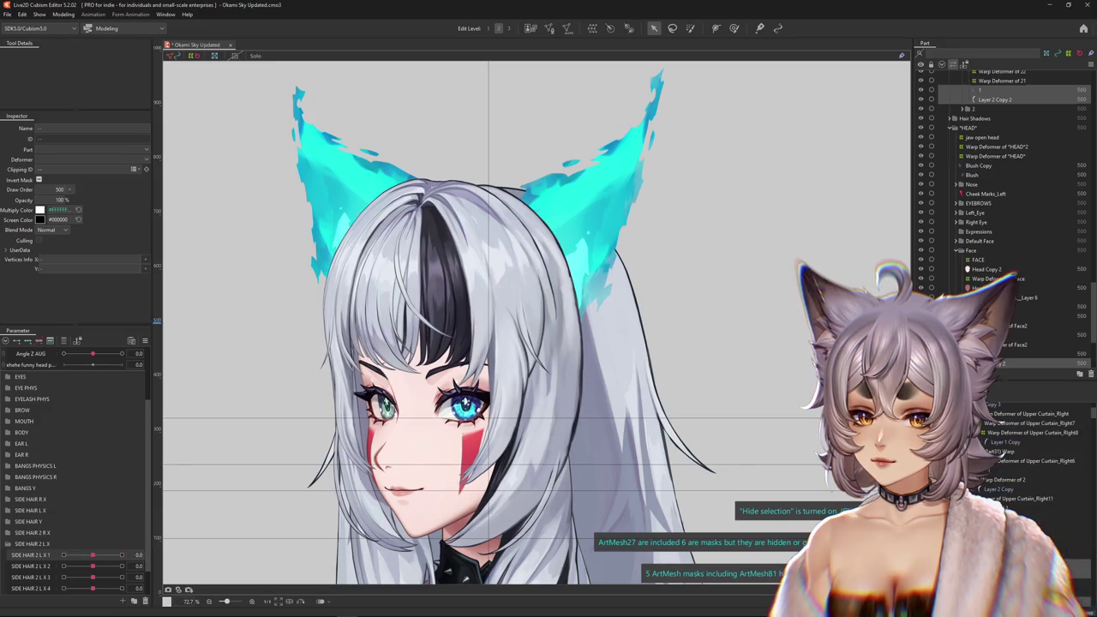
pyautogui.click(8, 543)
pyautogui.click(7, 566)
# Target Warp Deformer of 1 for SIDE HAIR 2 R X 1 and open its blend-shape weight limits.
pyautogui.moveTo(93, 577); pyautogui.dragTo(92, 578)
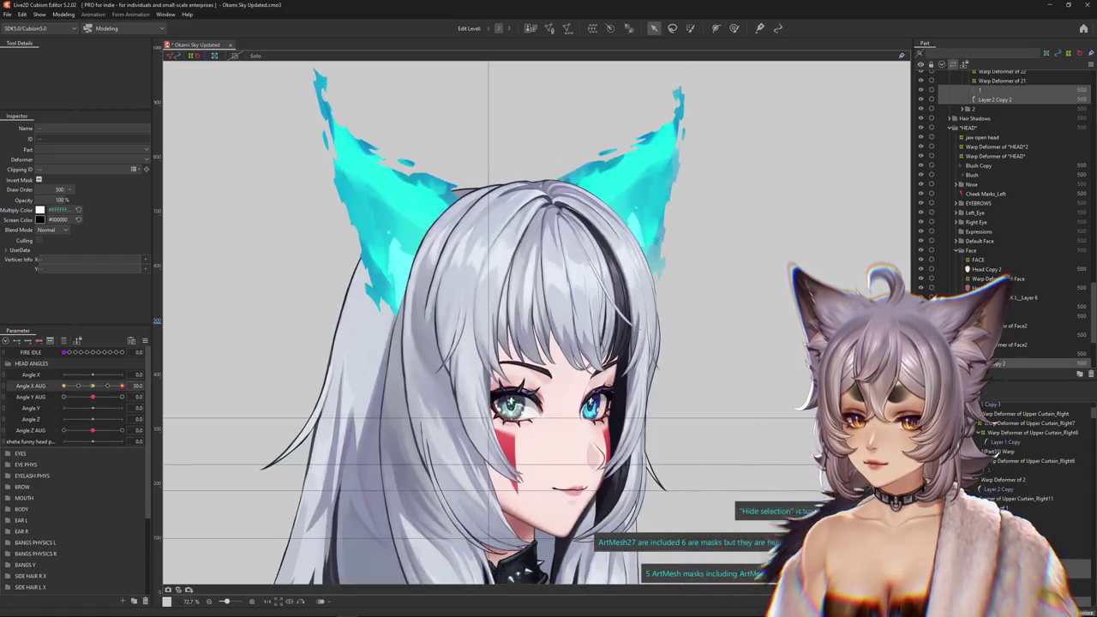
pyautogui.scroll(-3, 75, 472)
pyautogui.click(183, 511)
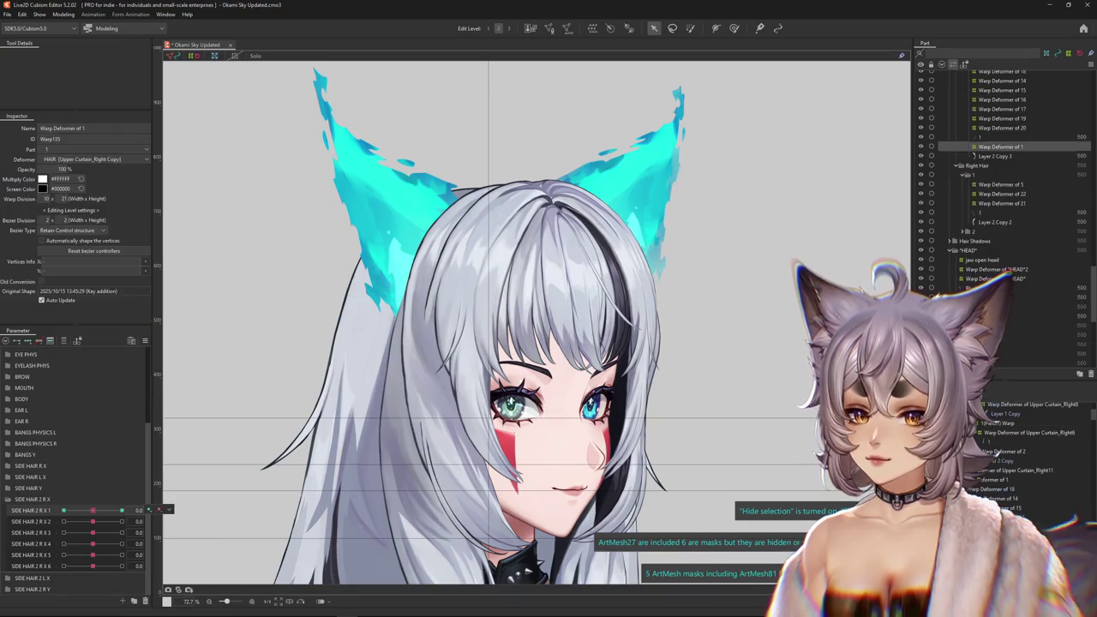
pyautogui.click(145, 340)
pyautogui.click(210, 515)
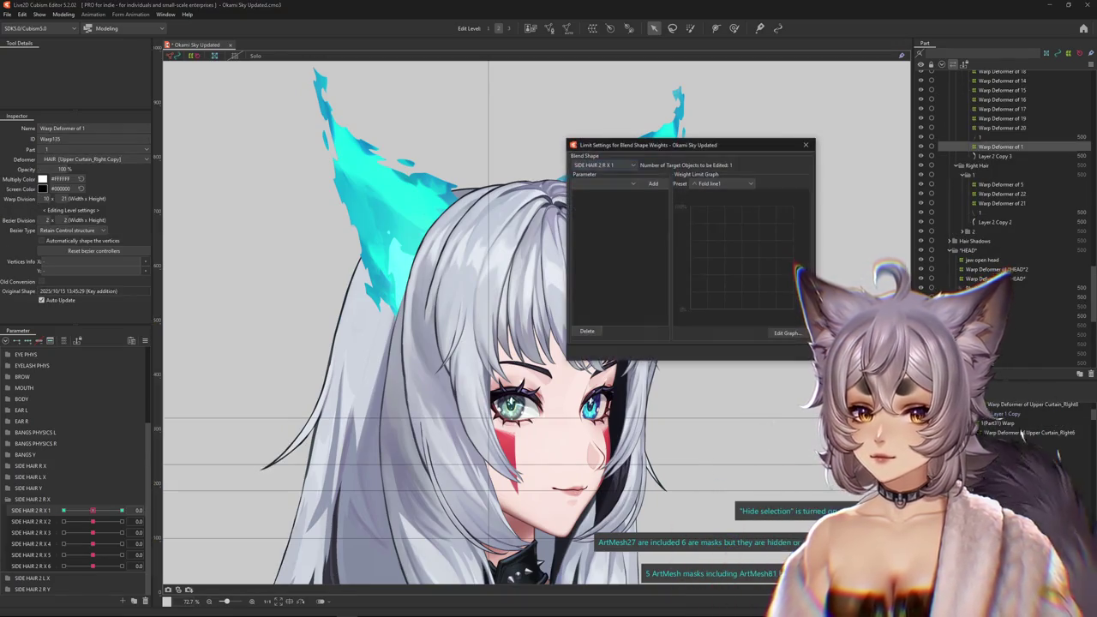
# Limit SIDE HAIR 2 R X 1 by Angle X AUG: 100% at -30 and 0, 0% at 30.
pyautogui.click(591, 184)
pyautogui.click(588, 211)
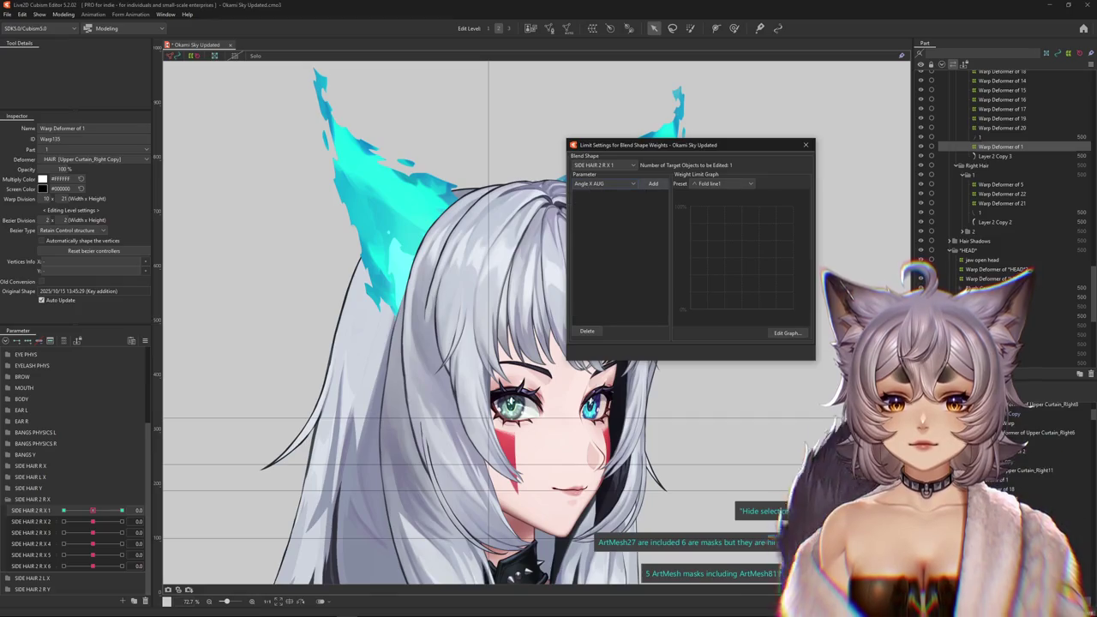
pyautogui.click(653, 184)
pyautogui.click(786, 332)
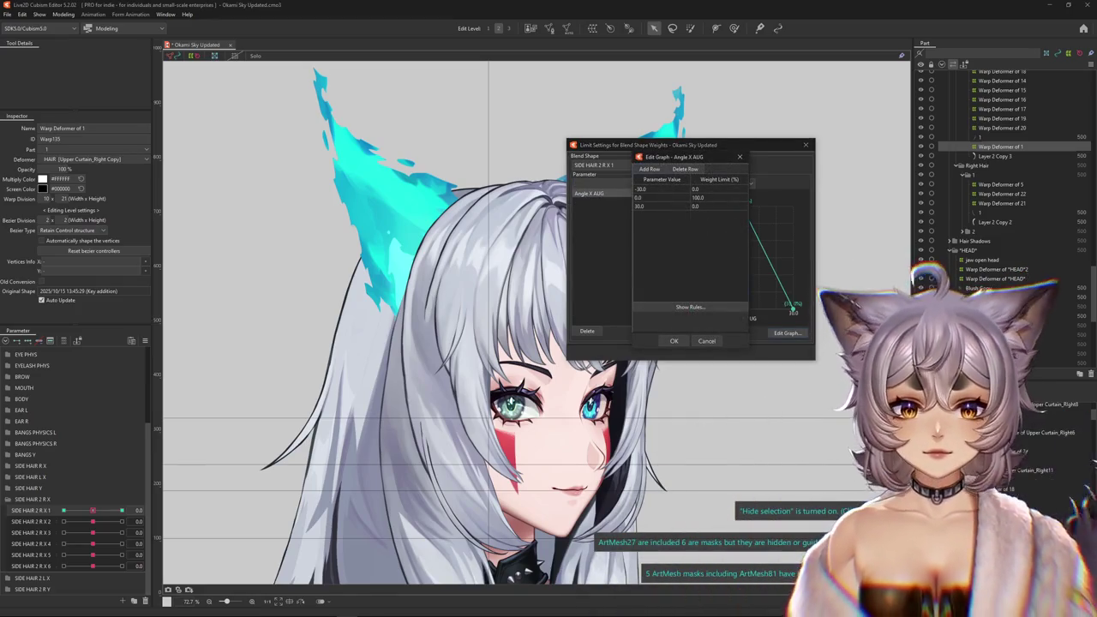
pyautogui.write('00')
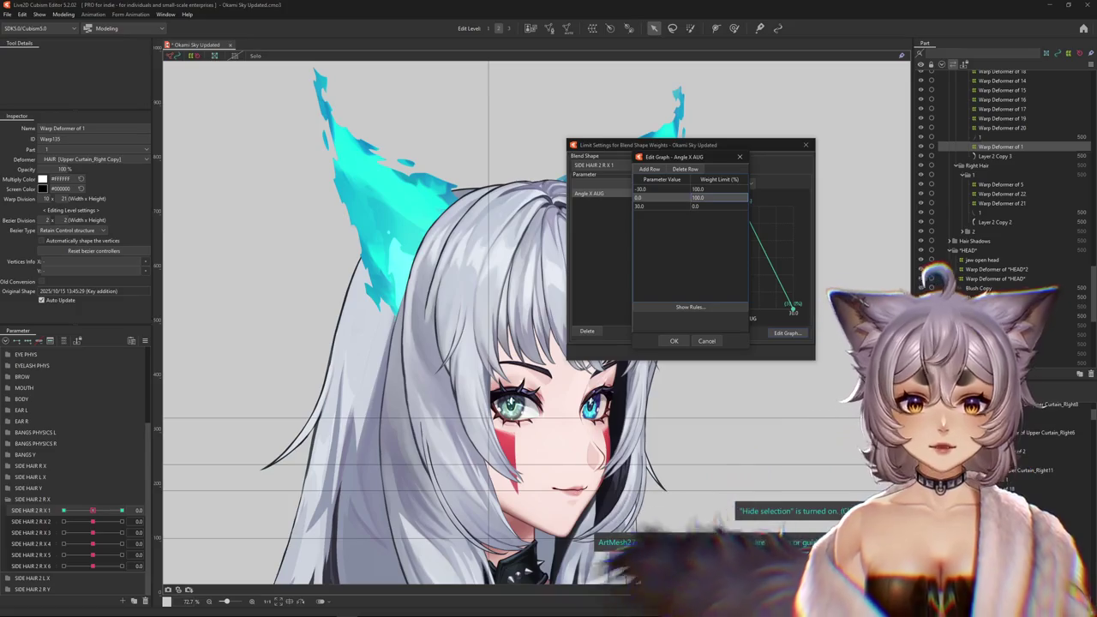
pyautogui.press('Return')
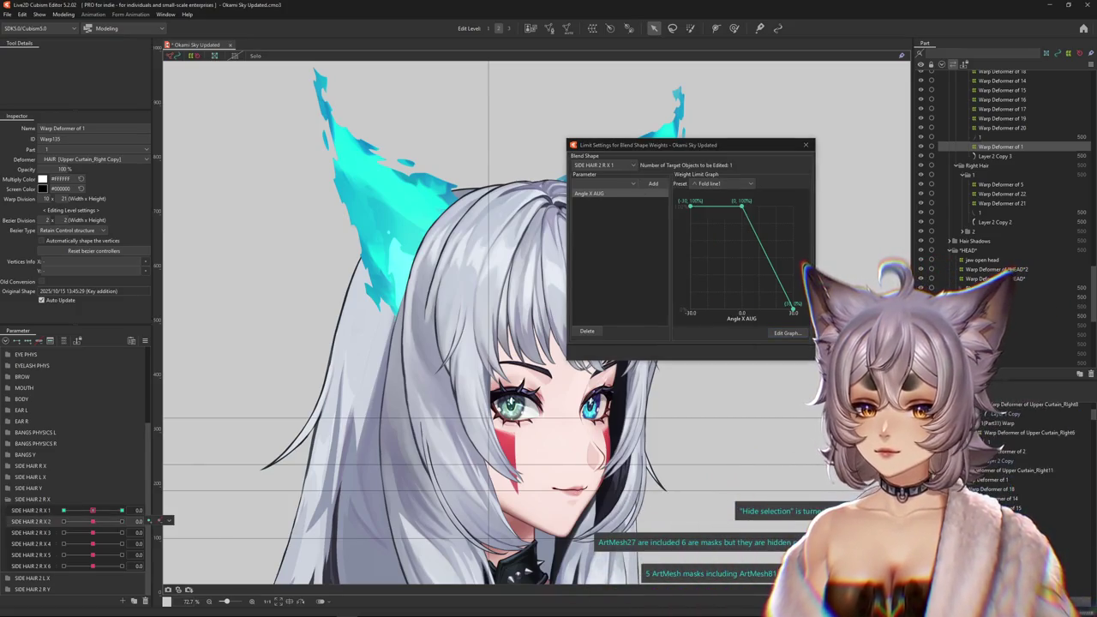
# Limit SIDE HAIR 2 R X 2 by Angle X AUG, dropping to 25% at 30.
pyautogui.moveTo(93, 521)
pyautogui.mouseDown()
pyautogui.moveTo(121, 521)
pyautogui.moveTo(92, 521)
pyautogui.mouseUp()
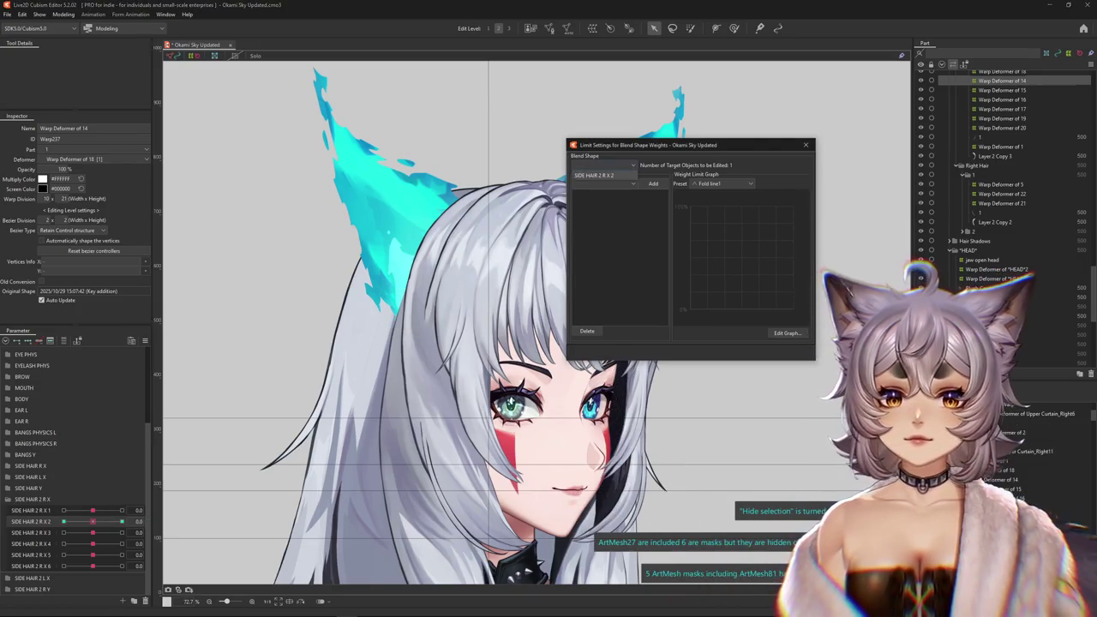
pyautogui.click(608, 183)
pyautogui.scroll(5, 600, 211)
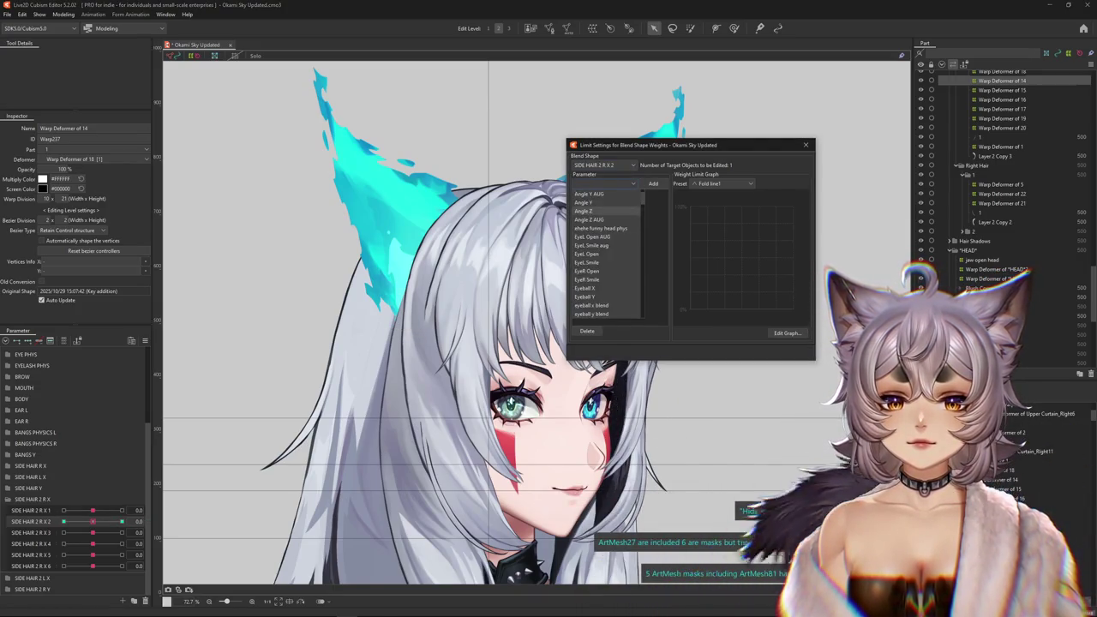
pyautogui.click(589, 211)
pyautogui.click(787, 332)
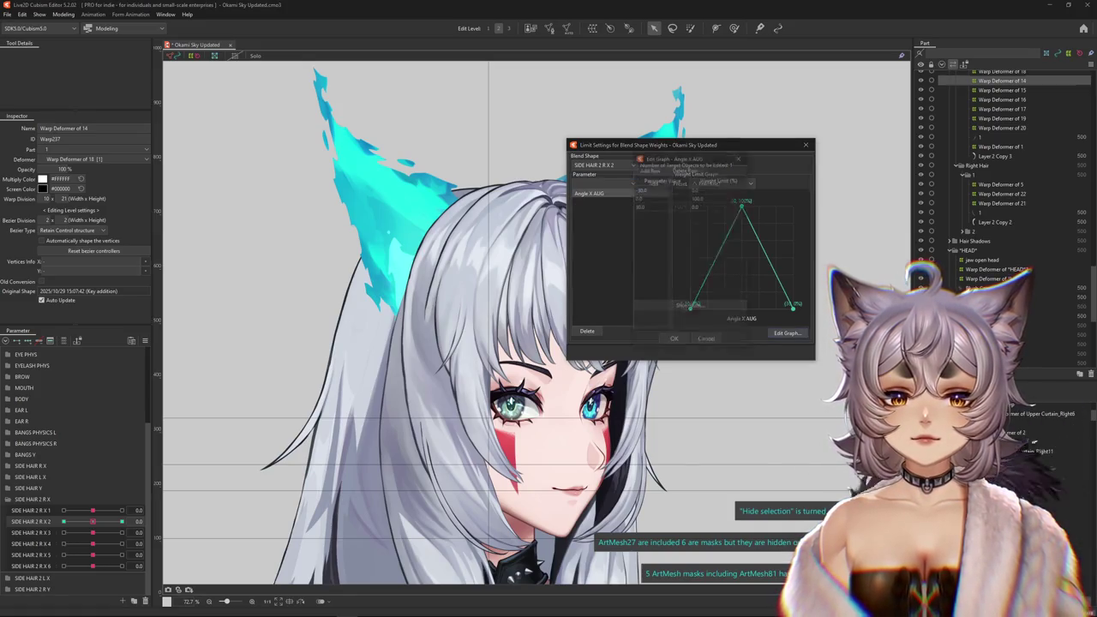
pyautogui.click(677, 207)
pyautogui.write('25')
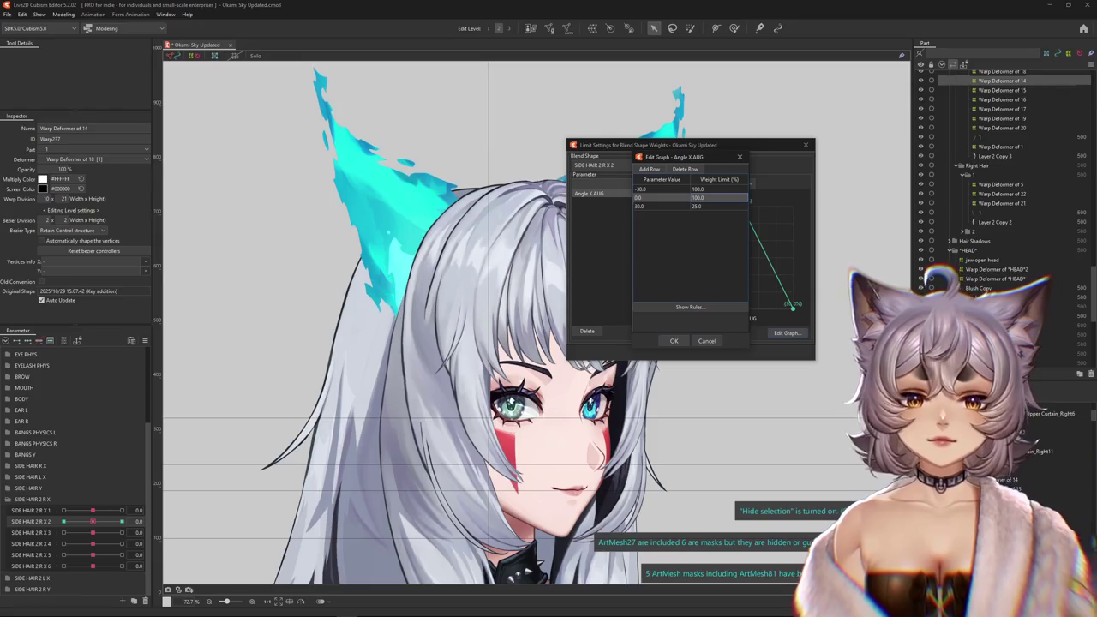
pyautogui.click(673, 340)
# Limit SIDE HAIR 2 R X 3 by Angle X AUG, dropping to 50% at 30.
pyautogui.click(151, 532)
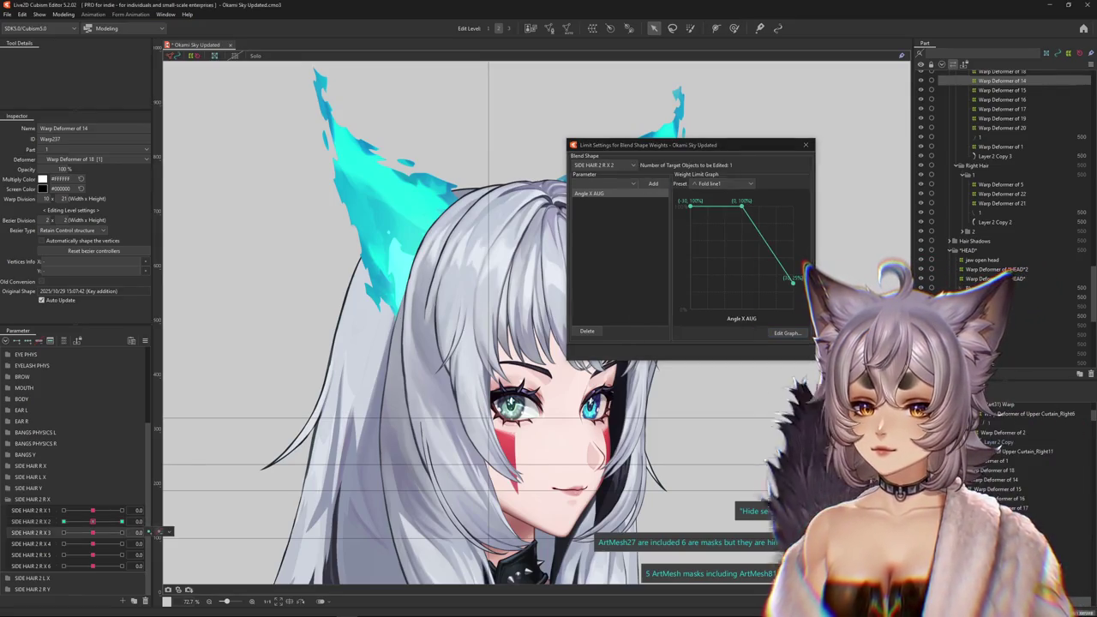
pyautogui.rightClick(151, 532)
pyautogui.click(183, 533)
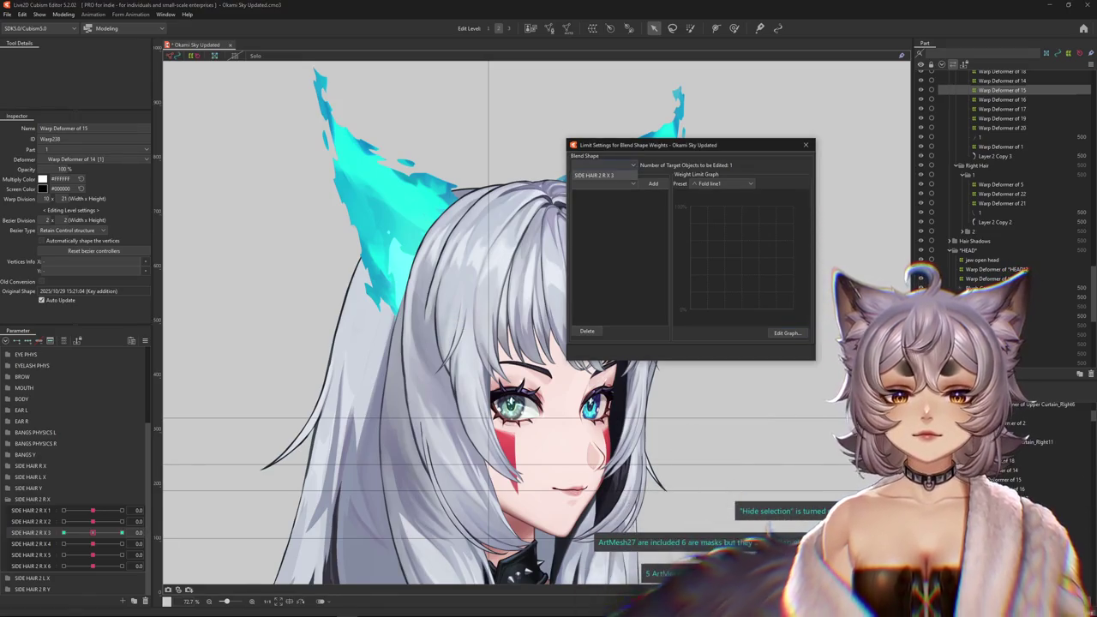
pyautogui.click(604, 183)
pyautogui.click(589, 210)
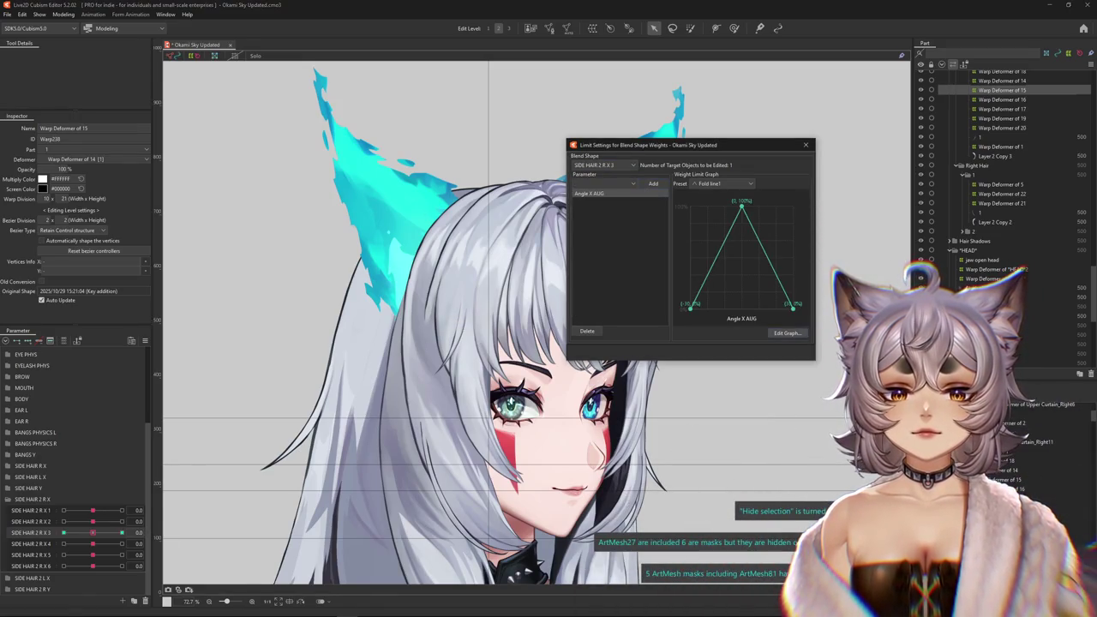
pyautogui.click(786, 332)
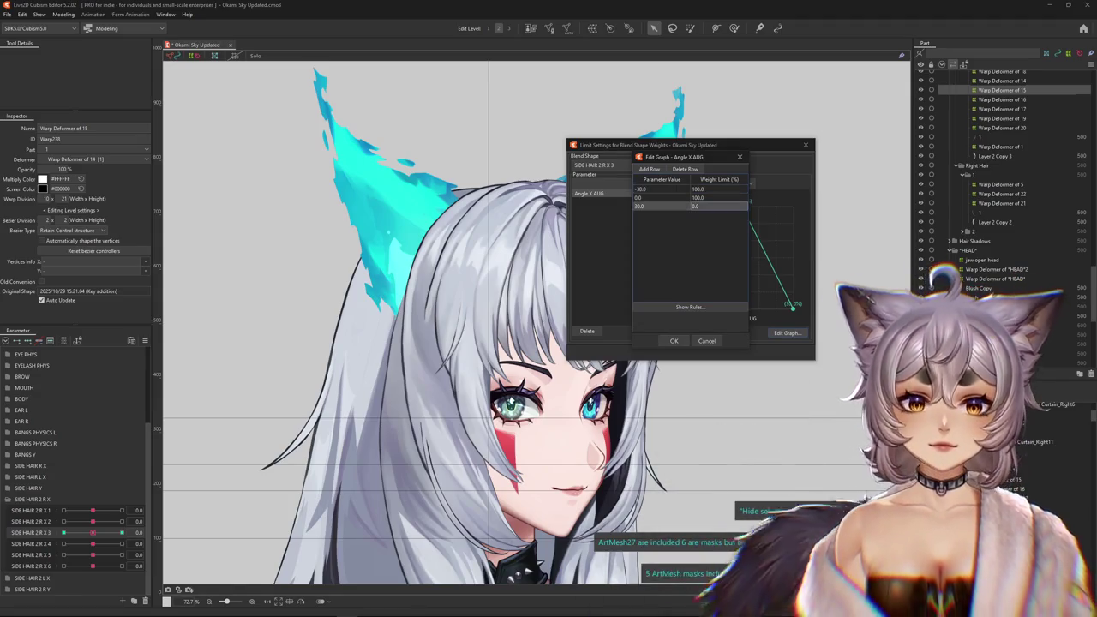
pyautogui.write('50')
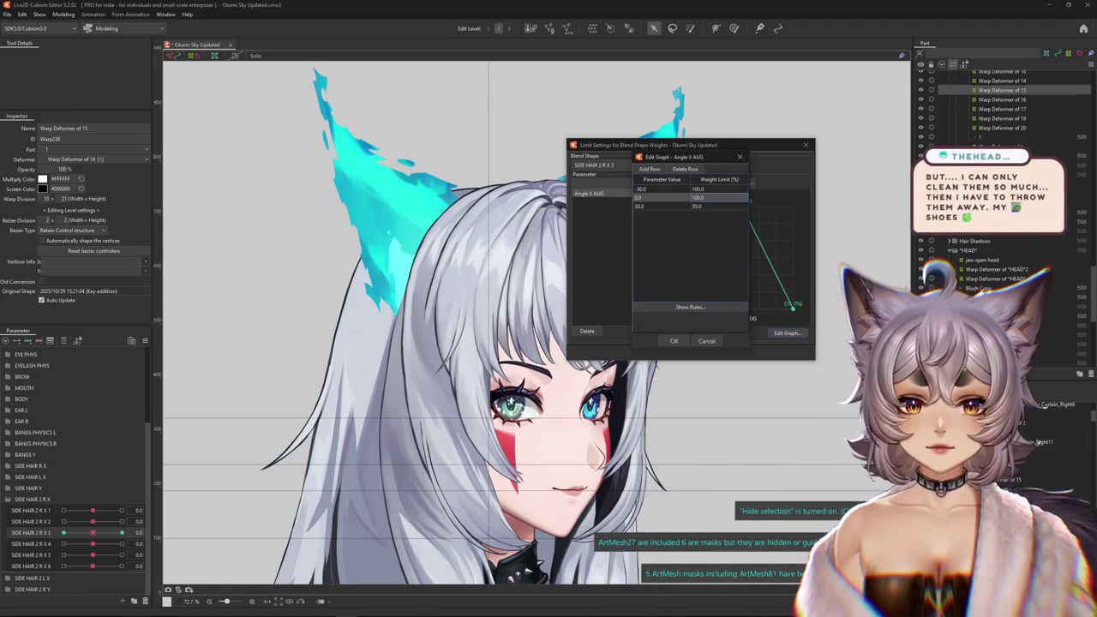
pyautogui.press('Return')
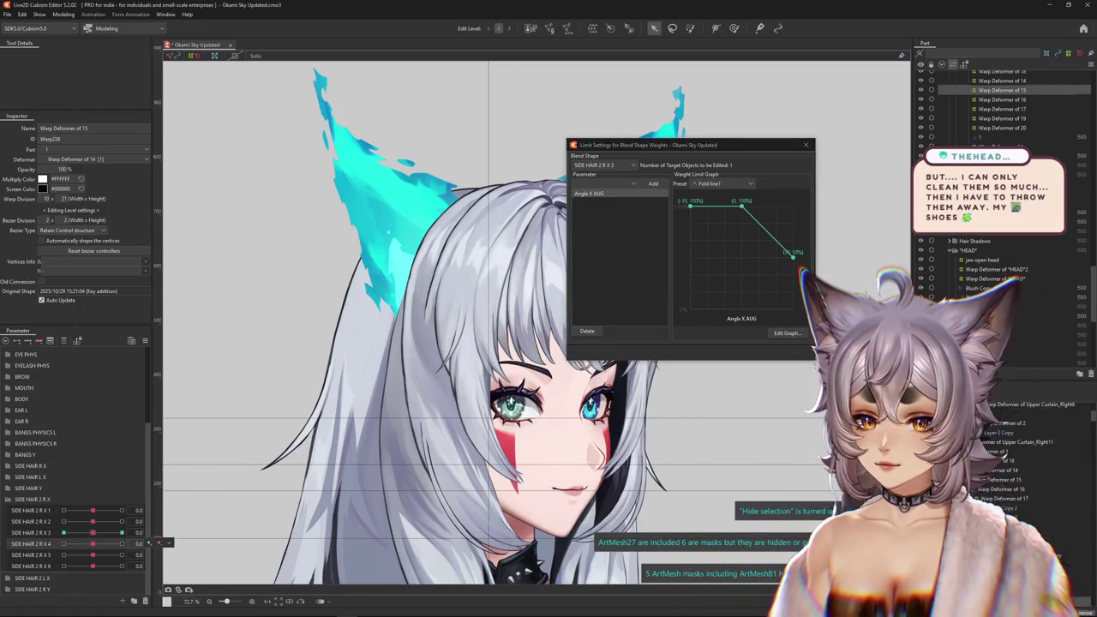
pyautogui.keyDown('ctrl'); pyautogui.click(1007, 442); pyautogui.keyUp('ctrl')
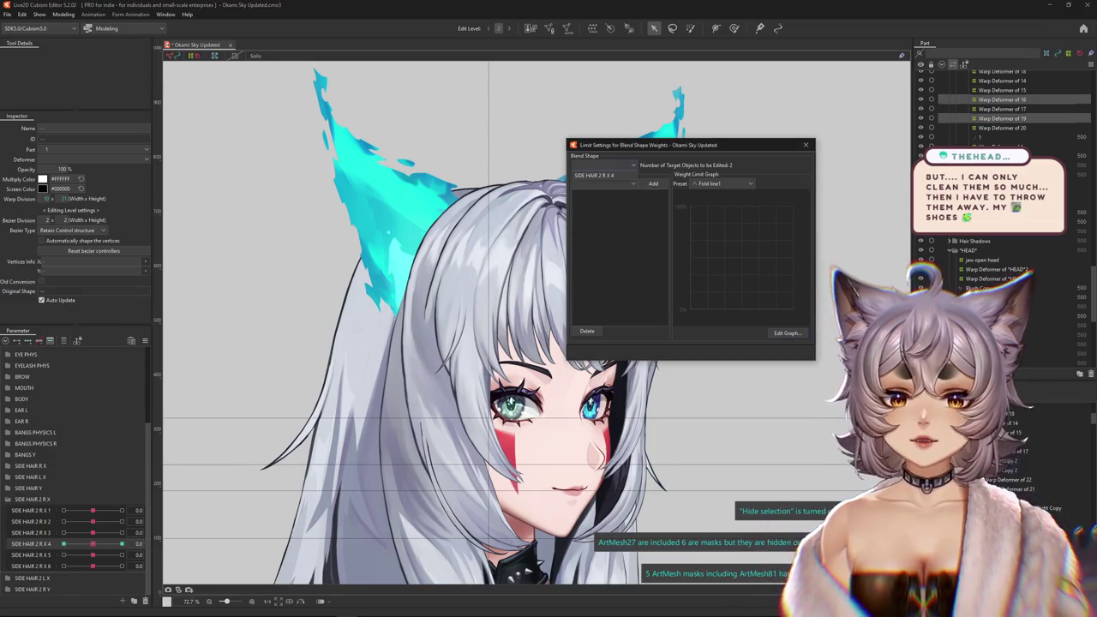
# Give SIDE HAIR 2 R X 4 an Angle X AUG weight limit of 50% at 30.
pyautogui.click(604, 183)
pyautogui.click(591, 210)
pyautogui.click(653, 183)
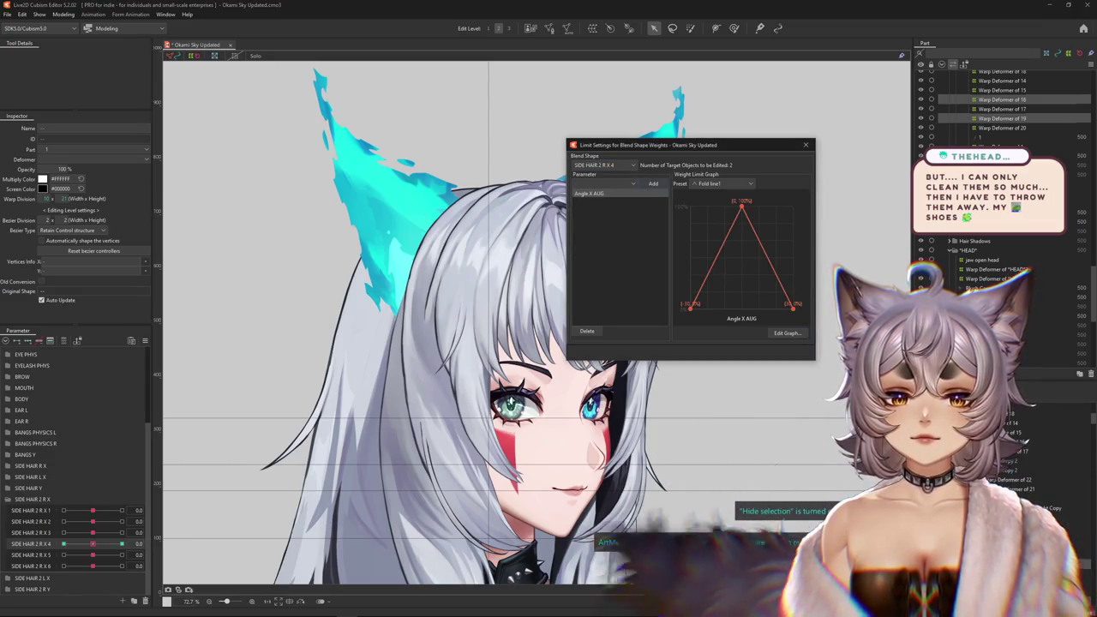
pyautogui.click(787, 333)
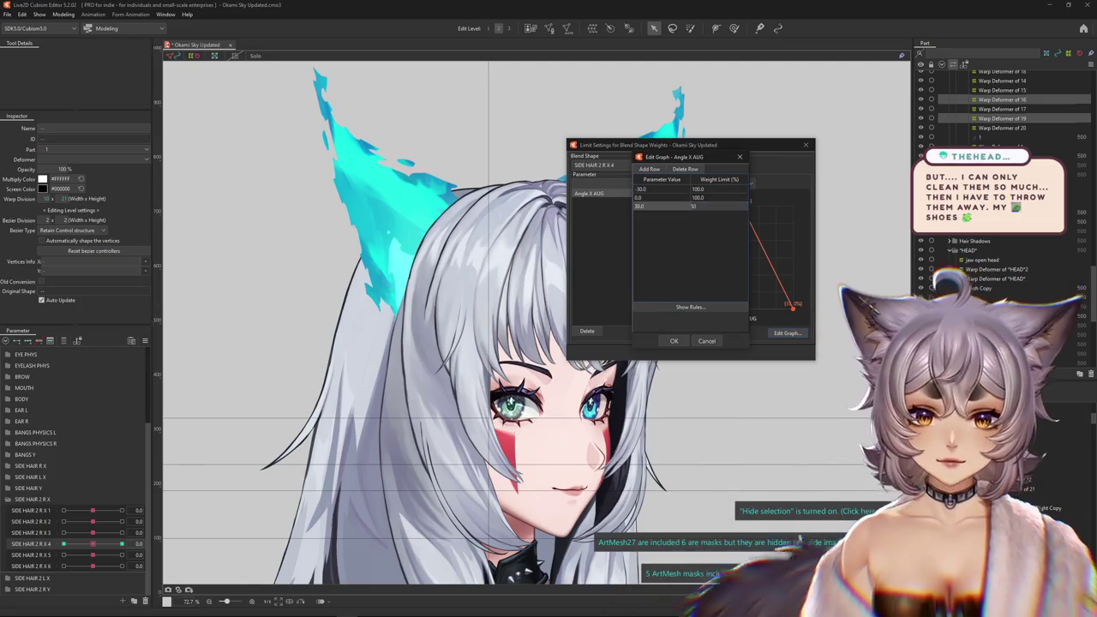
pyautogui.write('50')
pyautogui.press('Return')
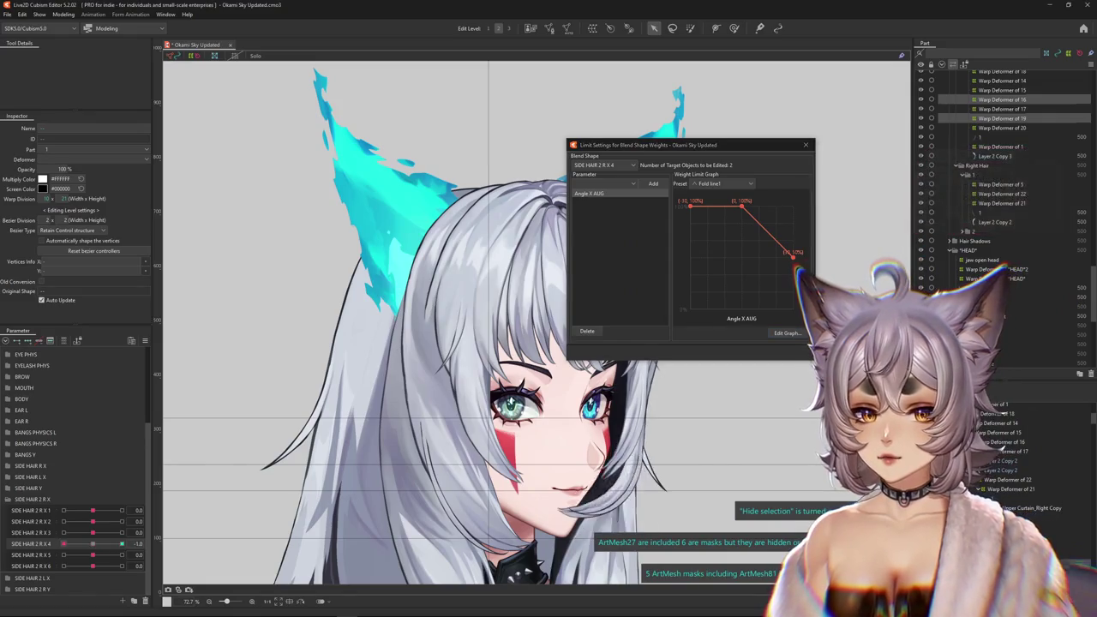
# Push SIDE HAIR 2 R X 4 and X 5 to -1.0, then select SIDE HAIR 2 R X 3.
pyautogui.click(150, 542)
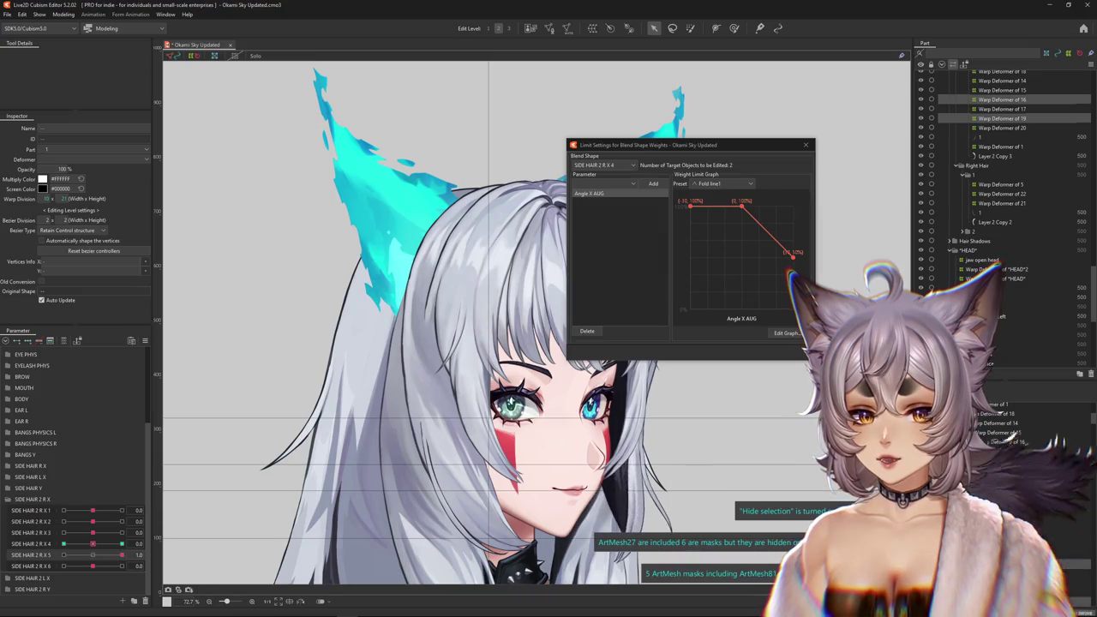
pyautogui.click(63, 554)
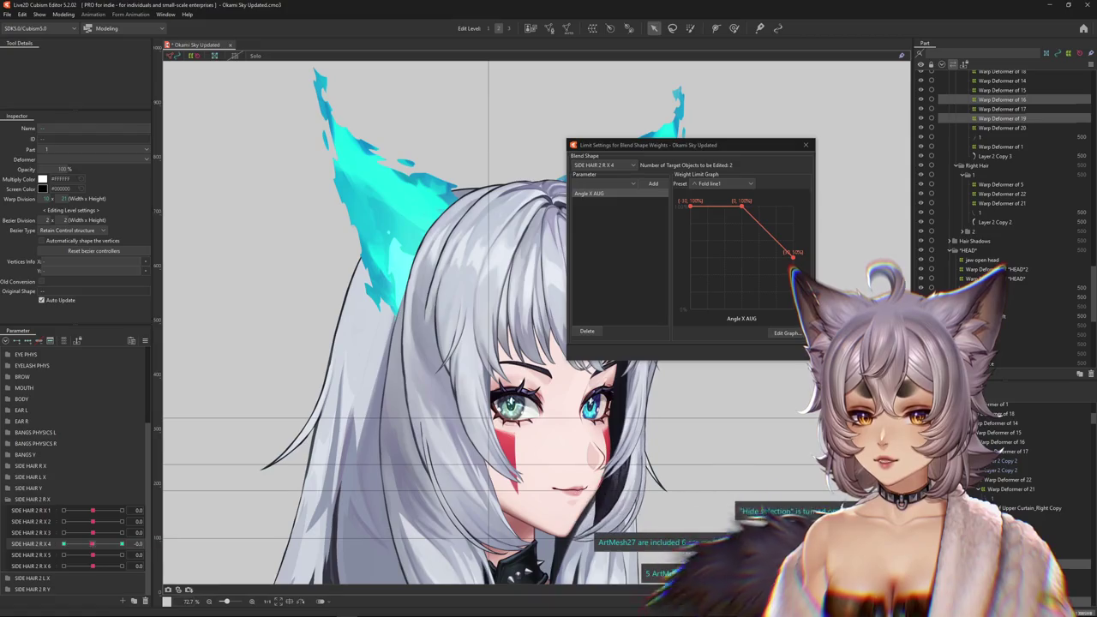
pyautogui.click(112, 532)
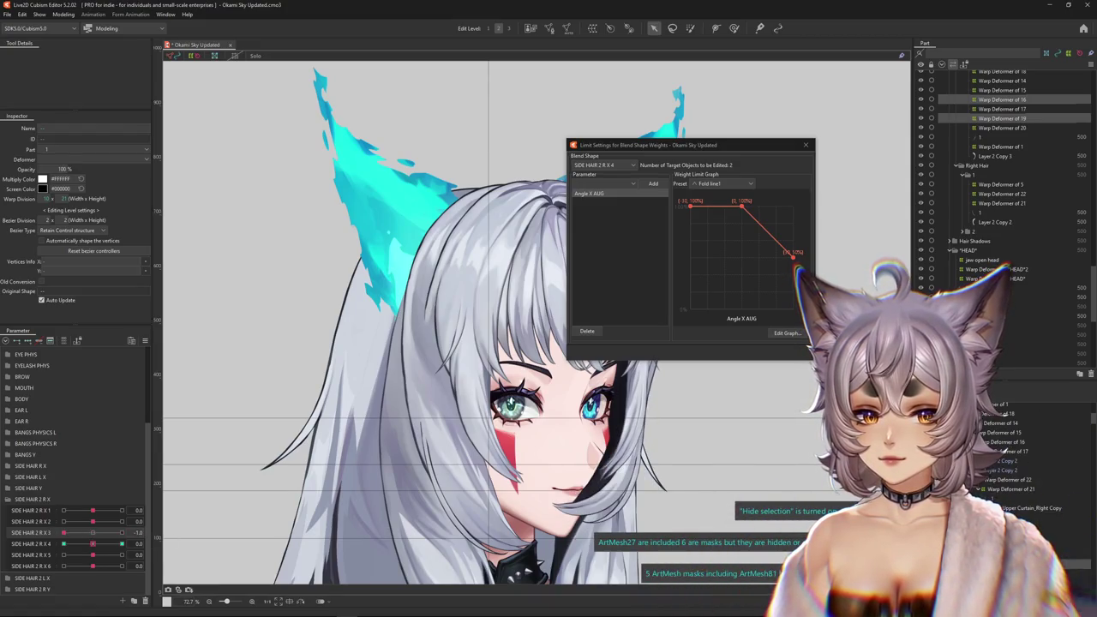
# Bend SIDE HAIR 2 R X 3 to -0.5, X 2 to -1.0, and X 4 from 0.0 to -1.0.
pyautogui.moveTo(101, 532); pyautogui.dragTo(77, 532)
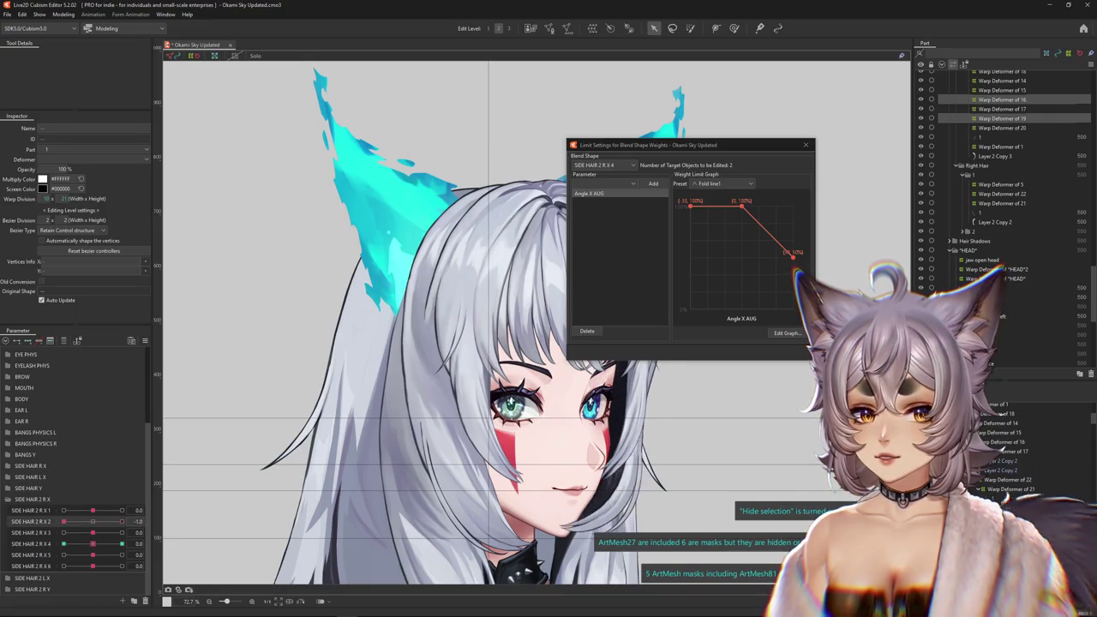
pyautogui.moveTo(121, 521); pyautogui.dragTo(65, 521)
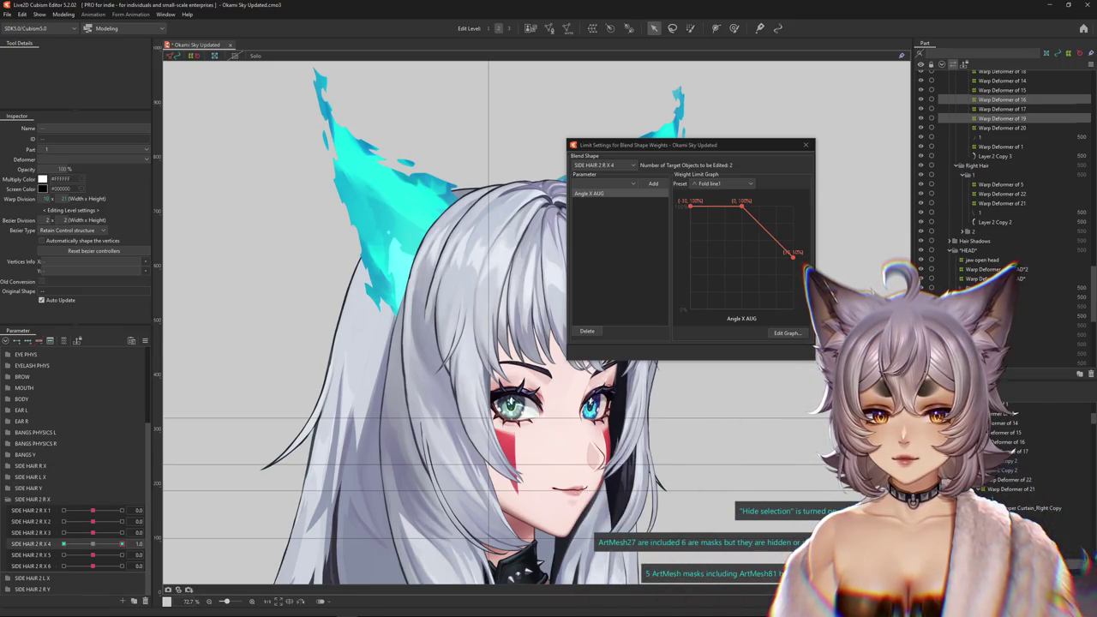
pyautogui.moveTo(86, 543); pyautogui.dragTo(93, 544)
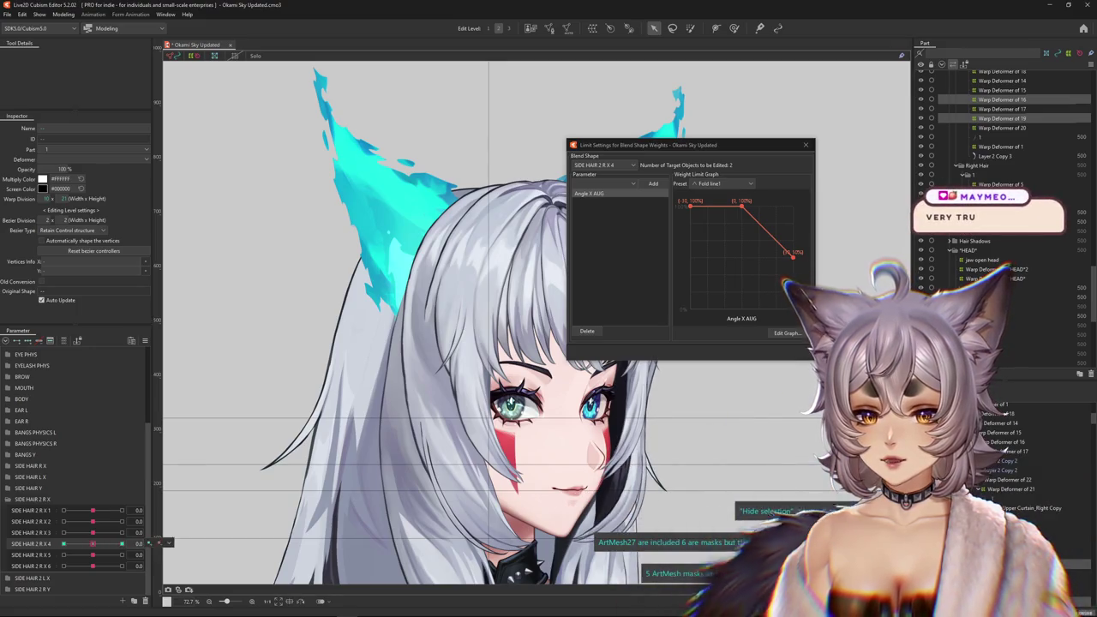
pyautogui.moveTo(121, 543); pyautogui.dragTo(64, 544)
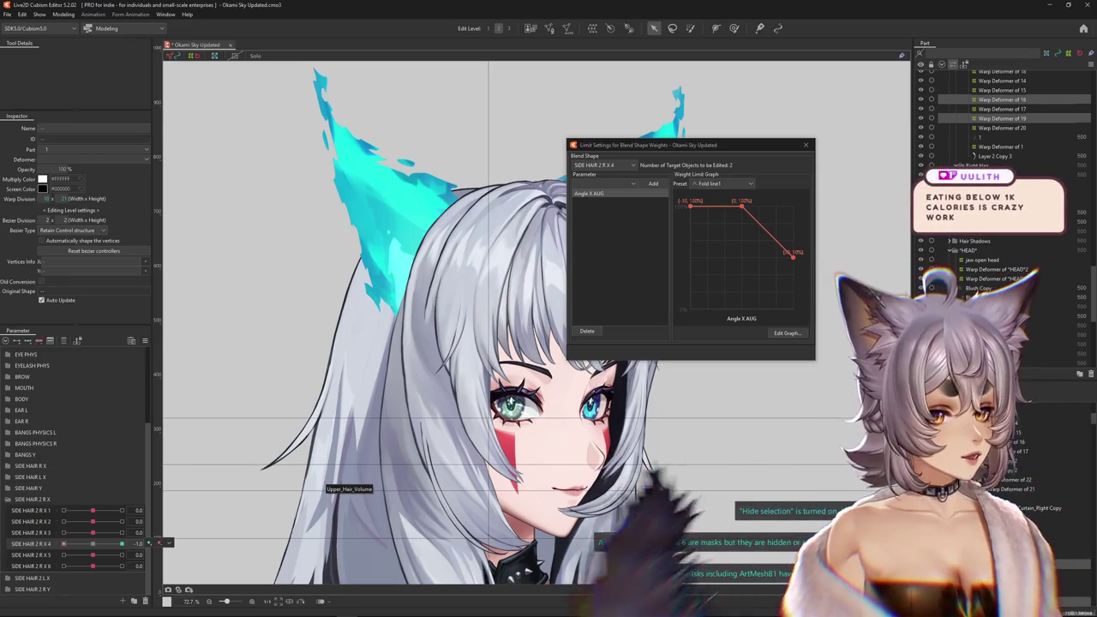
# Move SIDE HAIR 2 R X 4 through neutral and 0.6, bend X 3 to -1.0, return X 4 to 0.0.
pyautogui.moveTo(156, 543)
pyautogui.mouseDown()
pyautogui.moveTo(92, 544)
pyautogui.moveTo(121, 543)
pyautogui.mouseUp()
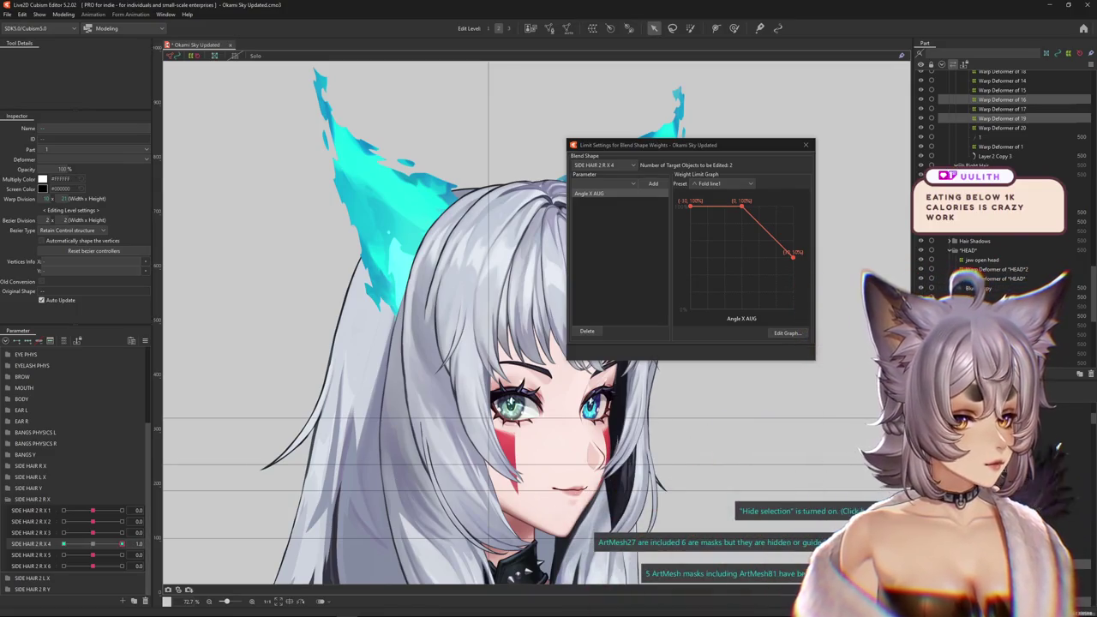
pyautogui.moveTo(122, 544); pyautogui.dragTo(110, 543)
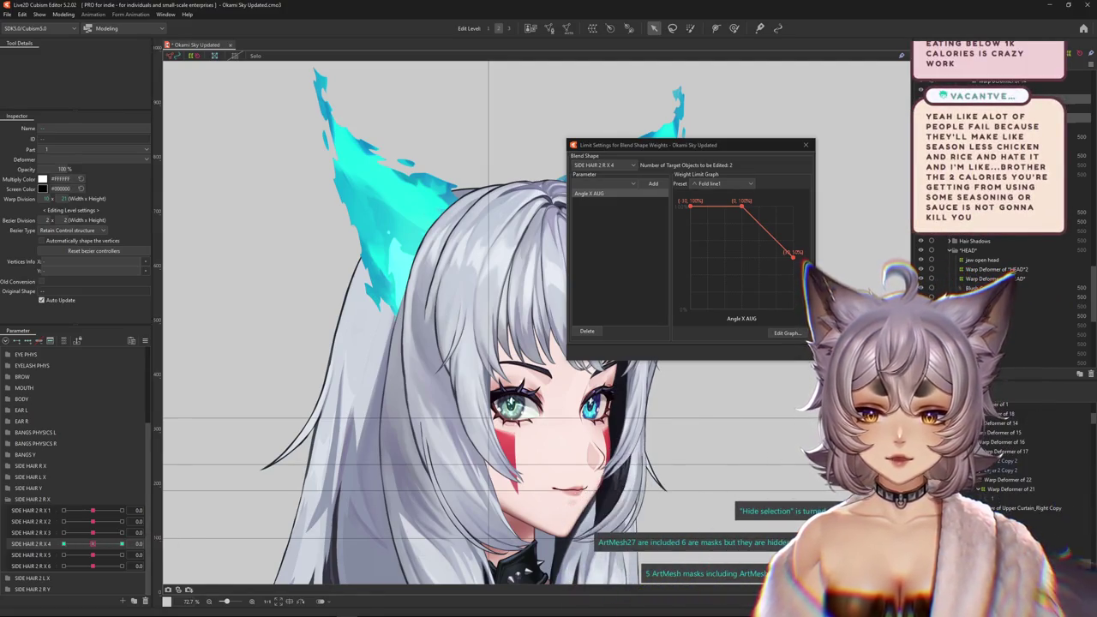
pyautogui.moveTo(93, 532); pyautogui.dragTo(62, 533)
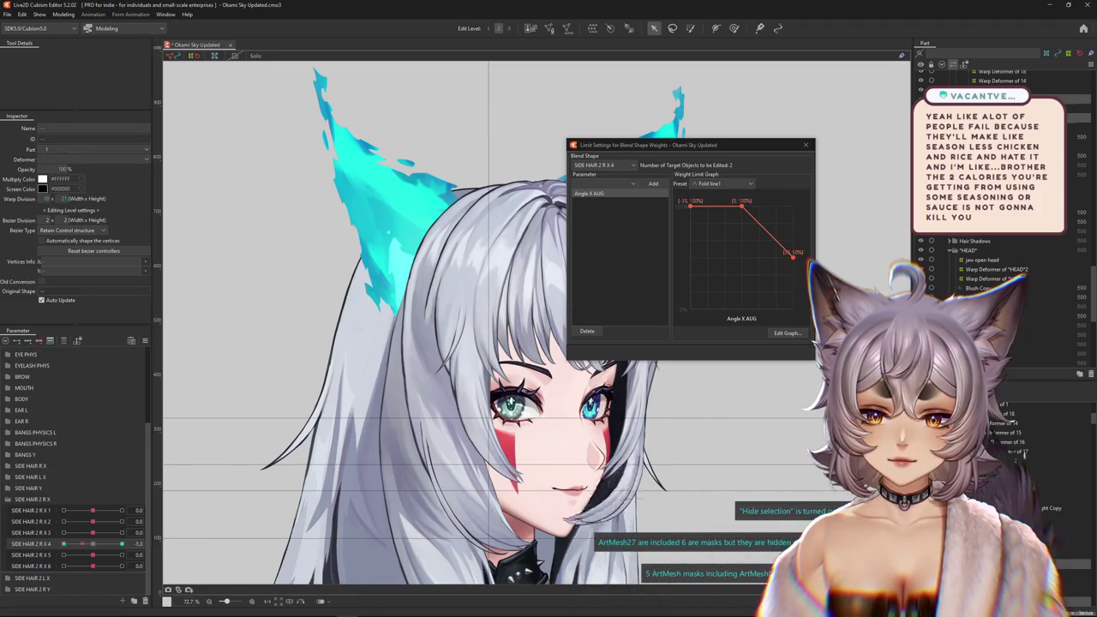
pyautogui.moveTo(122, 543); pyautogui.dragTo(93, 543)
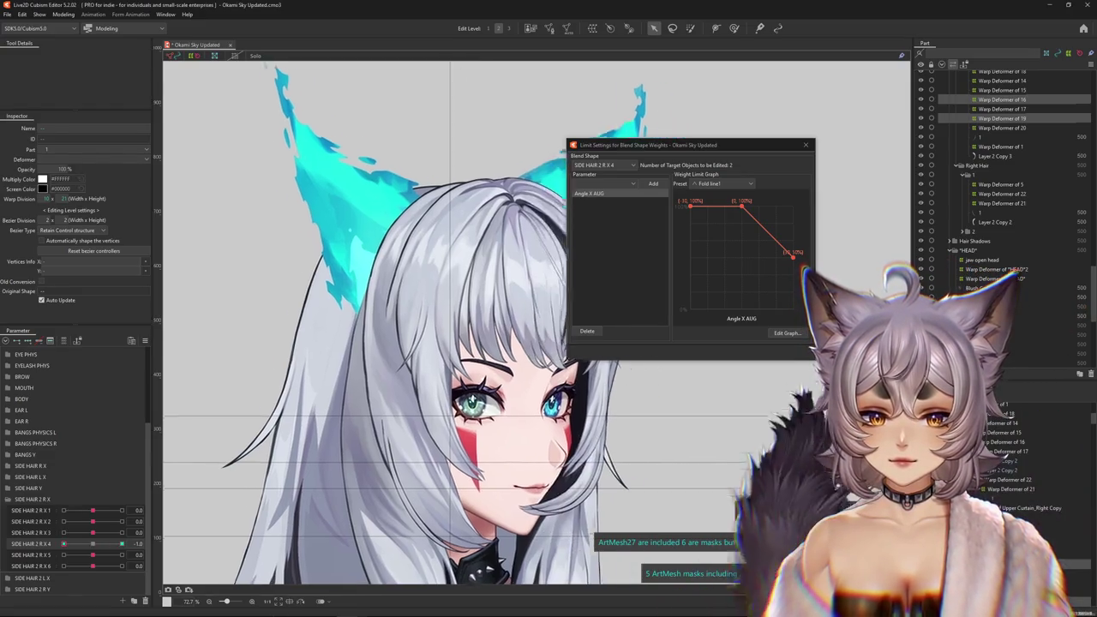
# Pan the face into view and preview SIDE HAIR 2 R X 5 and X 4 at -1.0, X 3 at -0.5.
pyautogui.moveTo(323, 559); pyautogui.dragTo(202, 495)
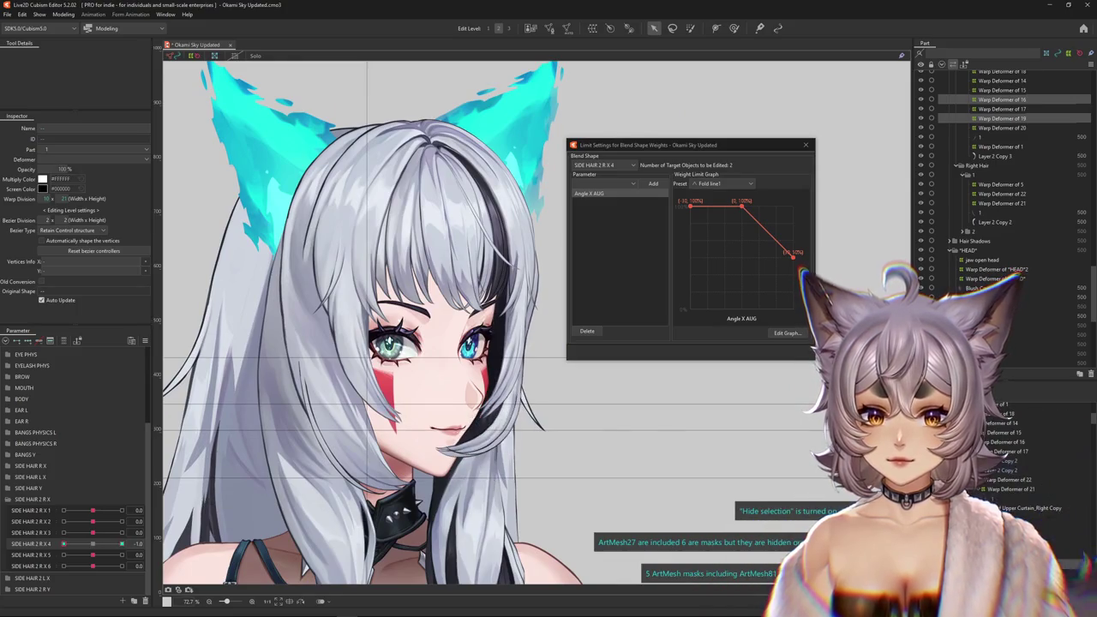
pyautogui.click(149, 554)
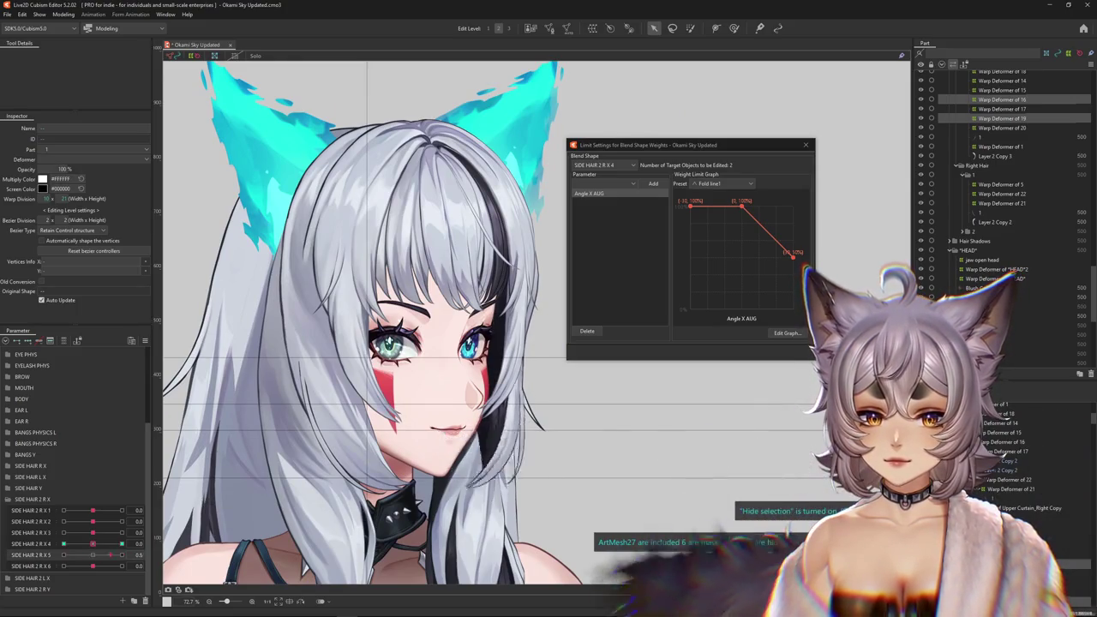
pyautogui.click(149, 543)
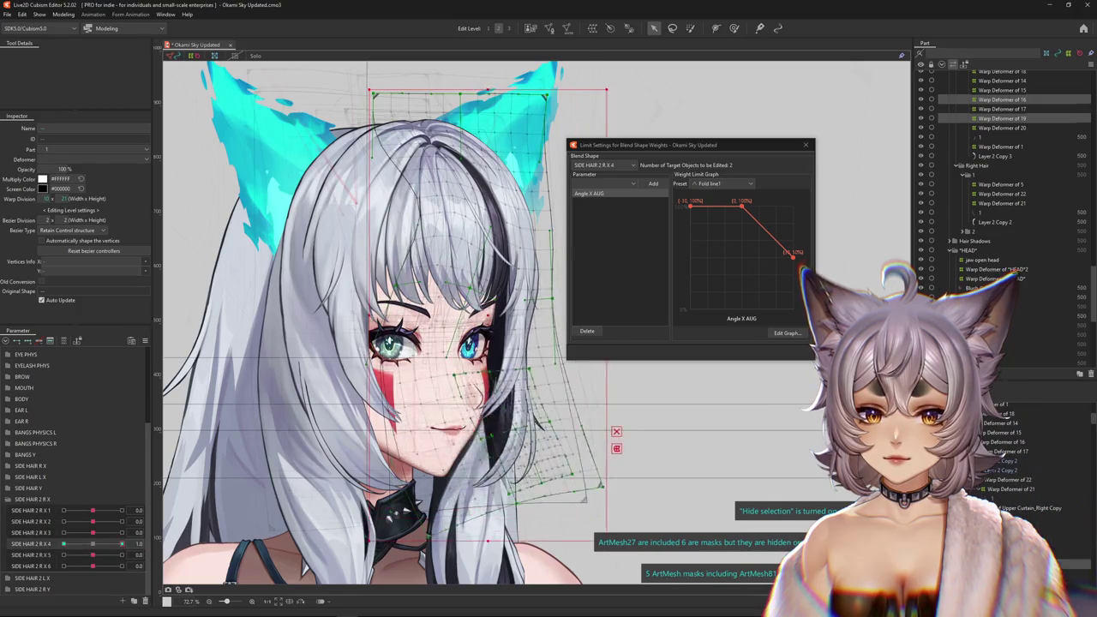
pyautogui.click(148, 532)
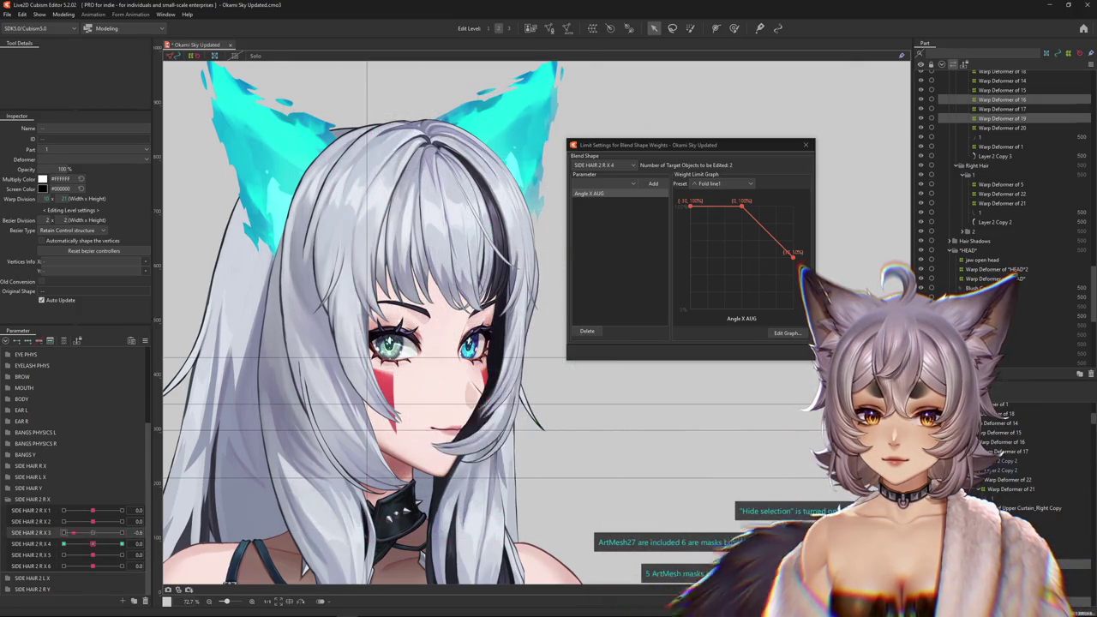
# Set SIDE HAIR 2 R X 2 to 0.3, raise X 5 and X 4, then select SIDE HAIR 2 R X 5.
pyautogui.moveTo(92, 521); pyautogui.dragTo(116, 510)
pyautogui.moveTo(93, 554); pyautogui.dragTo(63, 555)
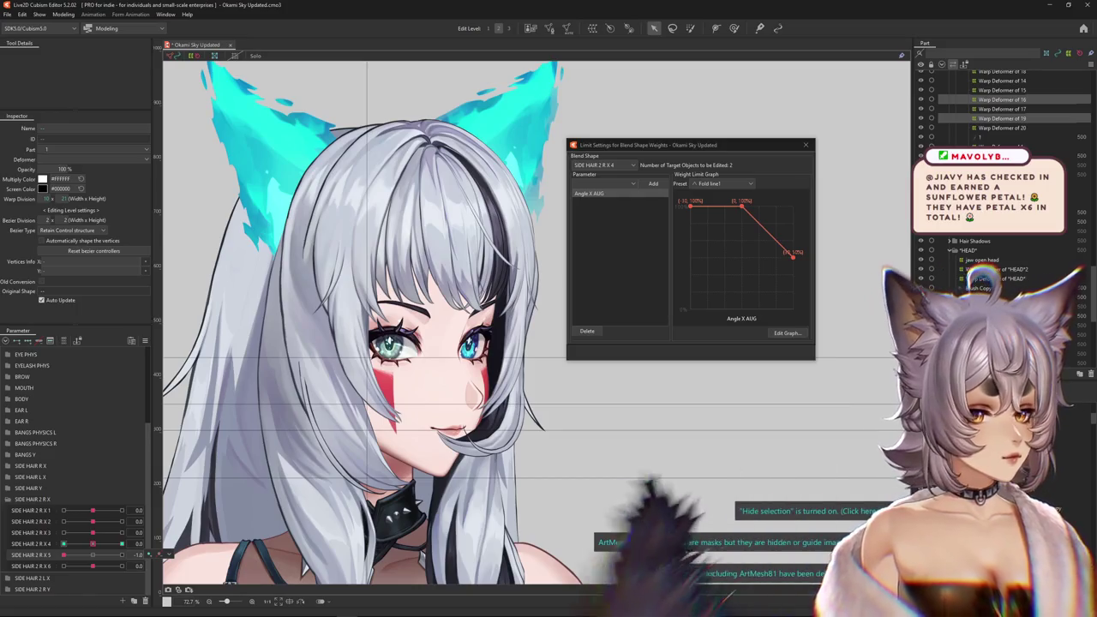
pyautogui.moveTo(121, 543); pyautogui.dragTo(79, 554)
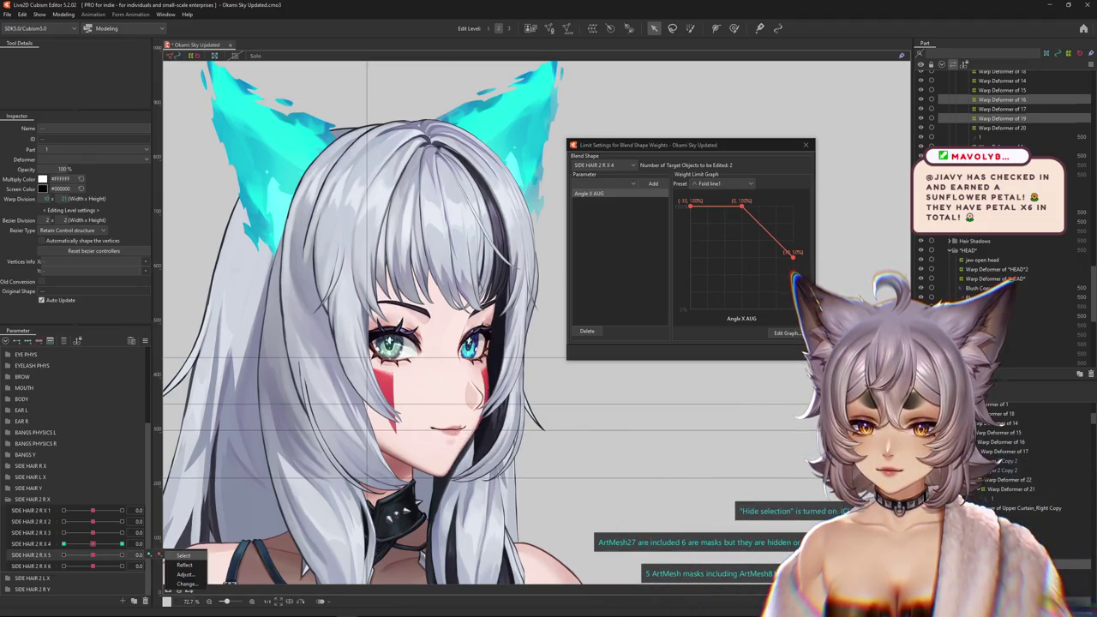
pyautogui.click(34, 554)
# Add an Angle X AUG weight limit with values 100, 100 and 75 to SIDE HAIR 2 R X 5.
pyautogui.click(605, 183)
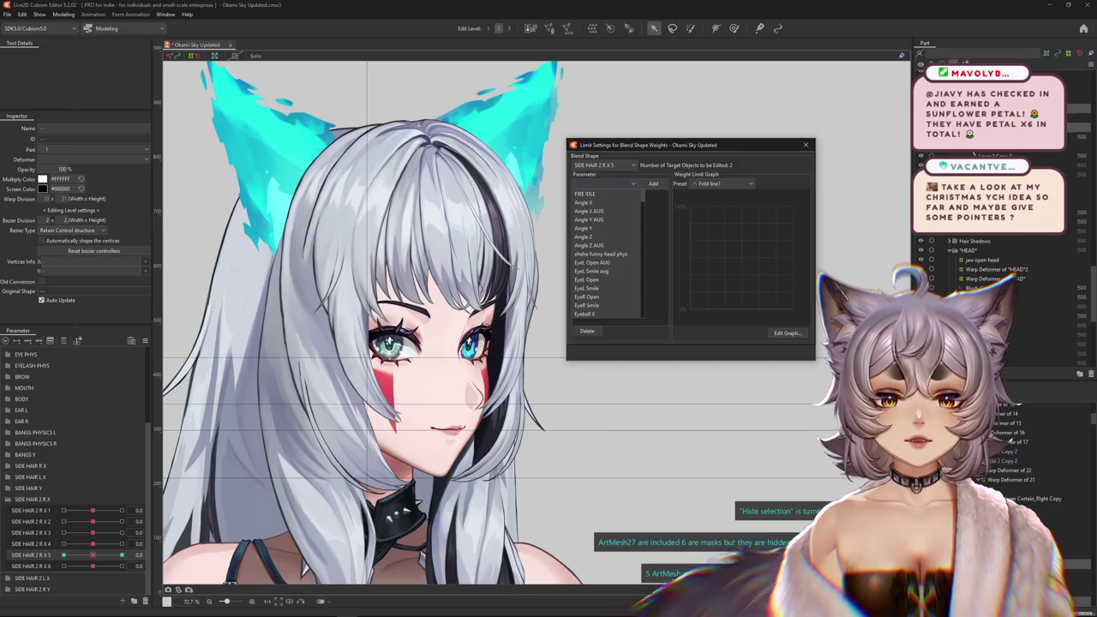
pyautogui.click(610, 212)
pyautogui.click(653, 184)
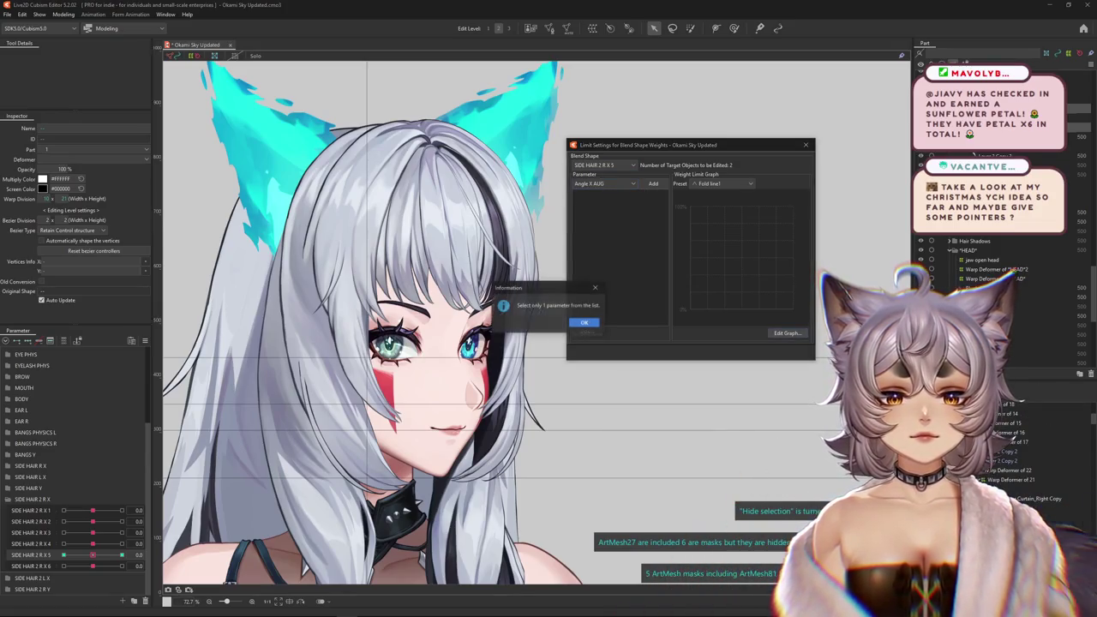
pyautogui.press('Return')
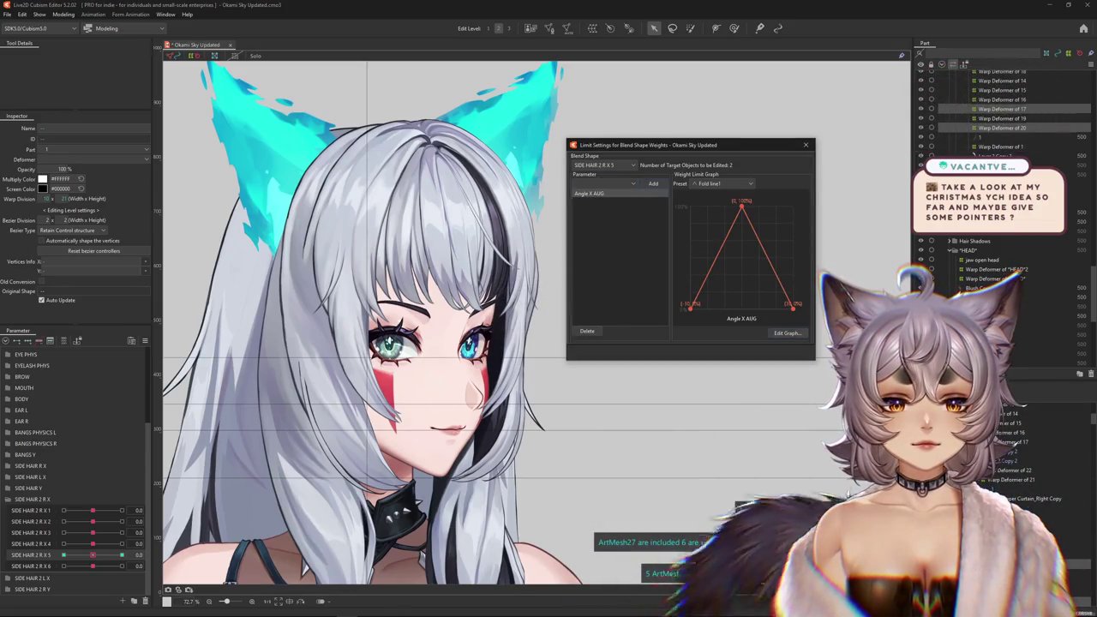
pyautogui.click(787, 332)
pyautogui.write('00')
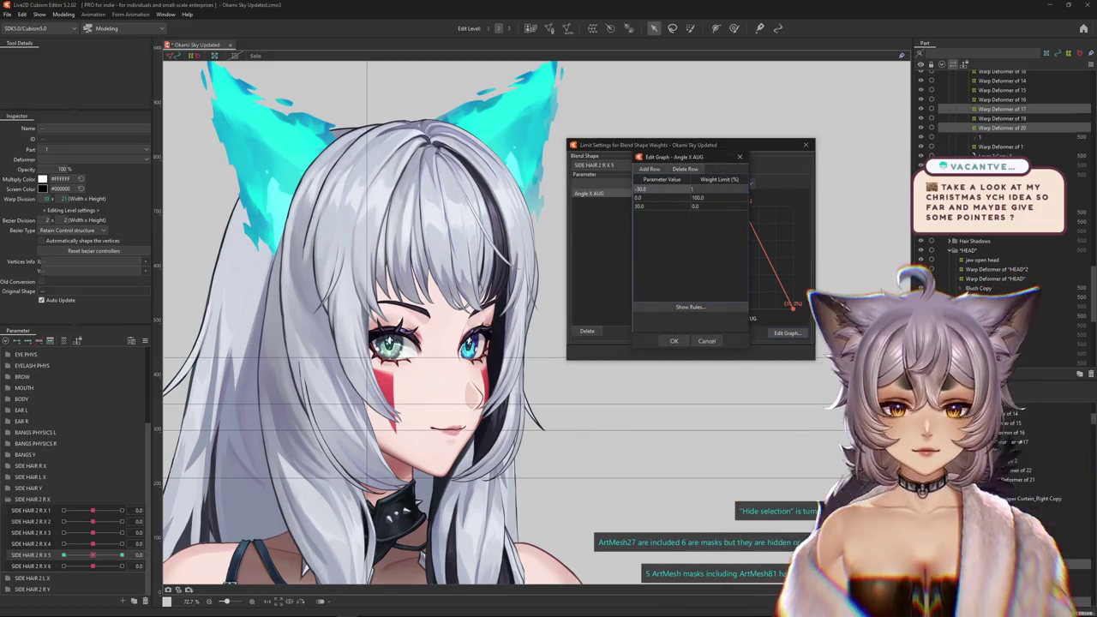
pyautogui.press('Return')
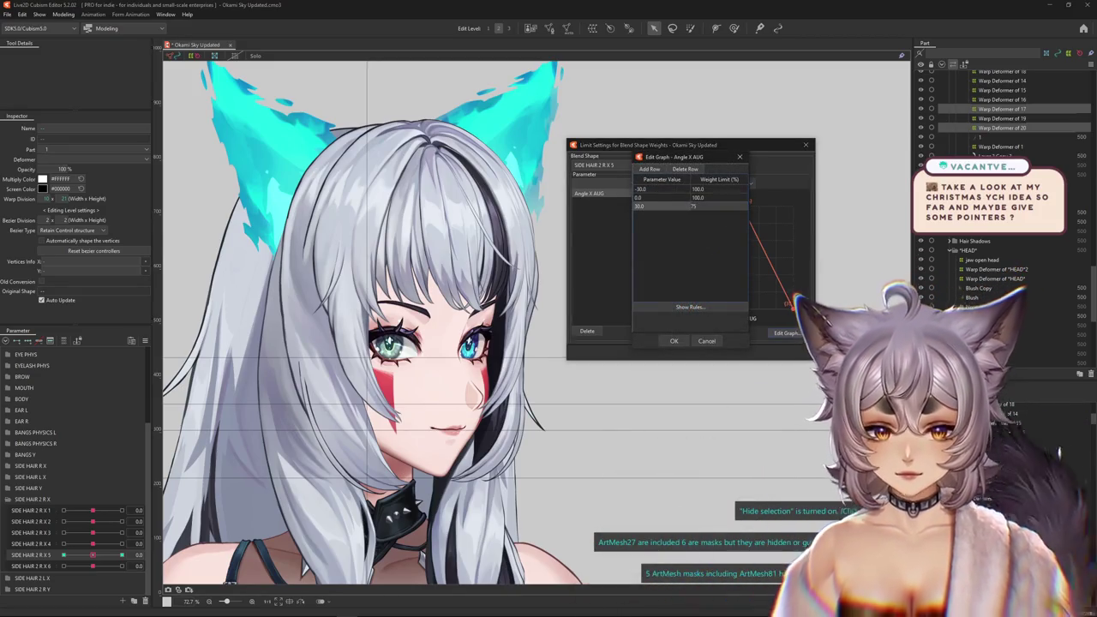
pyautogui.write('5')
pyautogui.press('Return')
pyautogui.press('Return')
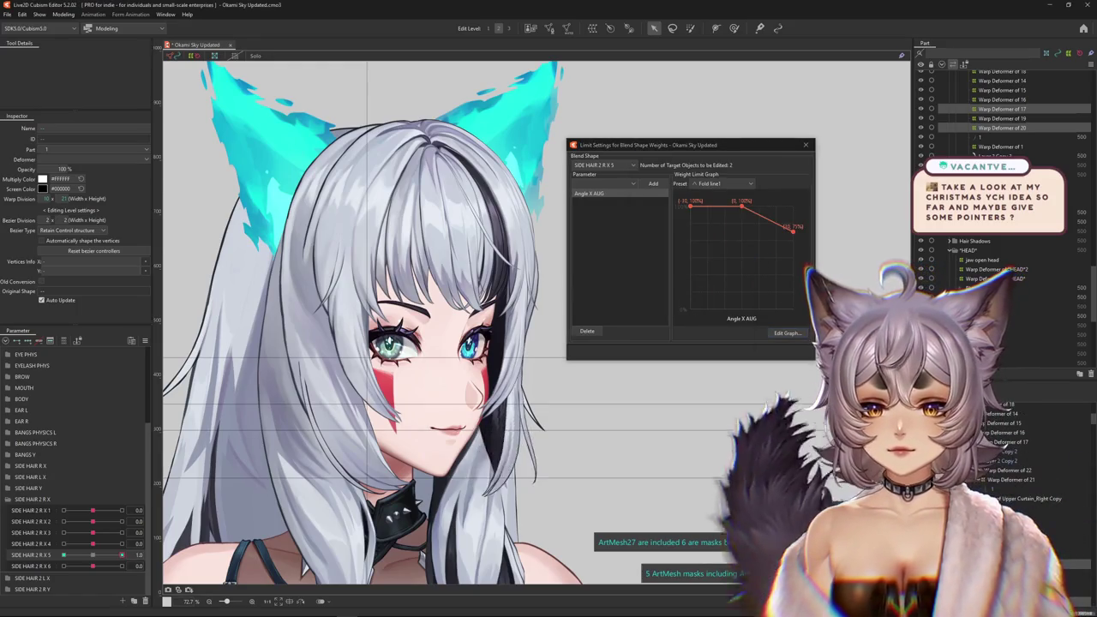
pyautogui.click(63, 13)
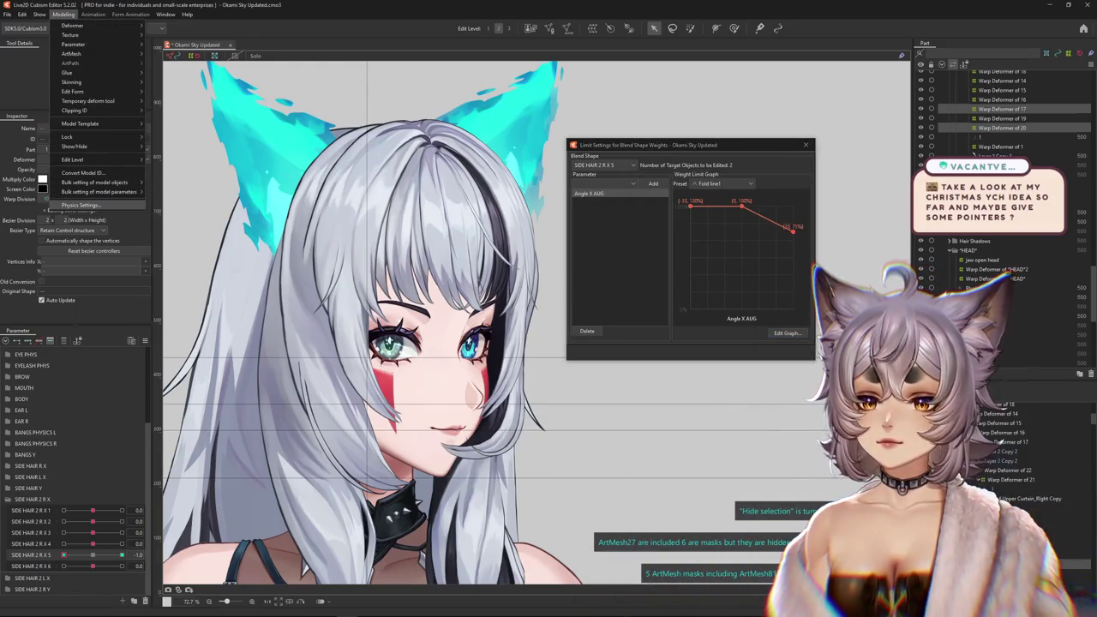
# Switch Physics Settings to the SIDE HAIR L X group and show its Output Settings.
pyautogui.click(95, 205)
pyautogui.scroll(3, 728, 172)
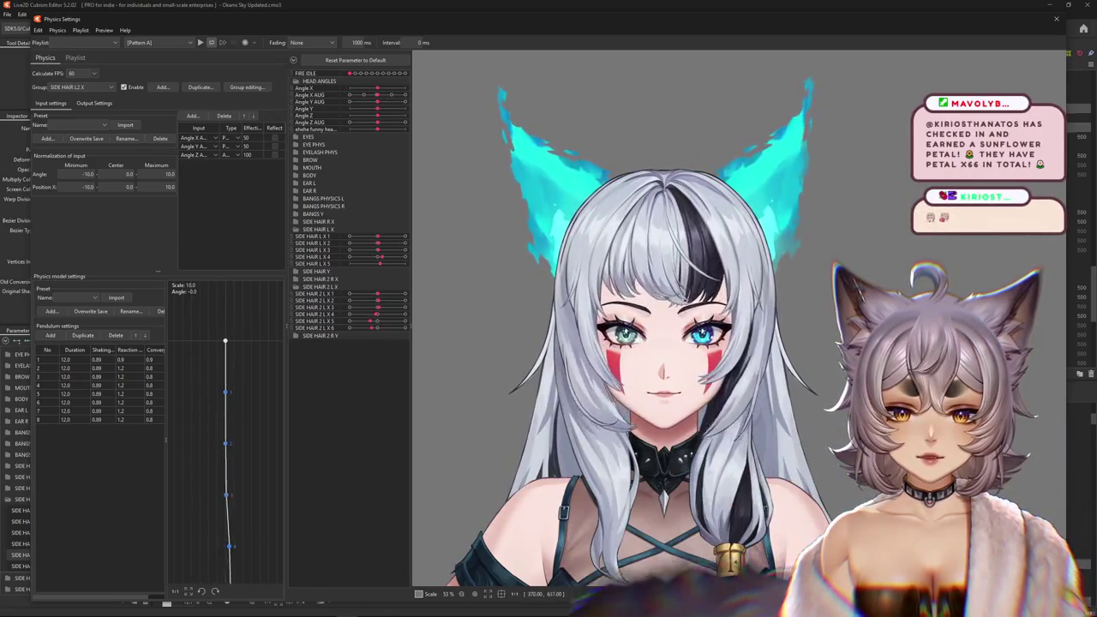
pyautogui.click(82, 86)
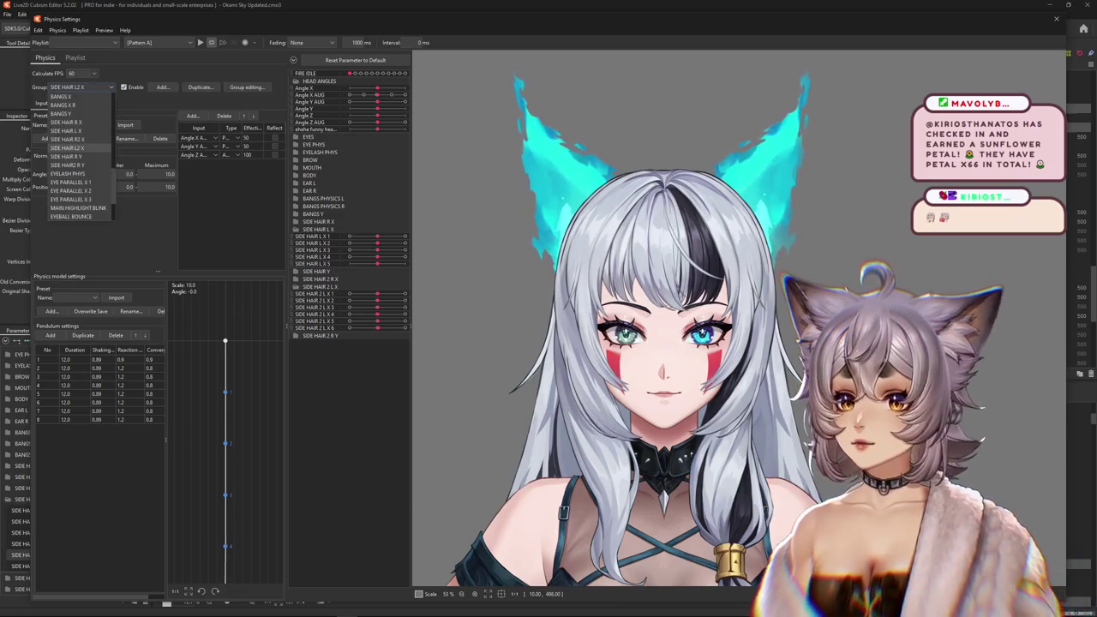
pyautogui.click(67, 130)
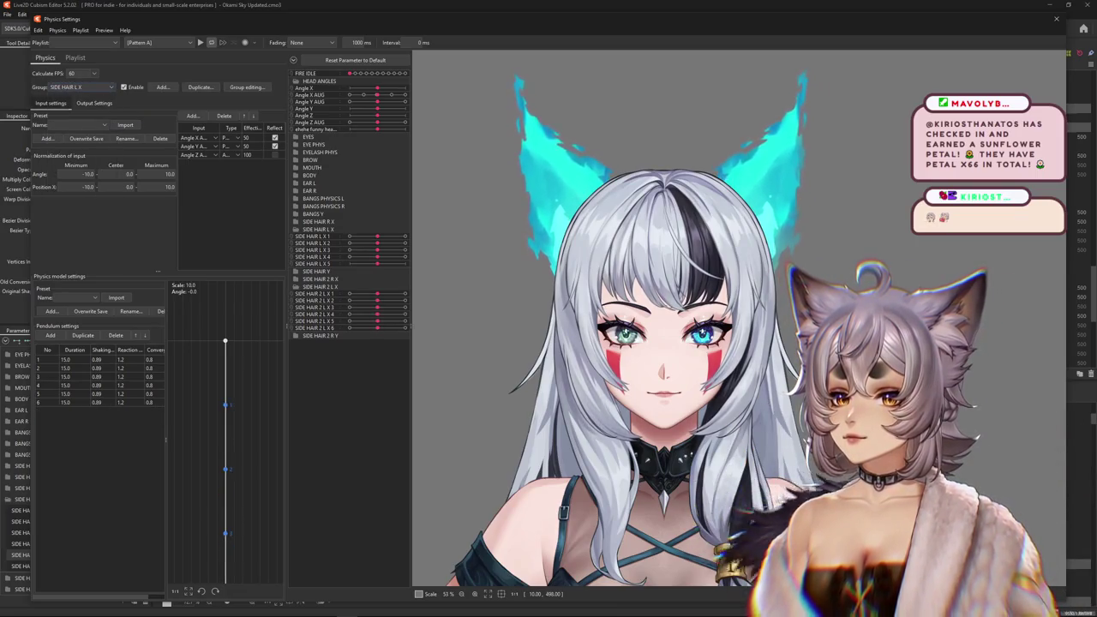
pyautogui.click(94, 103)
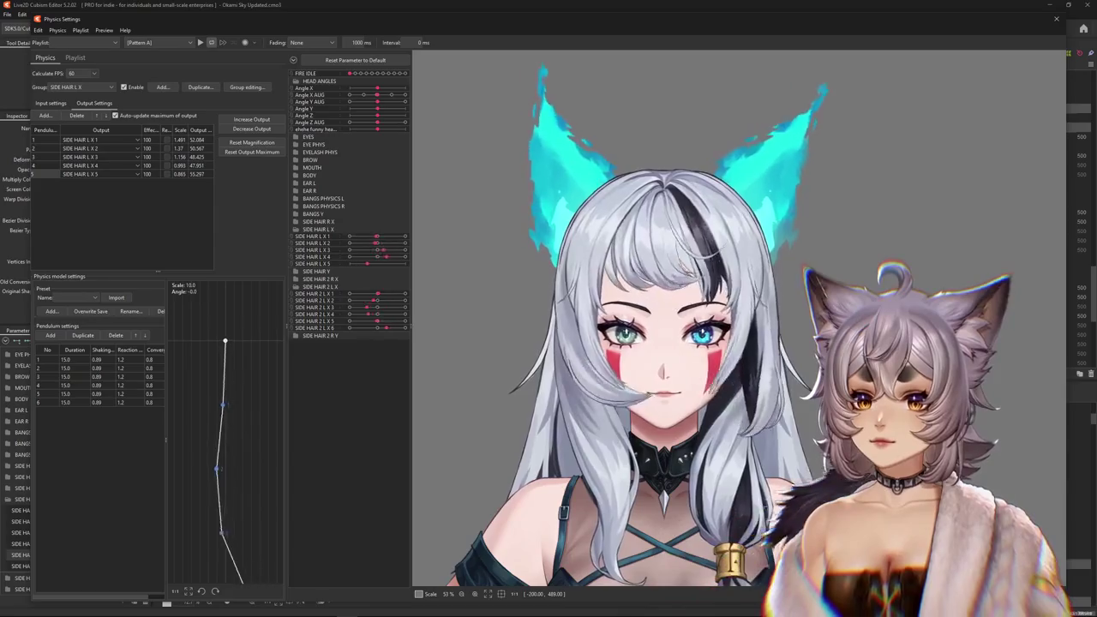
# Reverse the SIDE HAIR L X 2 output and scale all outputs up to fit the parameter range.
pyautogui.click(167, 148)
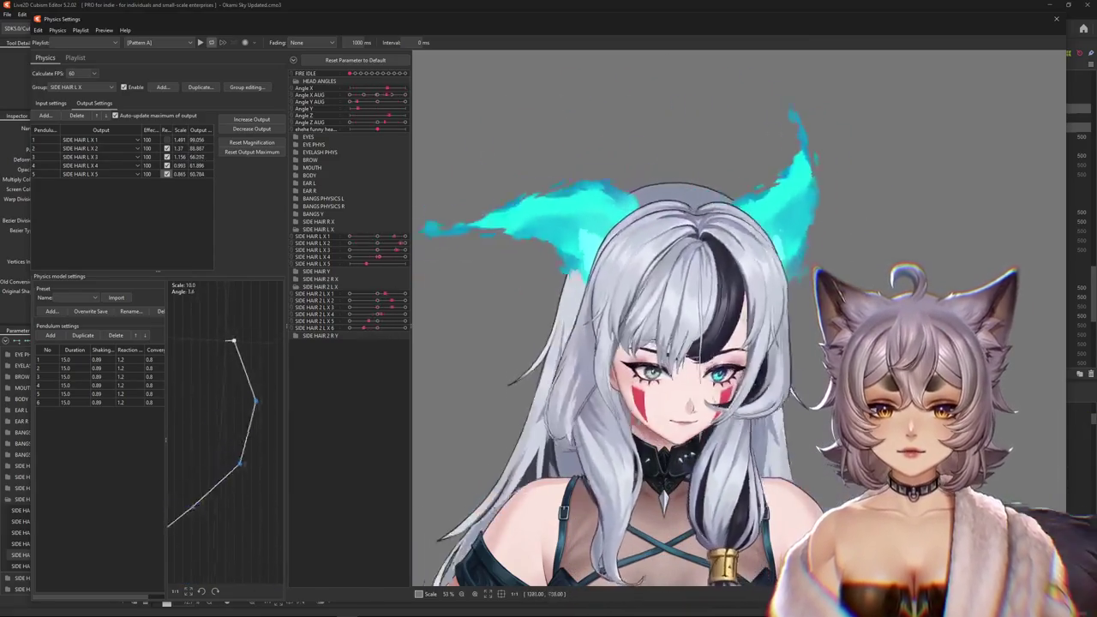
pyautogui.click(251, 119)
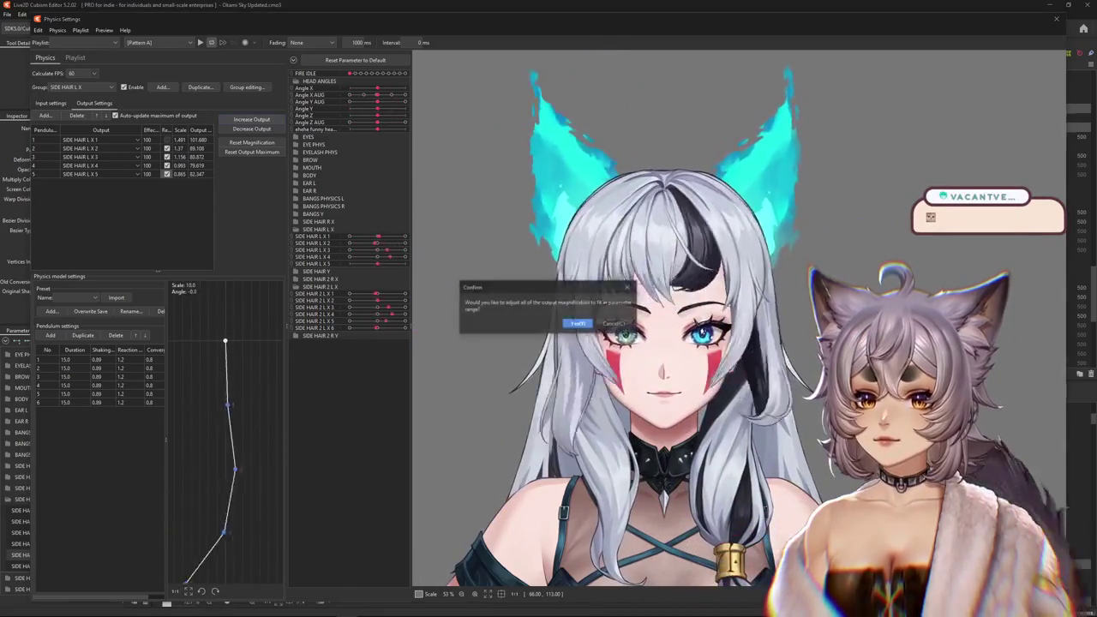
pyautogui.press('Return')
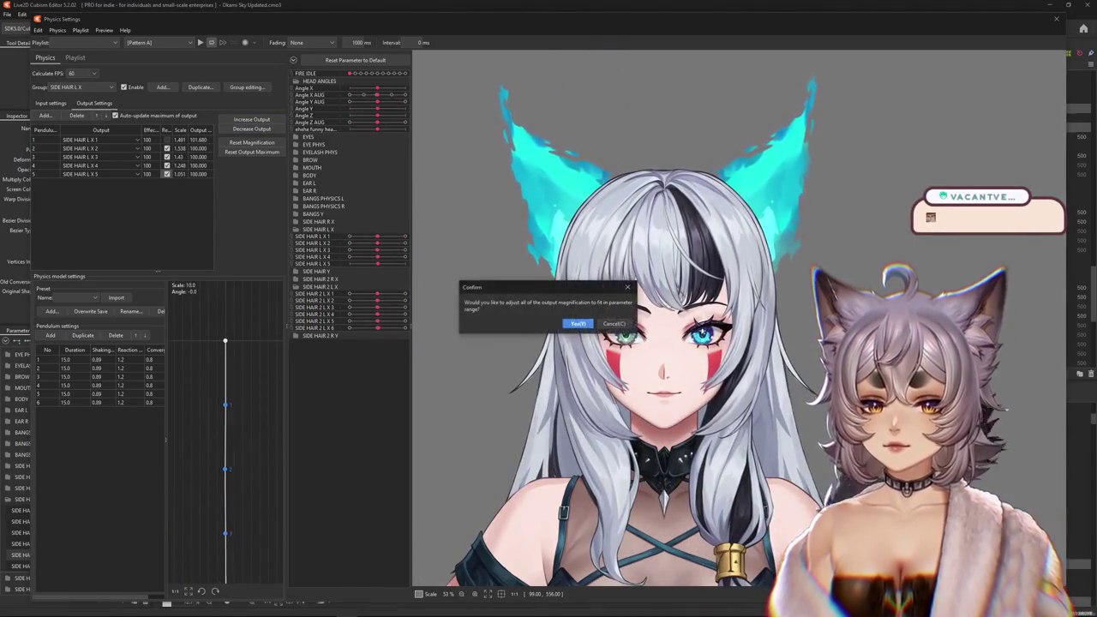
pyautogui.press('Return')
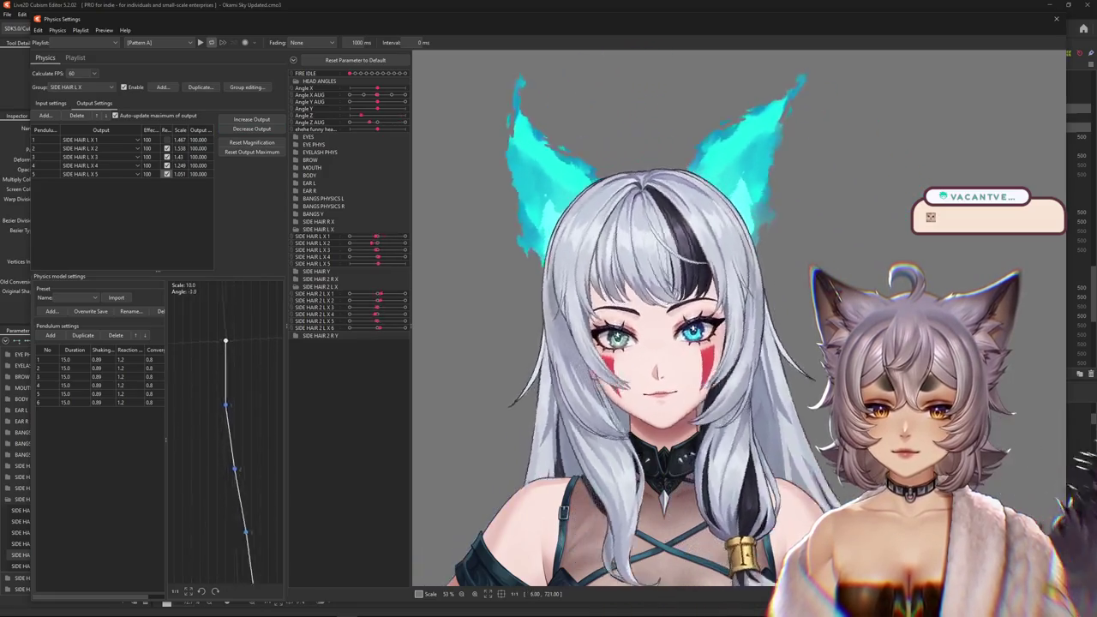
# Check the input settings, then turn off Reflect for the SIDE HAIR L X 2 output.
pyautogui.click(50, 103)
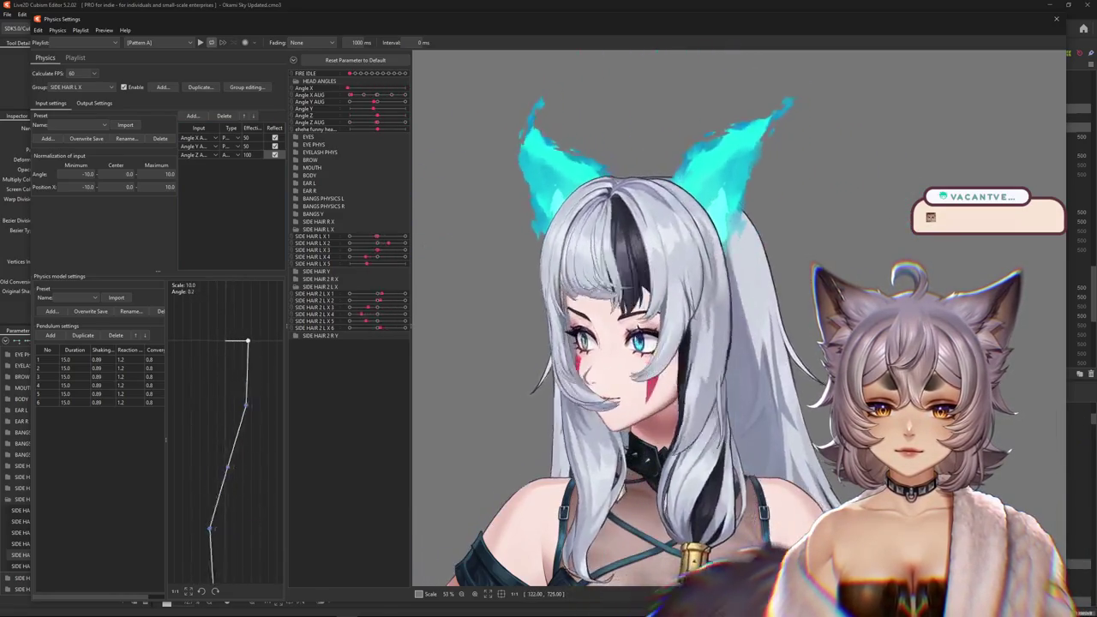
pyautogui.click(95, 102)
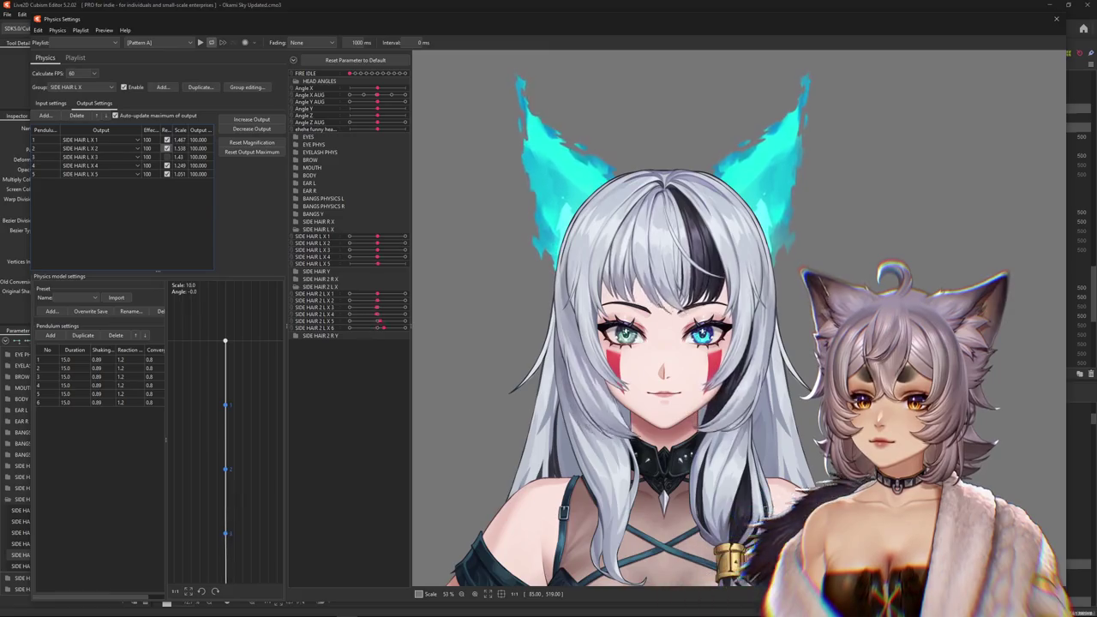
pyautogui.click(166, 147)
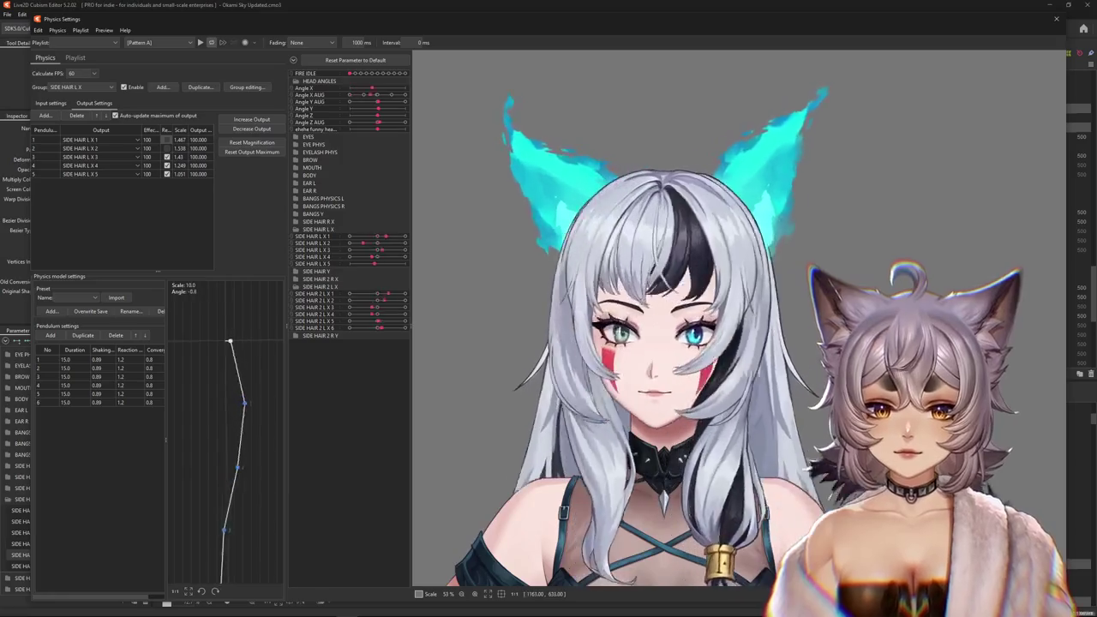
pyautogui.click(81, 87)
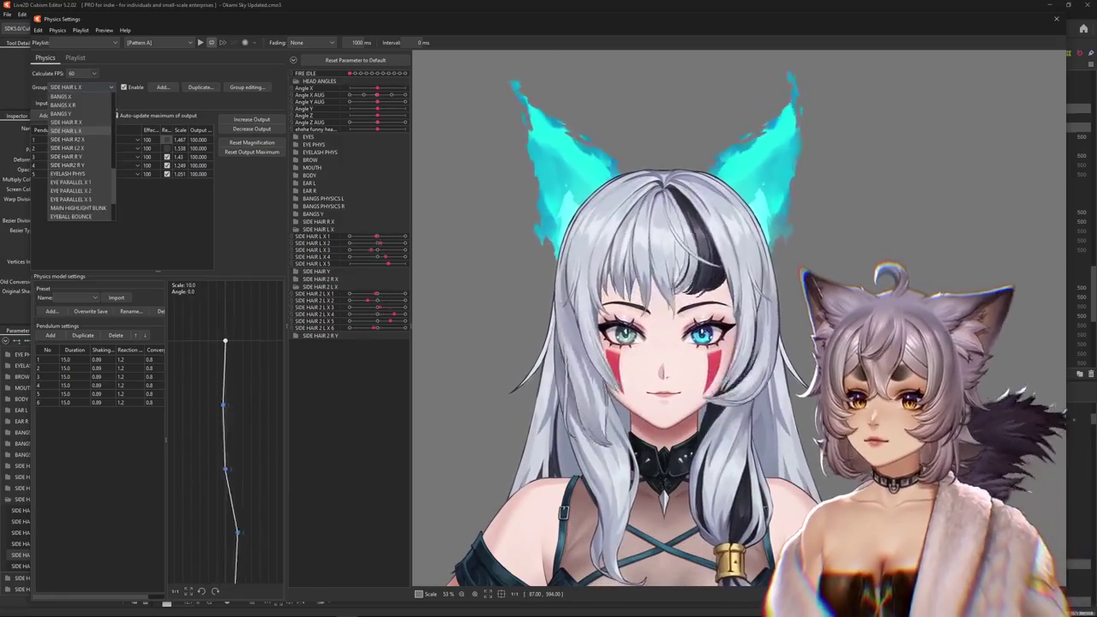
# Select the SIDE HAIR R X group from the Physics Settings group list.
pyautogui.click(66, 122)
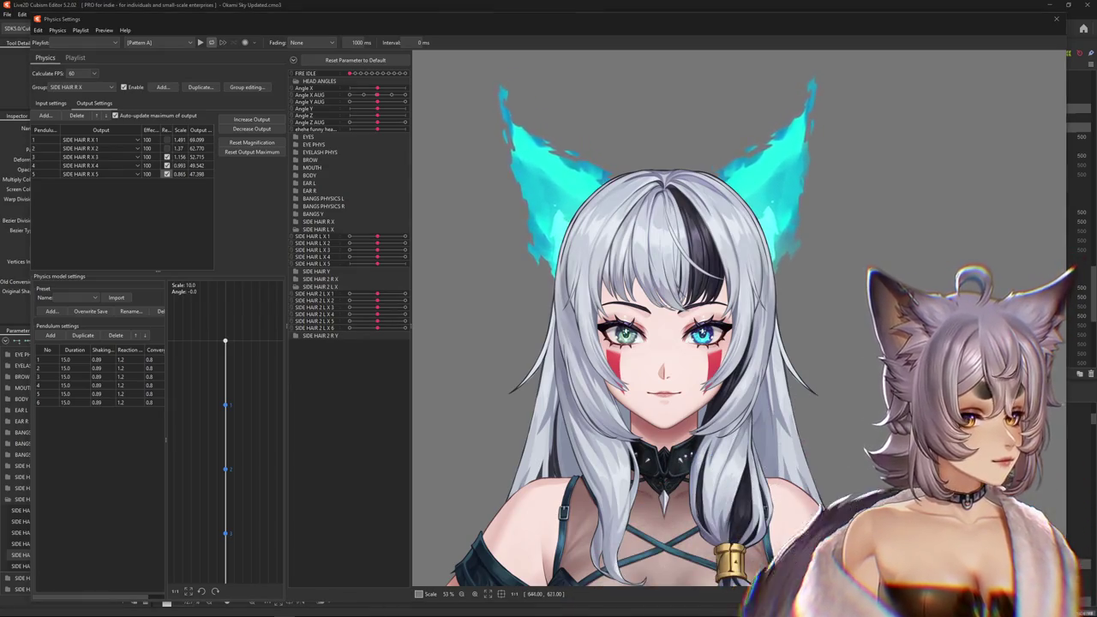
# Compare SIDE HAIR R X's input and output settings, ending on inputs (Angle X/Y AUG 50%, Angle Z 100%).
pyautogui.scroll(-2, 737, 325)
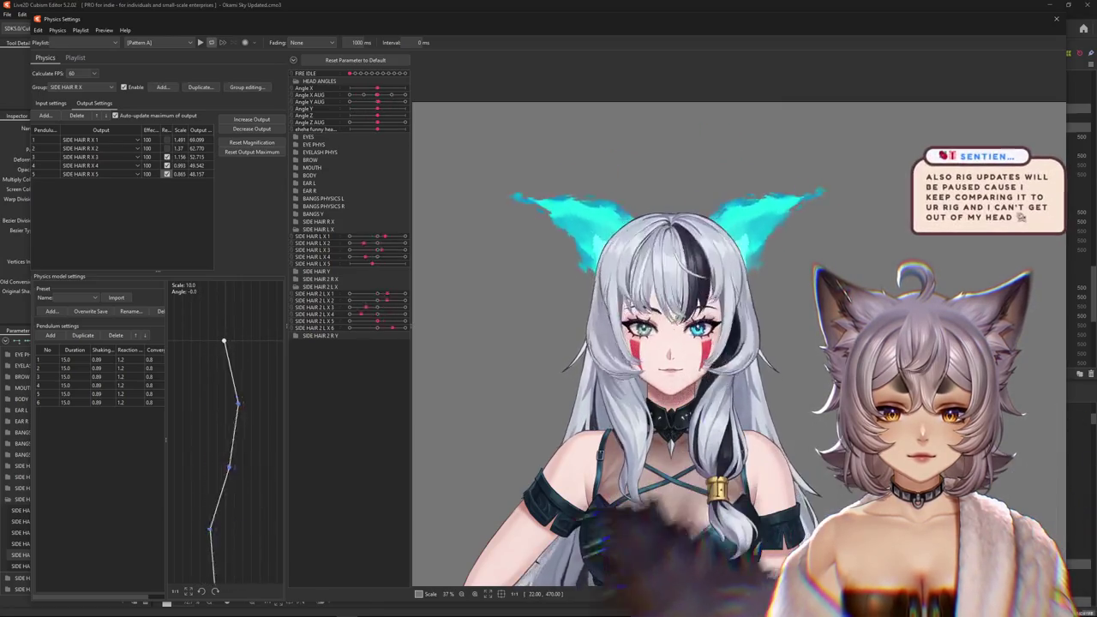
pyautogui.click(50, 103)
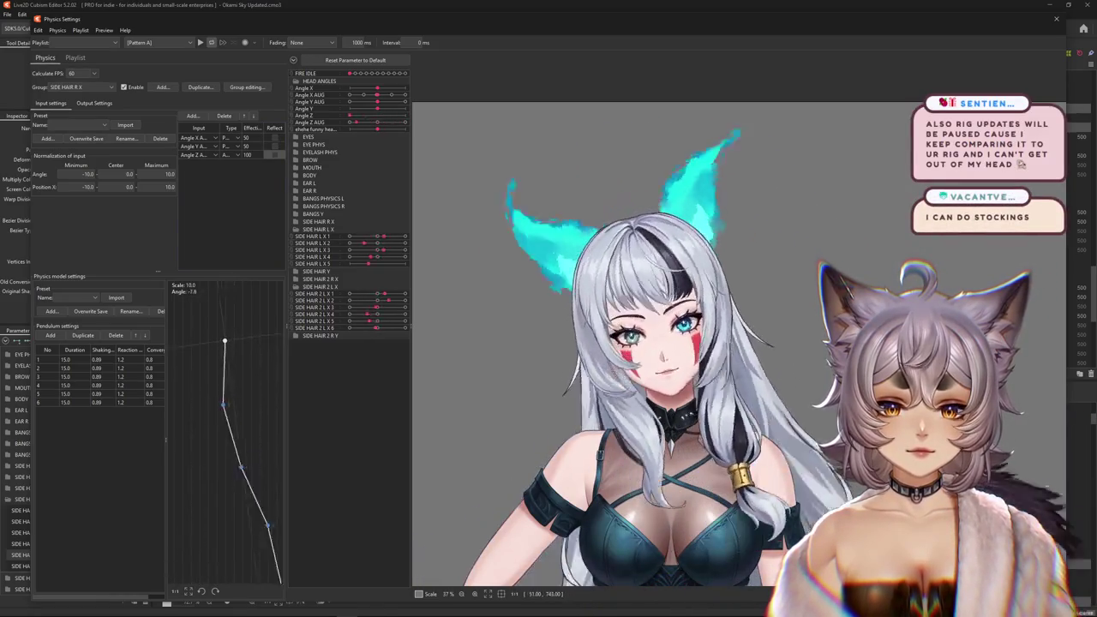
pyautogui.click(94, 103)
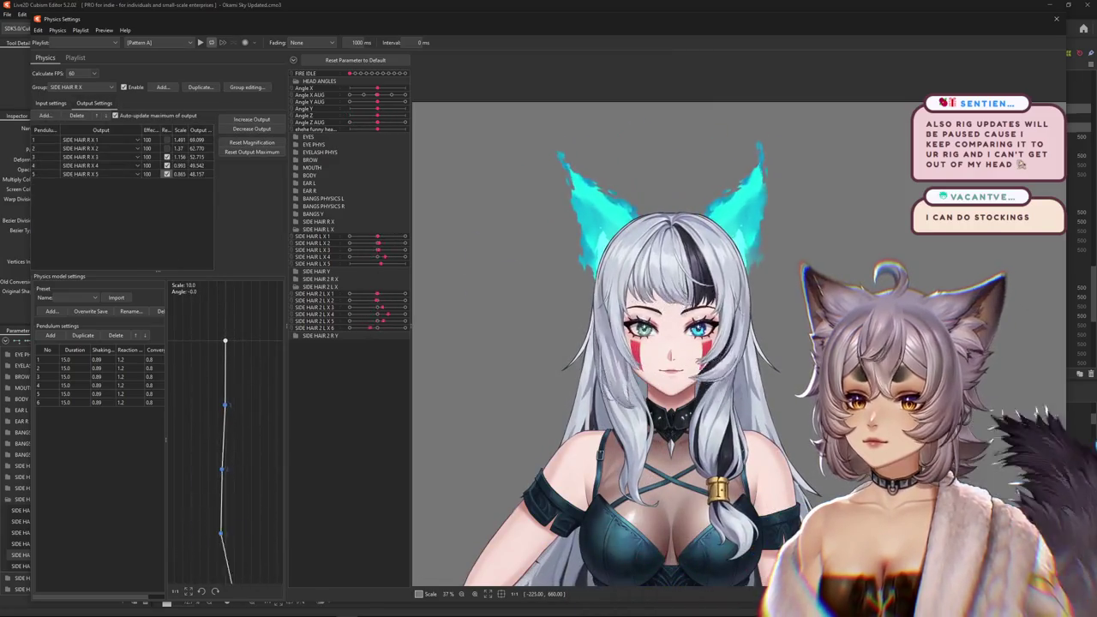
pyautogui.click(51, 103)
pyautogui.click(82, 86)
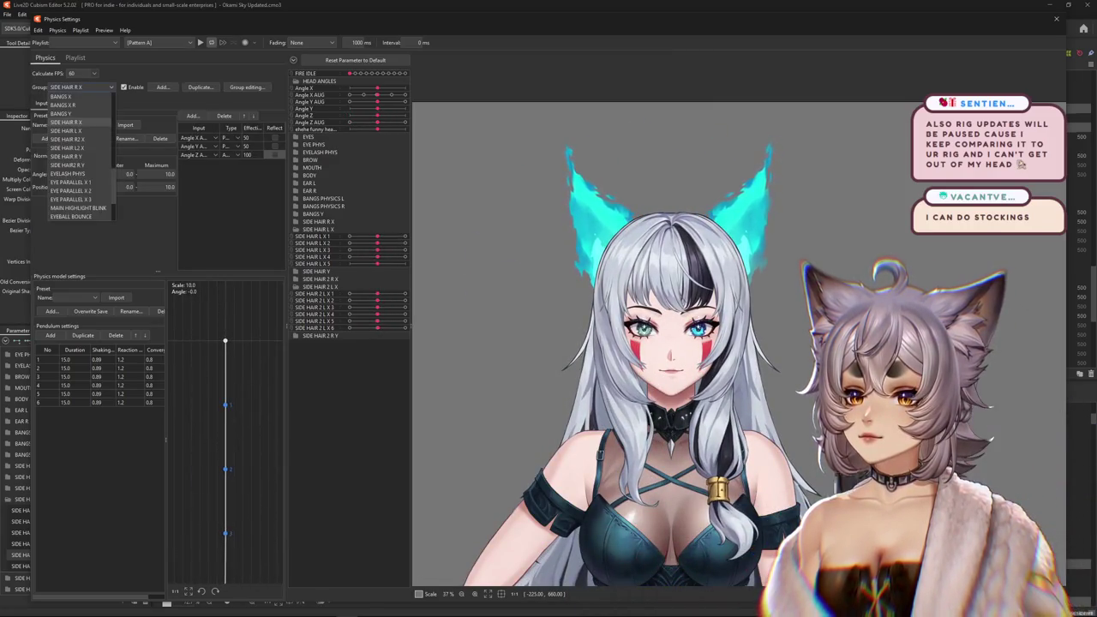
# Step through the SIDE HAIR L X, SIDE HAIR R2 X and SIDE HAIR L2 X physics groups.
pyautogui.click(77, 171)
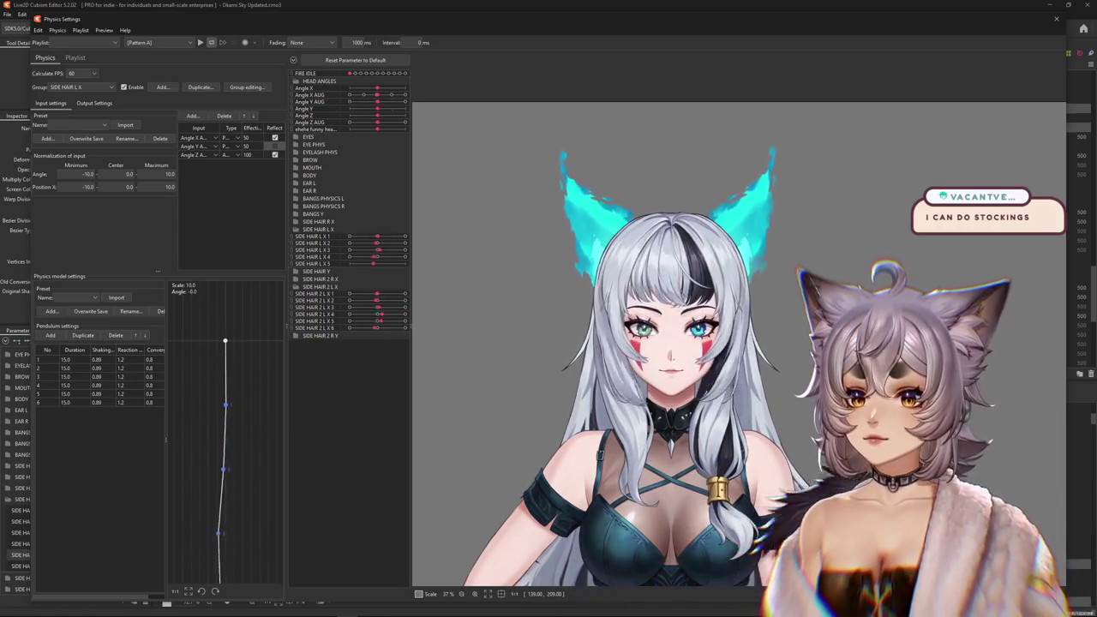
pyautogui.click(107, 87)
pyautogui.click(68, 138)
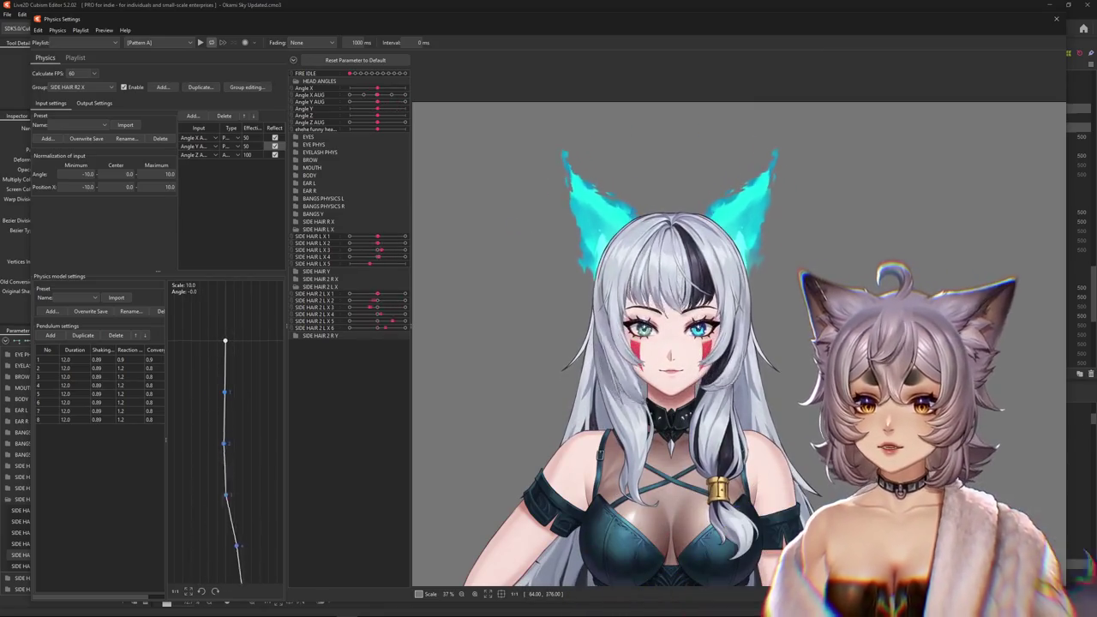
pyautogui.click(82, 87)
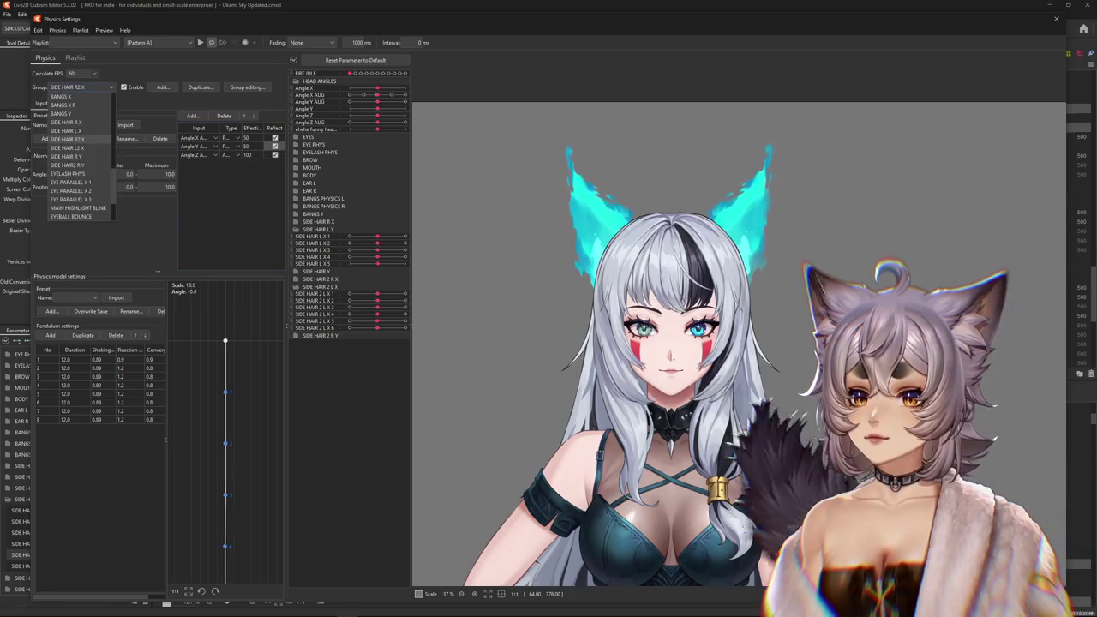
pyautogui.click(68, 148)
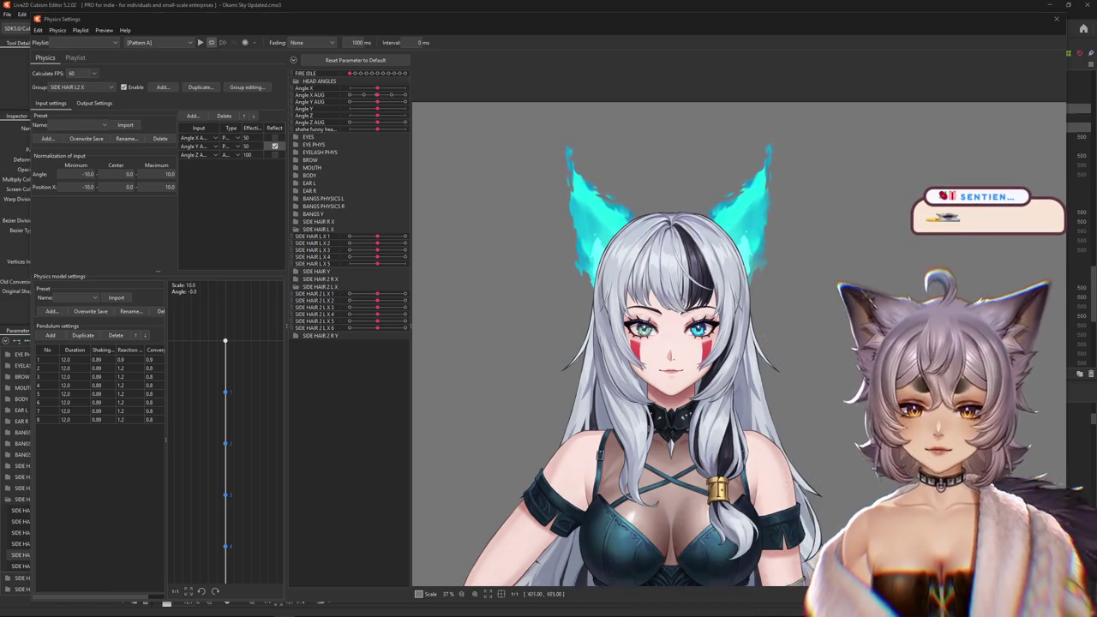
# Open the physics Group dropdown listing the side-hair groups.
pyautogui.click(81, 86)
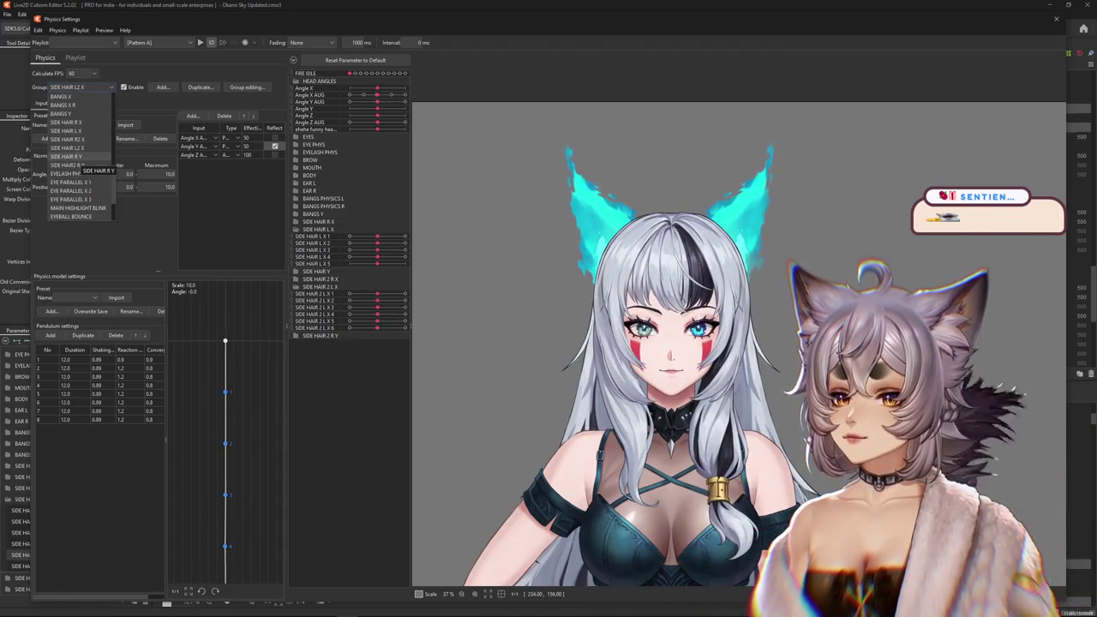
# Select the SIDE HAIR R Y group and review its input and output settings.
pyautogui.click(69, 156)
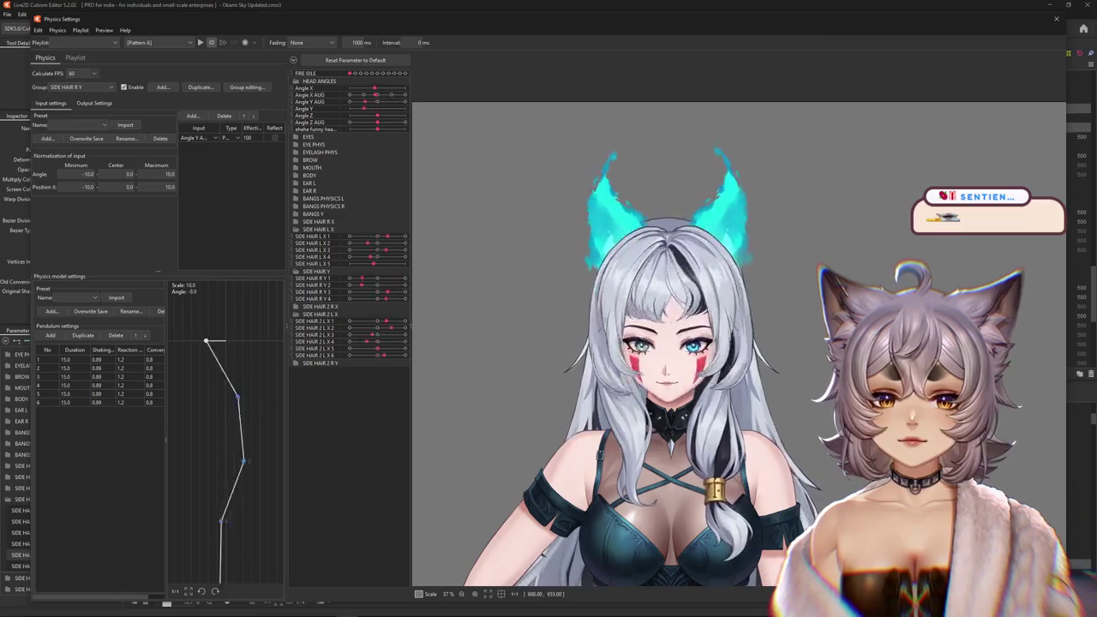
pyautogui.click(95, 103)
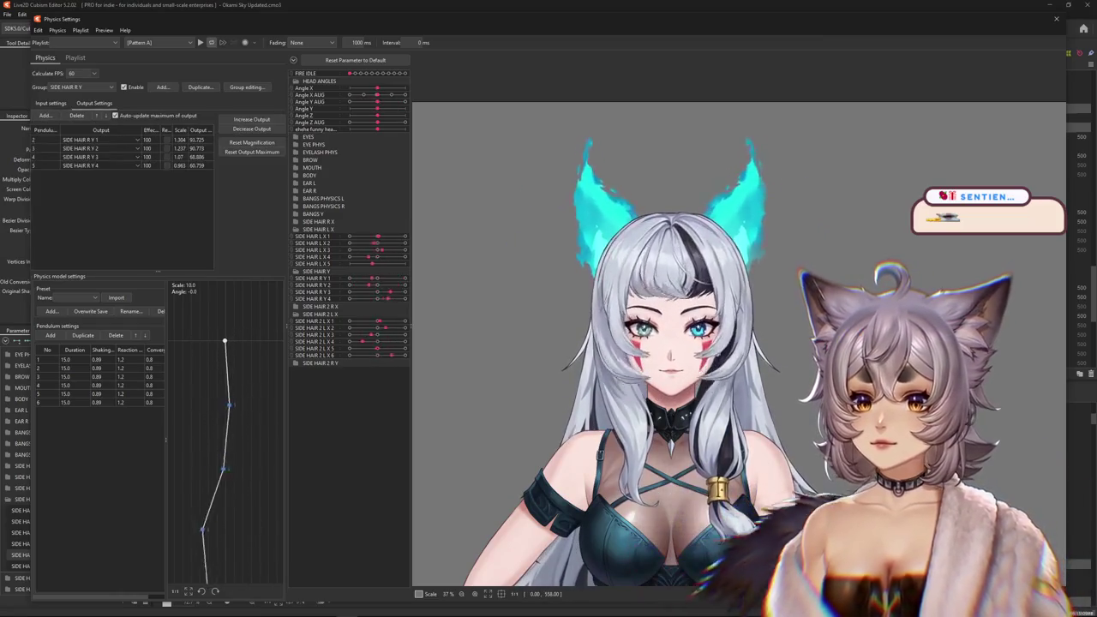
pyautogui.click(50, 102)
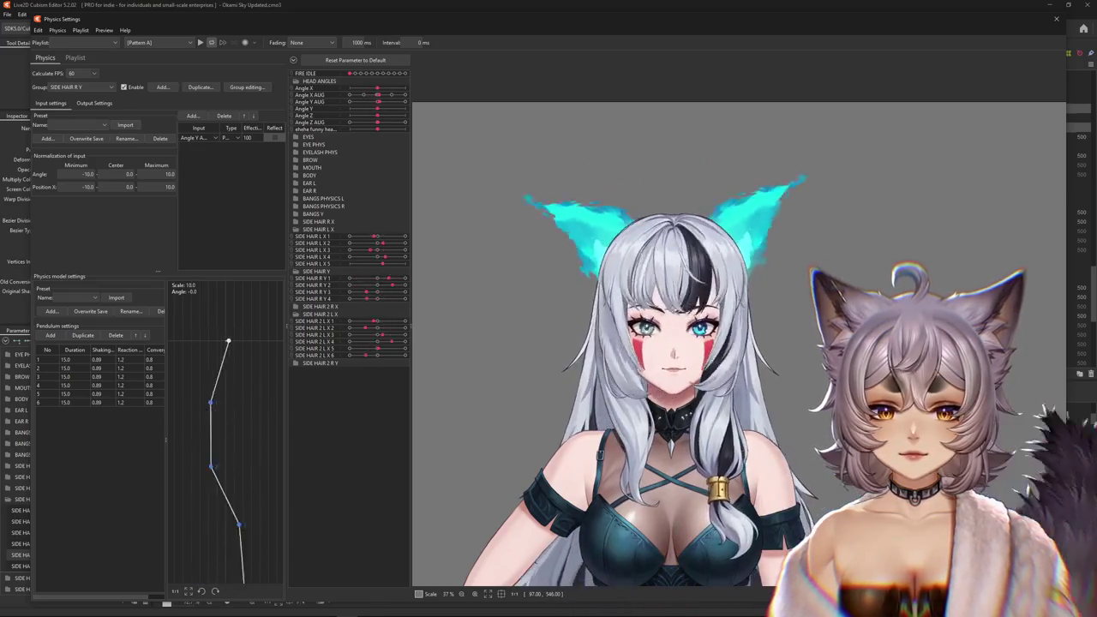
pyautogui.click(94, 103)
# Reflect output 1 and scale all R Y outputs (1.272 down to 1.01) to reach 100.
pyautogui.click(167, 139)
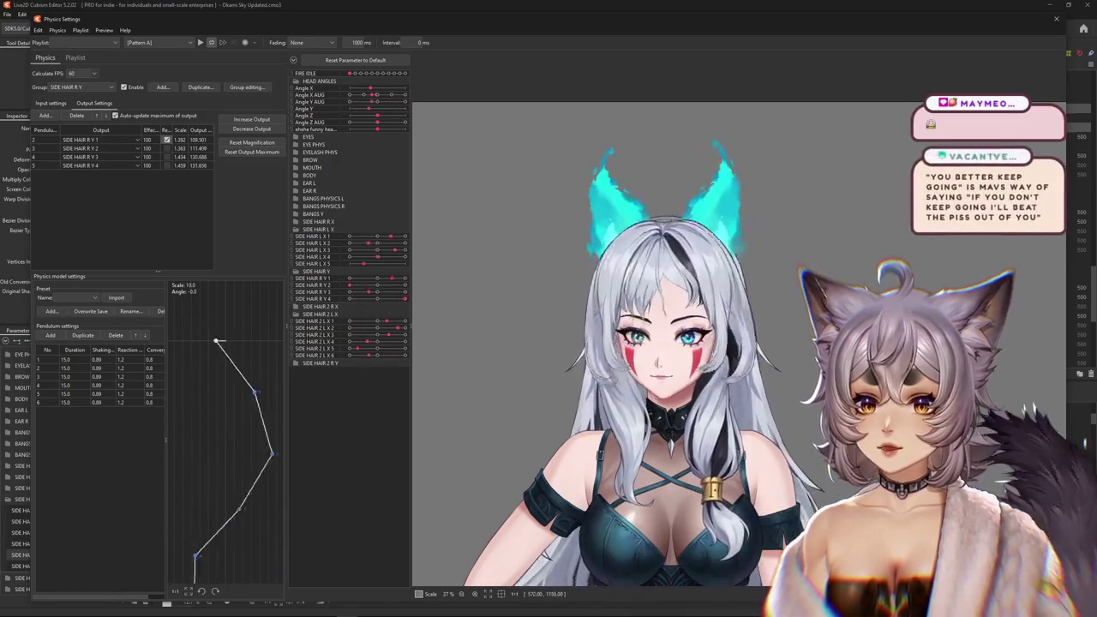
pyautogui.click(252, 142)
pyautogui.click(577, 323)
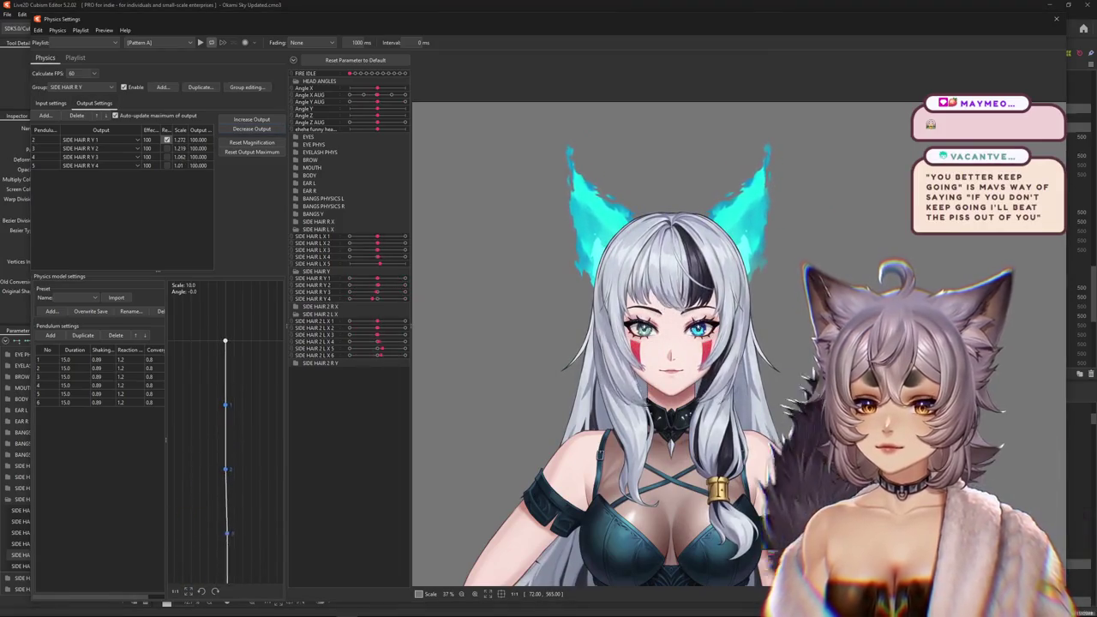
pyautogui.click(86, 87)
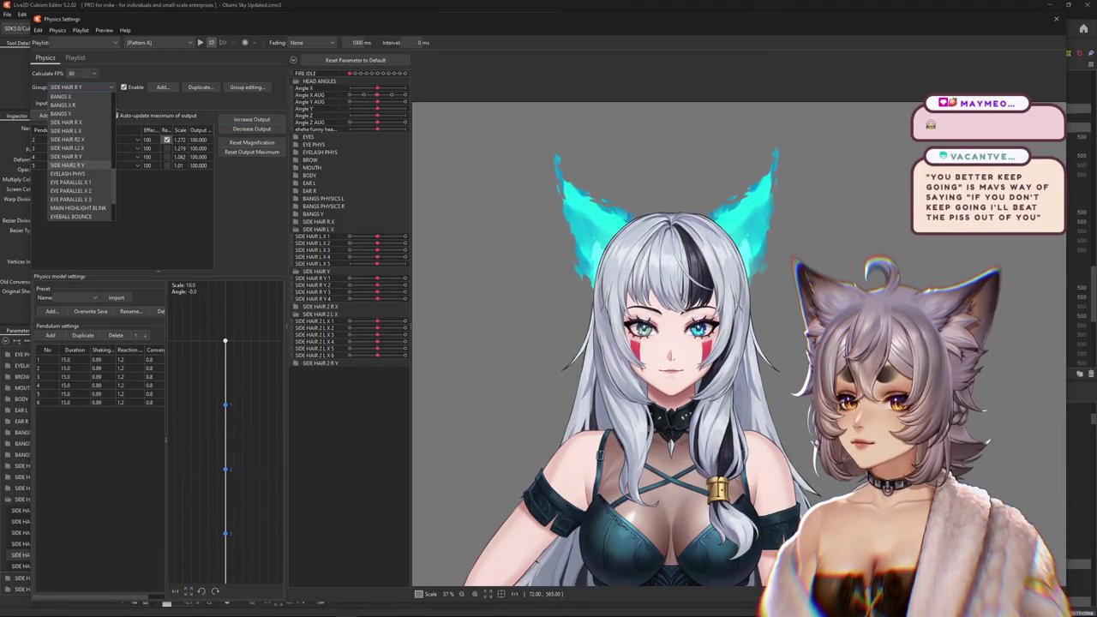
# Select SIDE HAIR2 R Y, check its inputs, and accept lowering output magnification to fit the range.
pyautogui.click(73, 165)
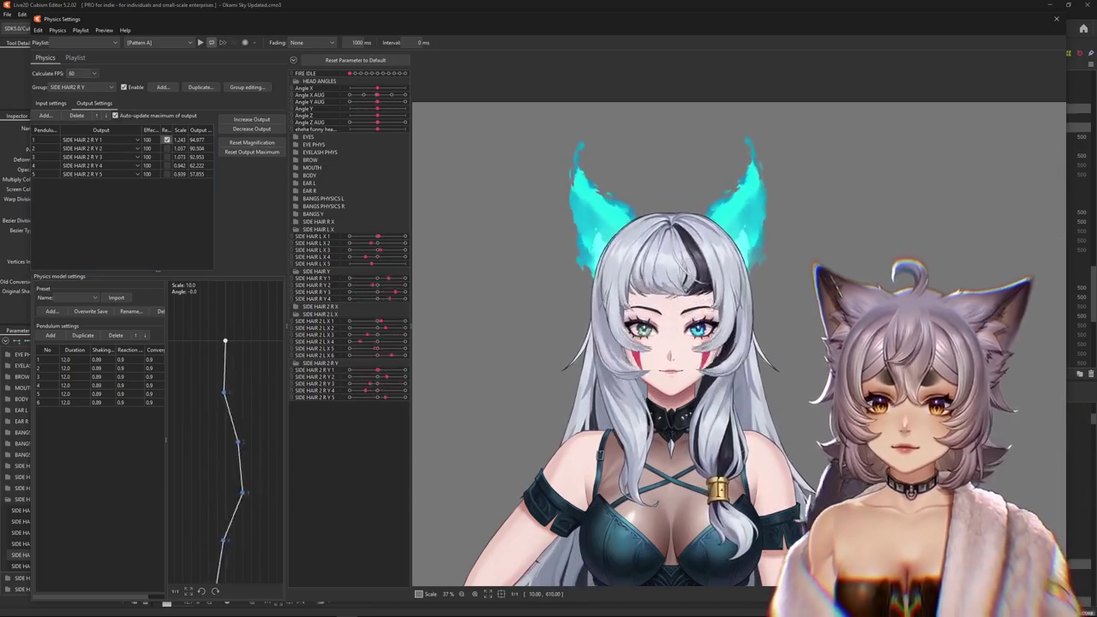
pyautogui.click(50, 103)
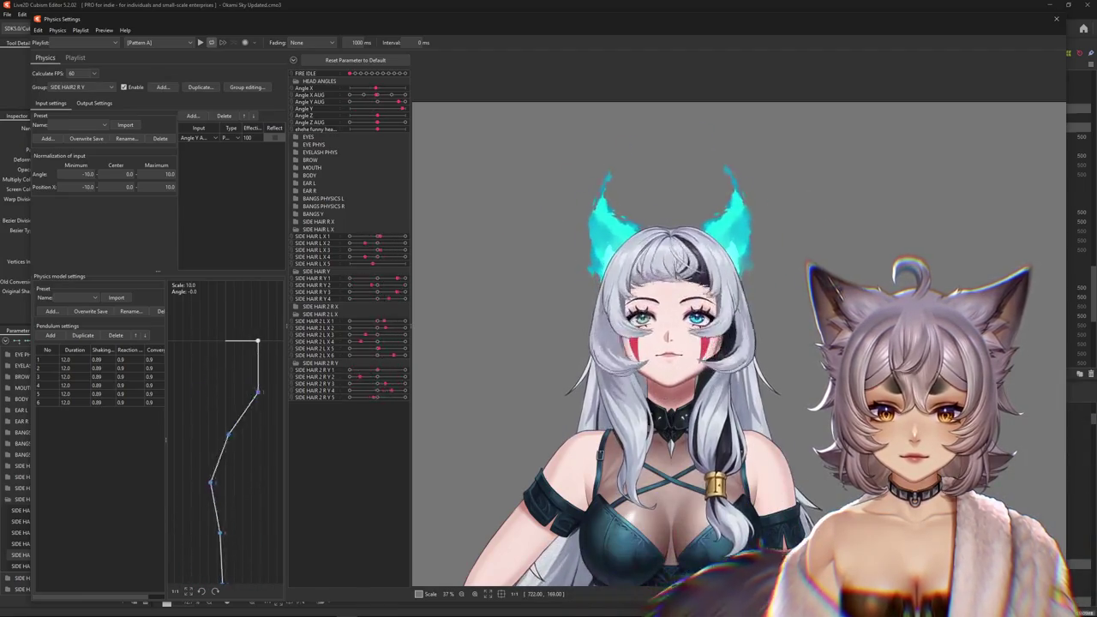
pyautogui.click(94, 103)
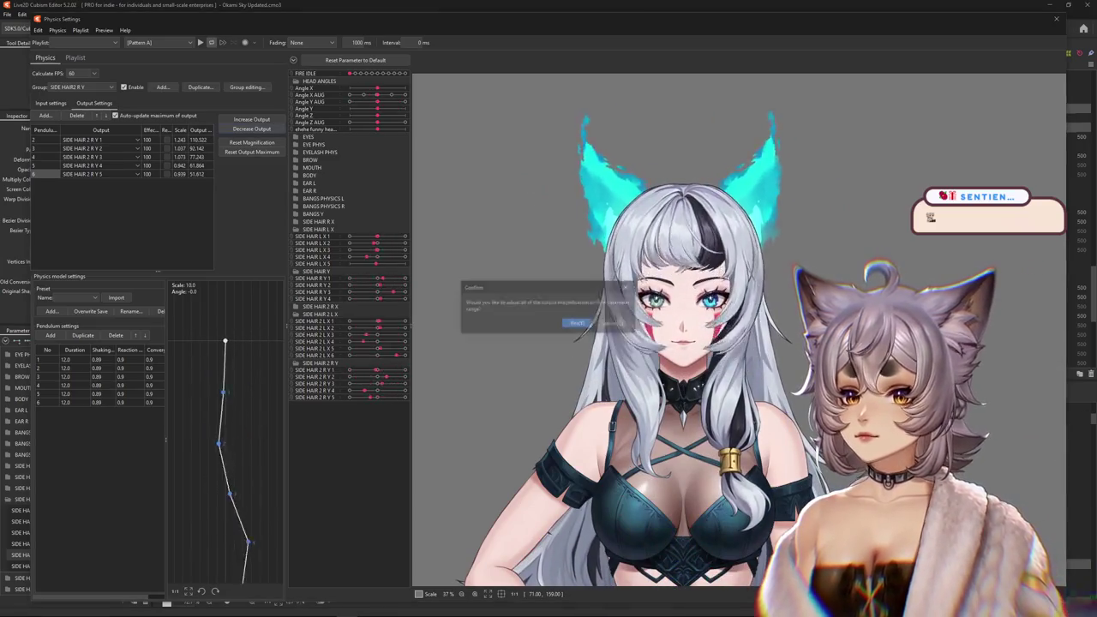
pyautogui.press('Return')
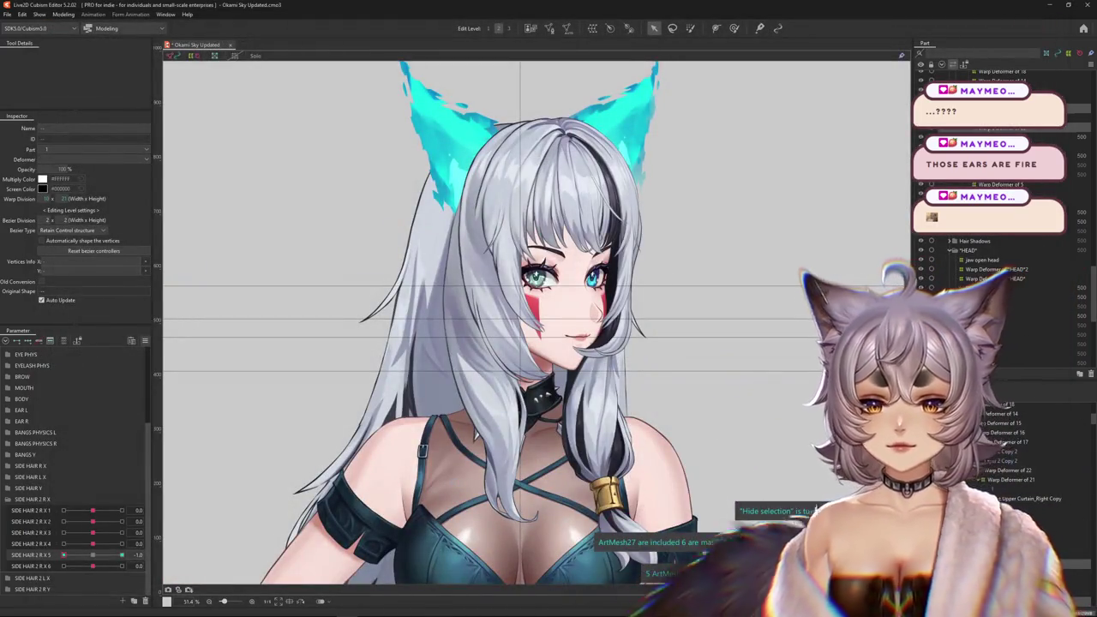
# Select the INNER flame meshes on the left and right ears, then zoom out to the full model.
pyautogui.rightClick(476, 279)
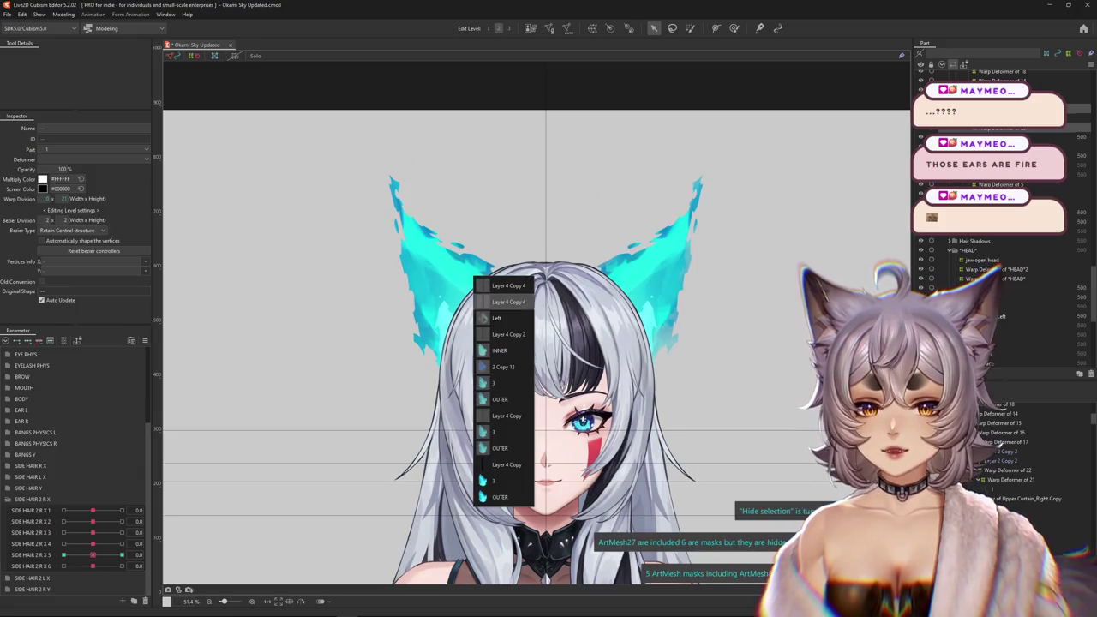
pyautogui.click(499, 351)
pyautogui.click(551, 320)
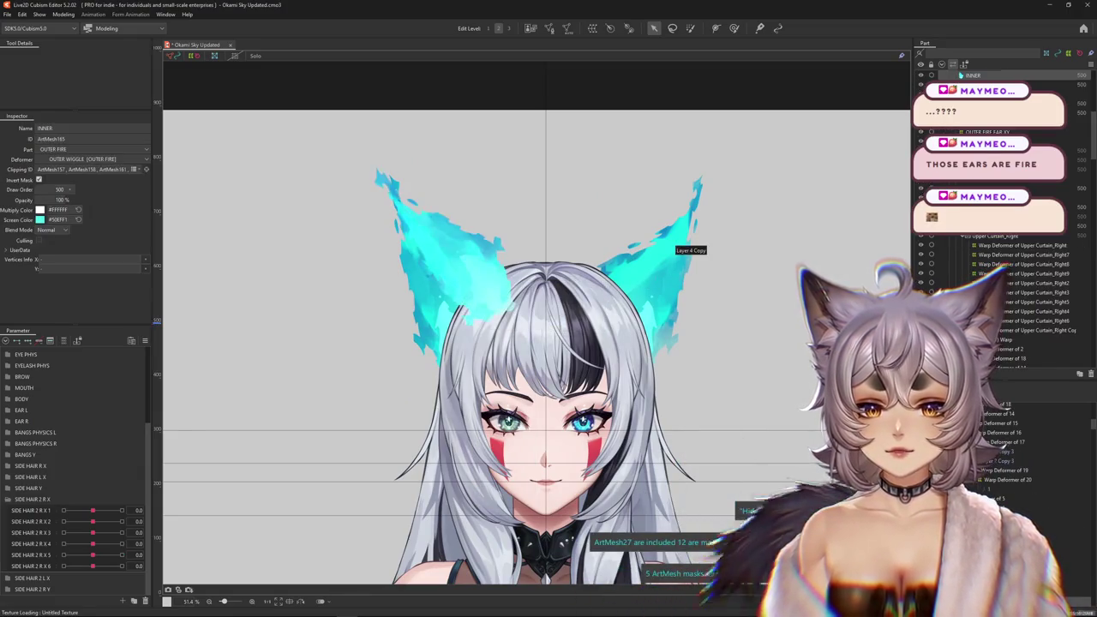
pyautogui.rightClick(653, 279)
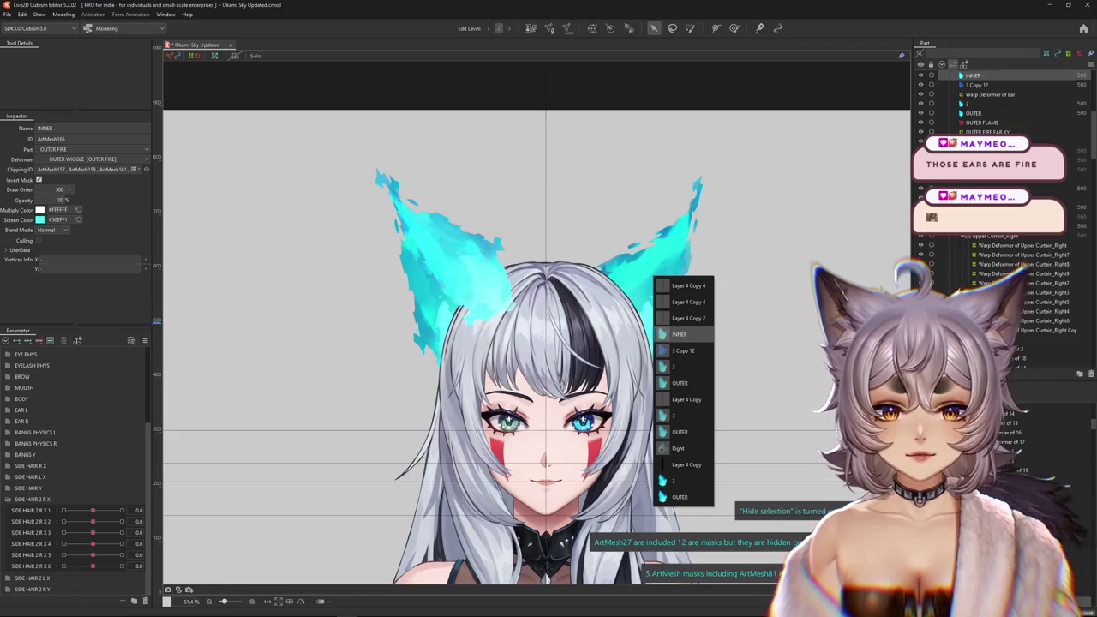
pyautogui.click(679, 334)
pyautogui.click(549, 320)
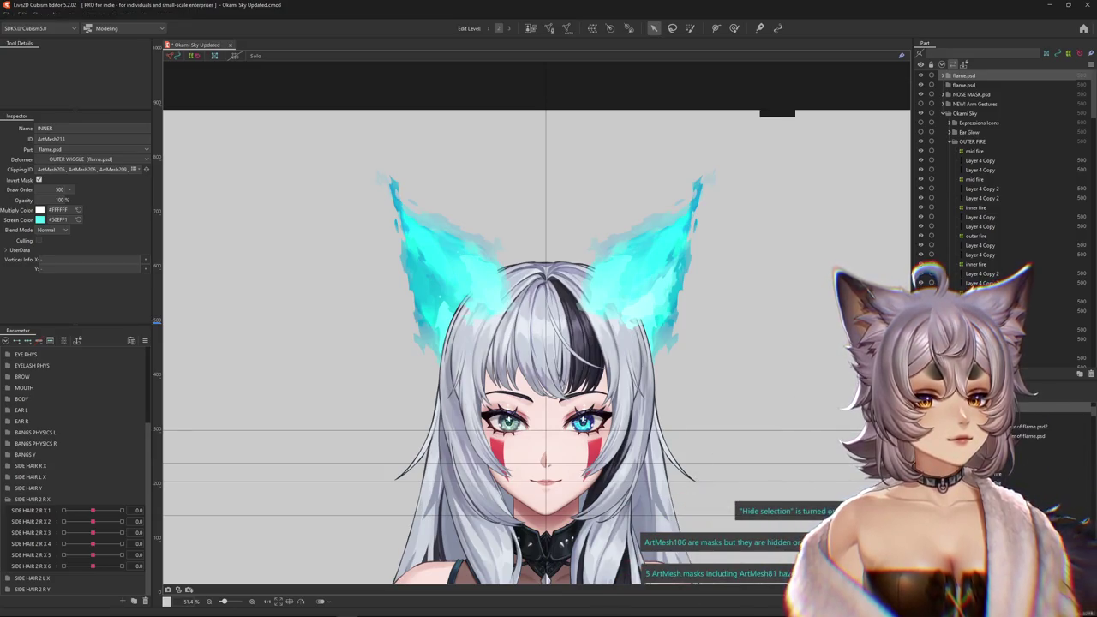
pyautogui.scroll(-4, 737, 129)
pyautogui.click(64, 14)
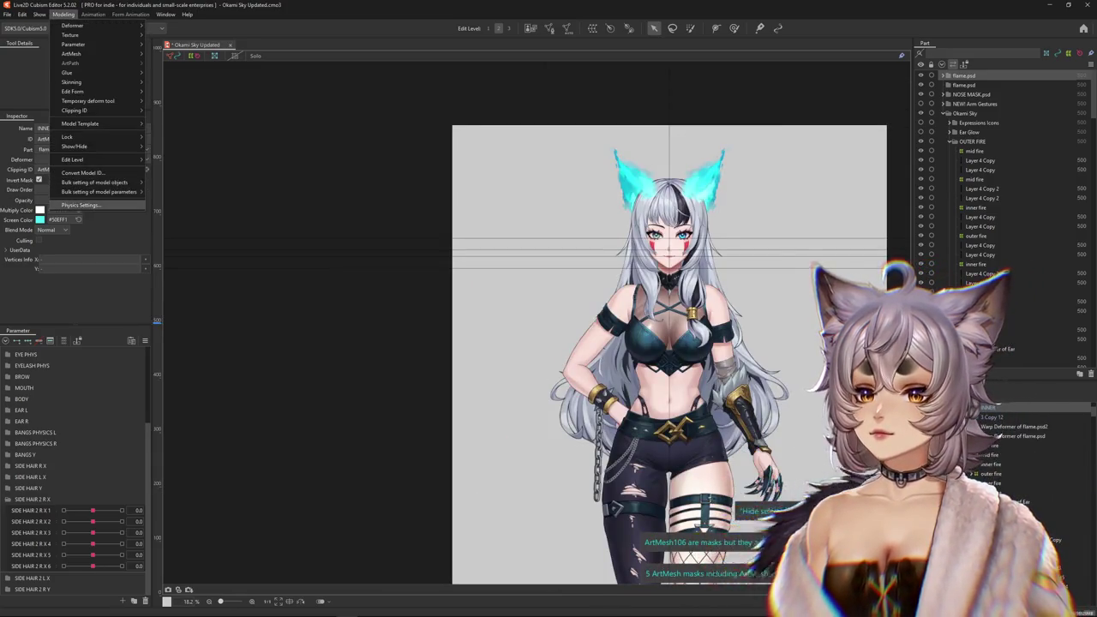
# In Physics Settings, swing the head left and right to test SIDE HAIR2 R Y, then close it.
pyautogui.click(80, 205)
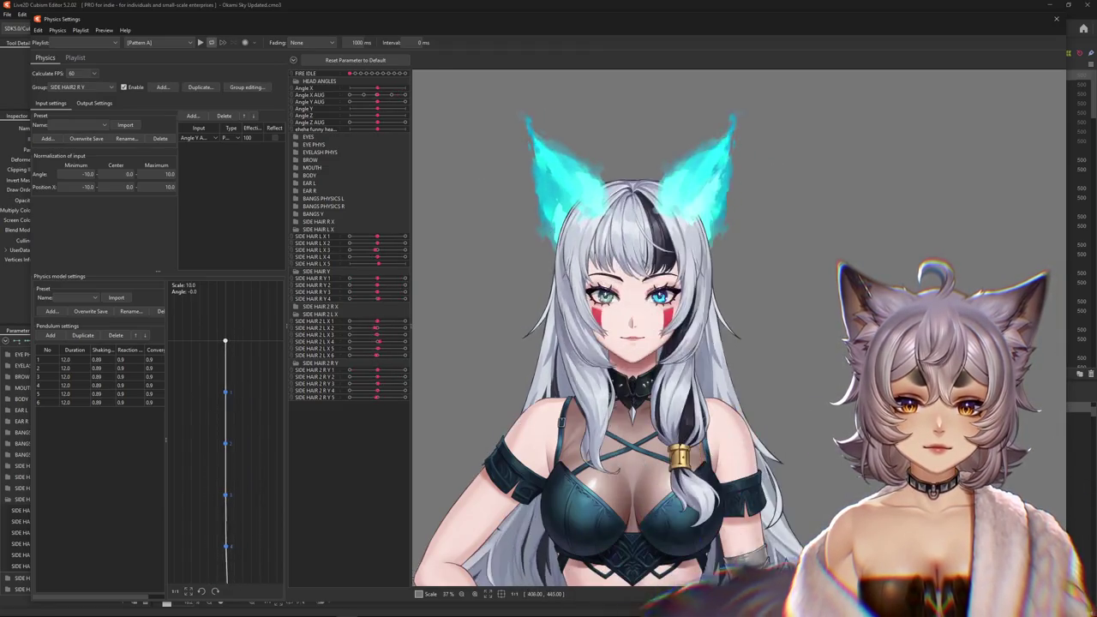
pyautogui.scroll(3, 557, 231)
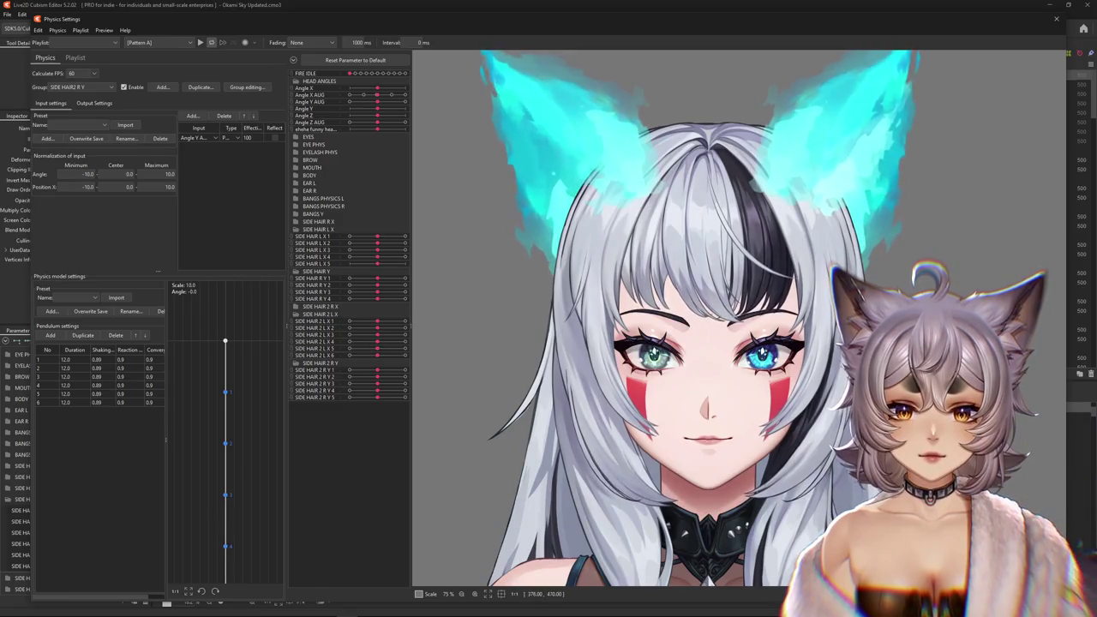
pyautogui.moveTo(514, 386)
pyautogui.mouseDown()
pyautogui.moveTo(990, 458)
pyautogui.moveTo(835, 418)
pyautogui.moveTo(262, 225)
pyautogui.mouseUp()
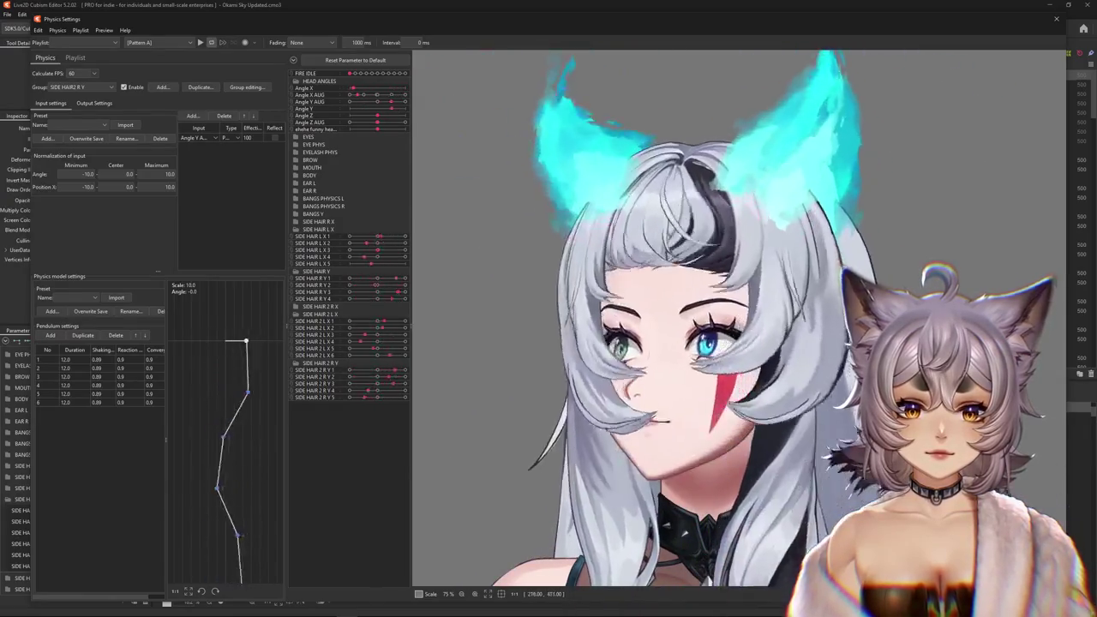
pyautogui.moveTo(545, 341); pyautogui.dragTo(678, 360)
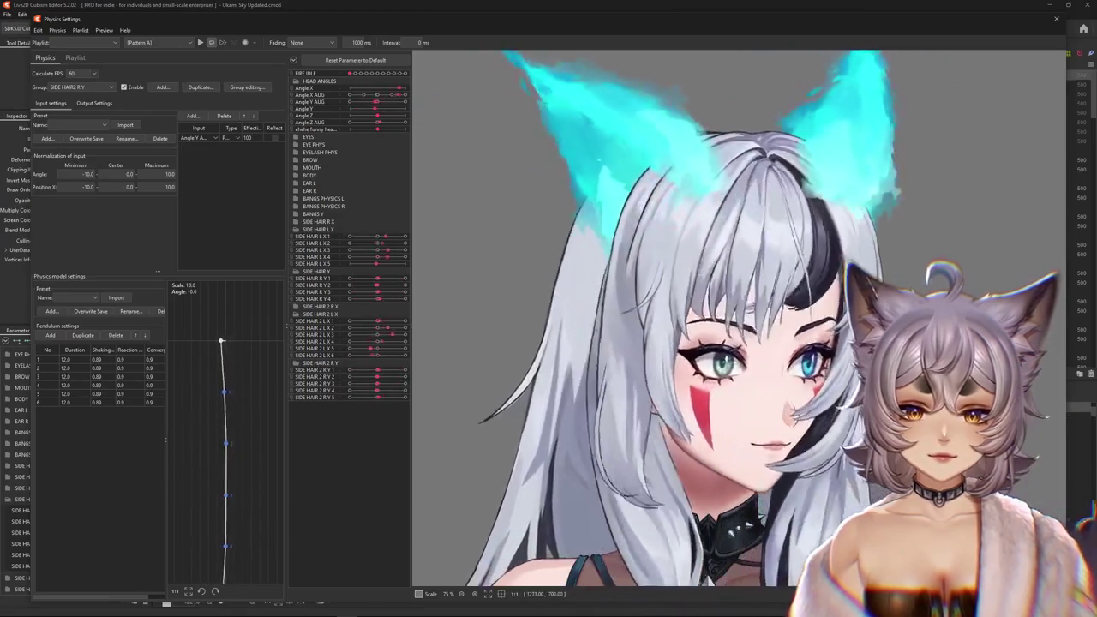
pyautogui.moveTo(833, 489)
pyautogui.mouseDown()
pyautogui.moveTo(1063, 482)
pyautogui.moveTo(245, 488)
pyautogui.mouseUp()
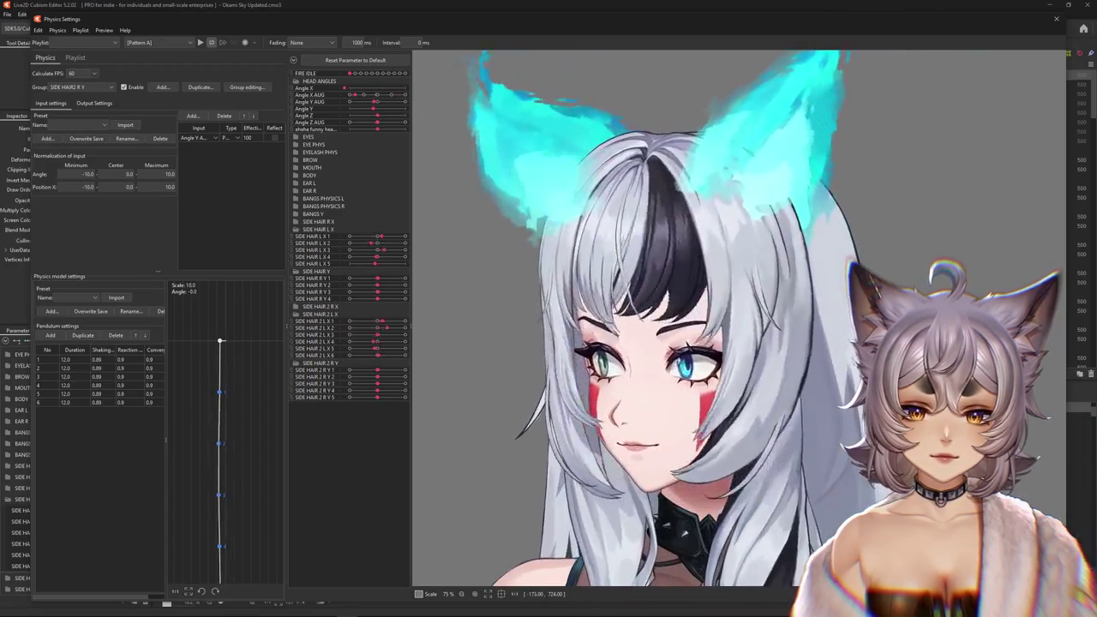
pyautogui.moveTo(340, 487)
pyautogui.mouseDown()
pyautogui.moveTo(871, 489)
pyautogui.moveTo(715, 497)
pyautogui.moveTo(945, 192)
pyautogui.mouseUp()
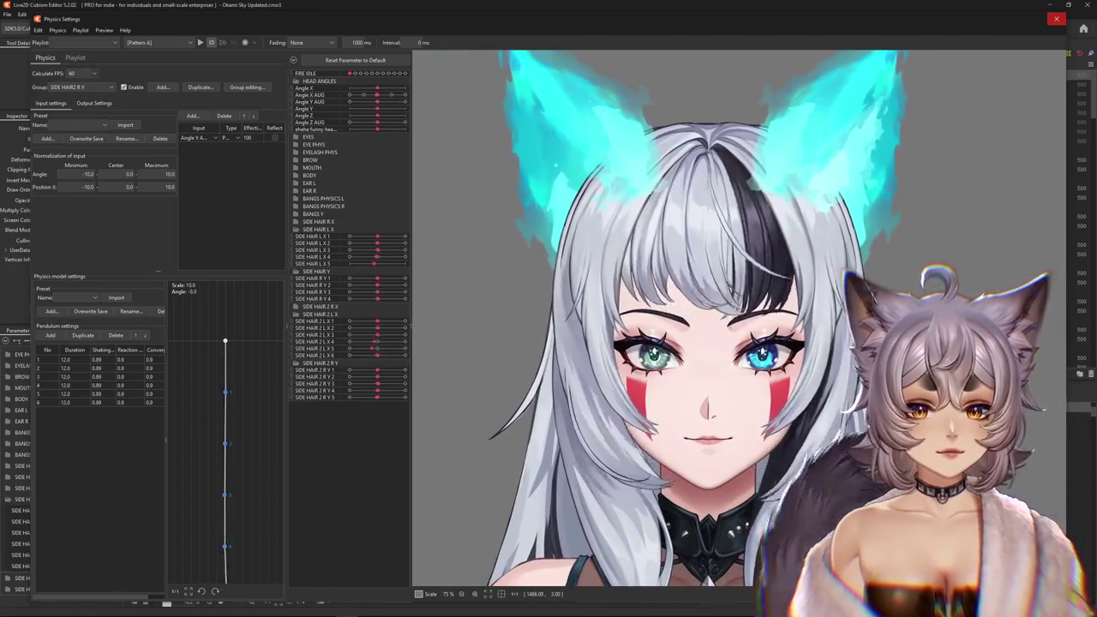
pyautogui.click(1056, 18)
pyautogui.rightClick(155, 335)
pyautogui.press('Escape')
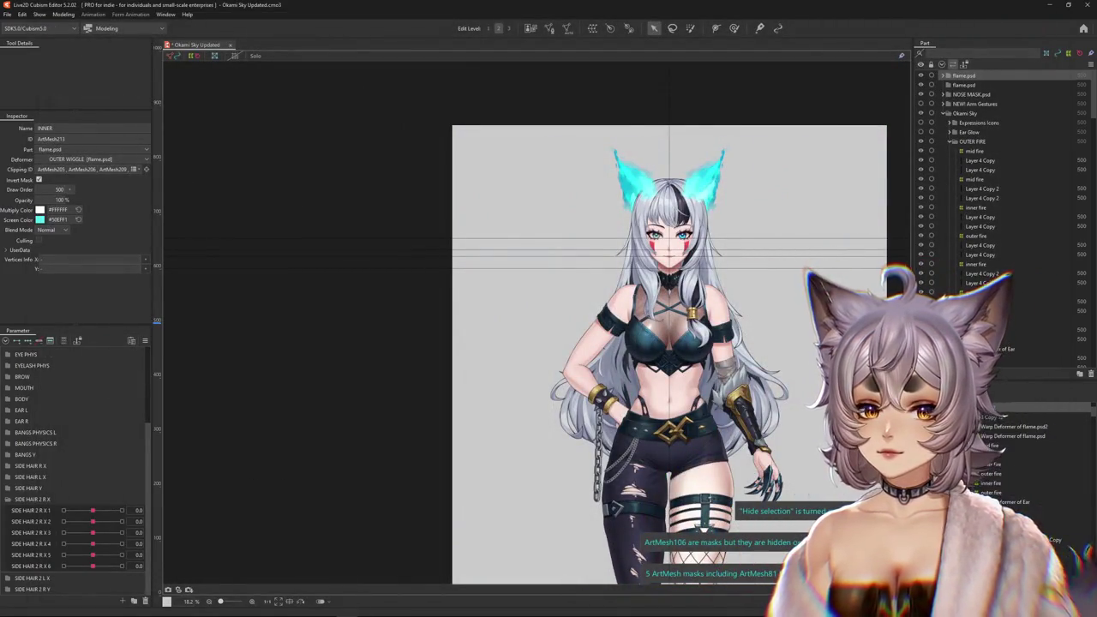
# Select the Upper Curtain_Right2 warp deformer from the canvas object list and switch to the Deform Brush.
pyautogui.scroll(5, 655, 210)
pyautogui.rightClick(622, 296)
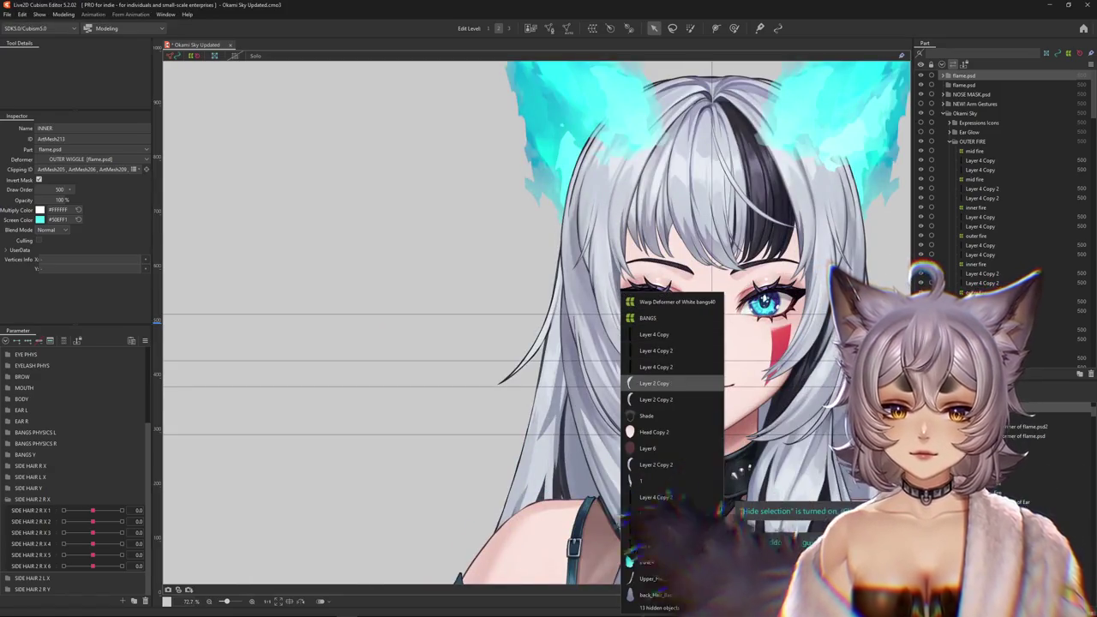
pyautogui.click(654, 383)
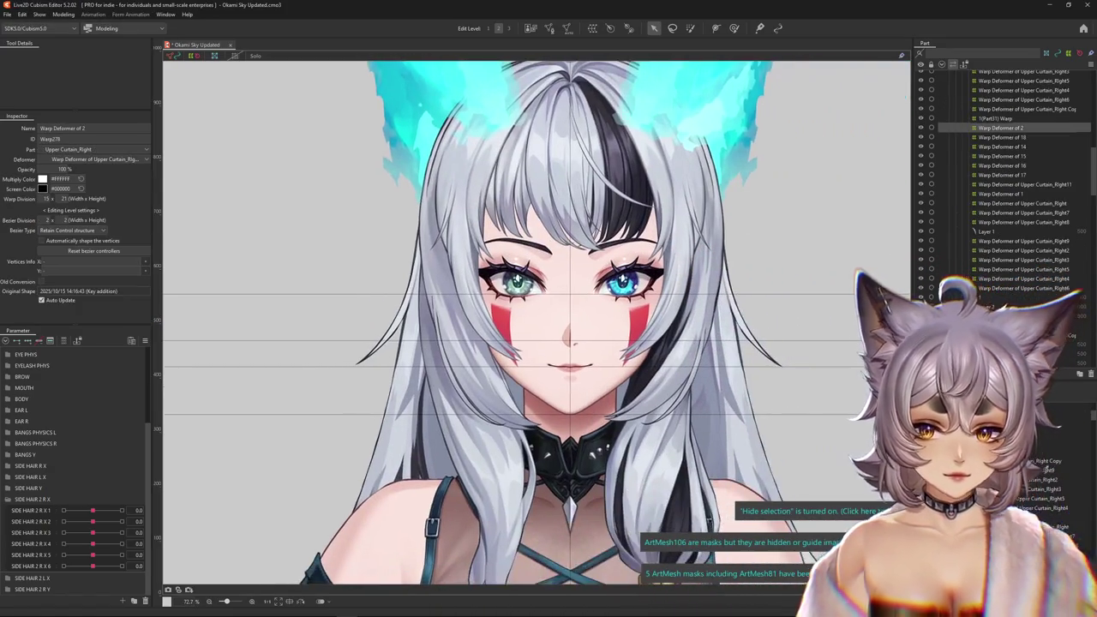
pyautogui.click(1041, 470)
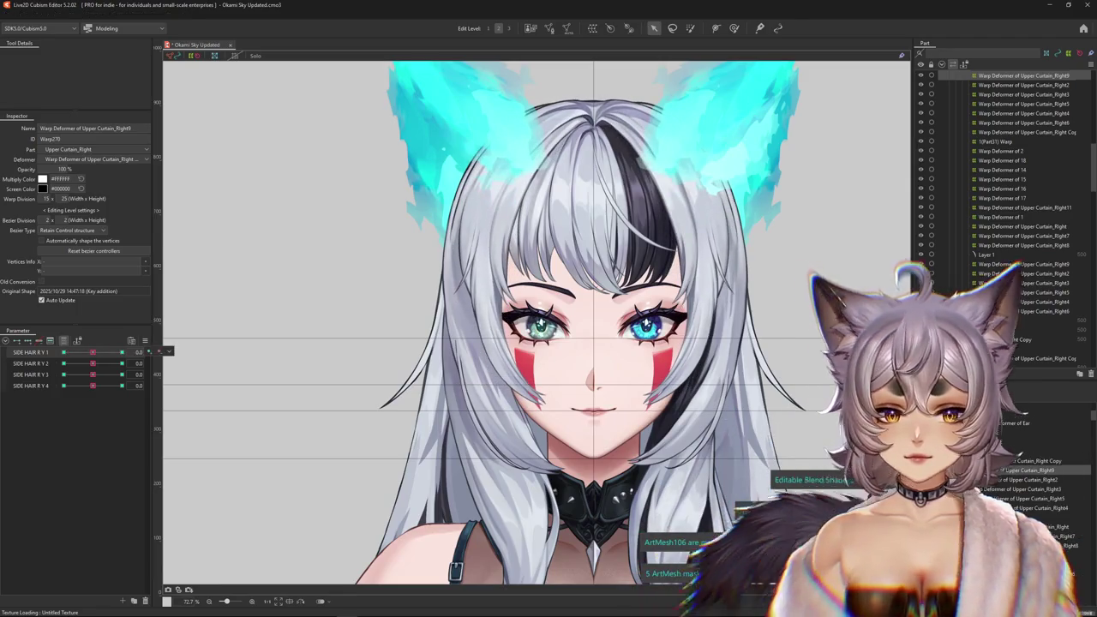
pyautogui.press('Down')
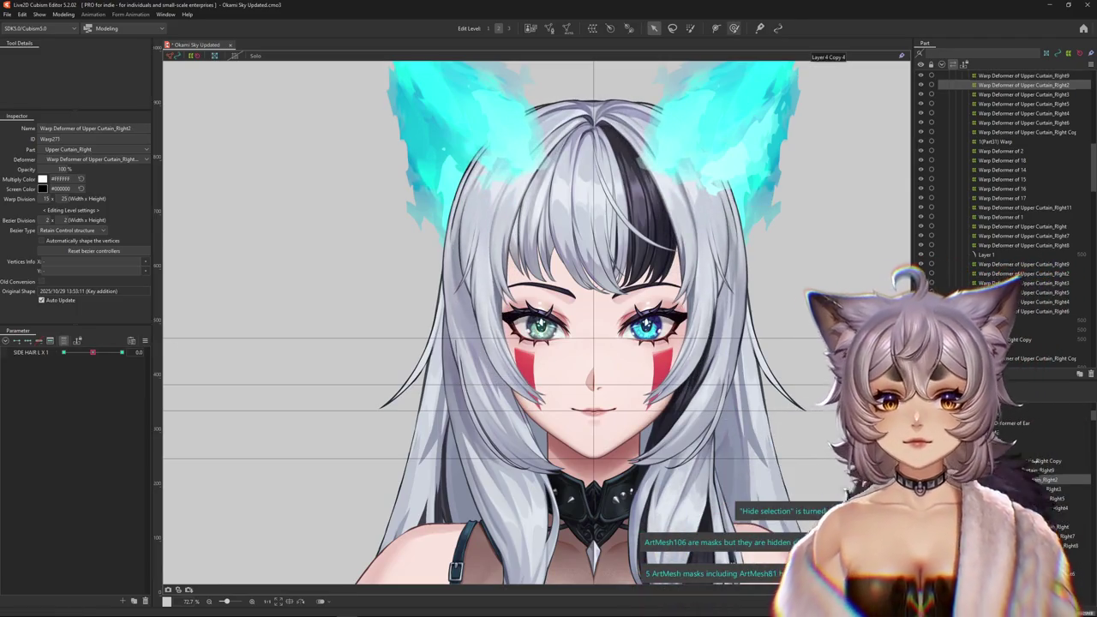
pyautogui.press('b')
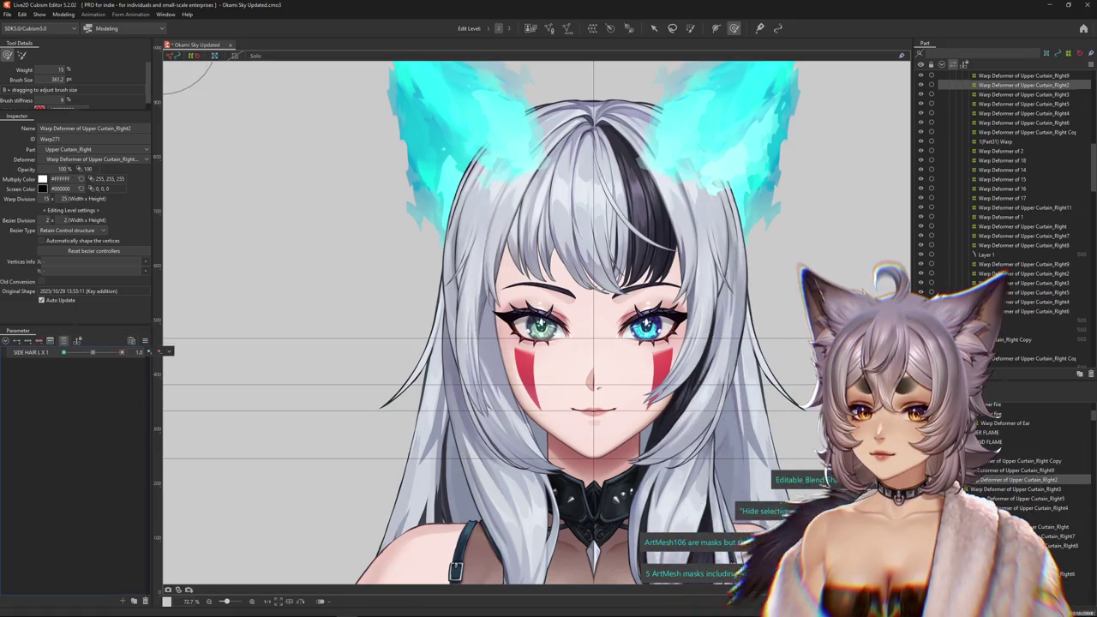
# Set SIDE HAIR L X 1 to -1.0 and resize the deform brush to about 1040.
pyautogui.moveTo(445, 326)
pyautogui.mouseDown()
pyautogui.moveTo(486, 349)
pyautogui.moveTo(519, 351)
pyautogui.mouseUp()
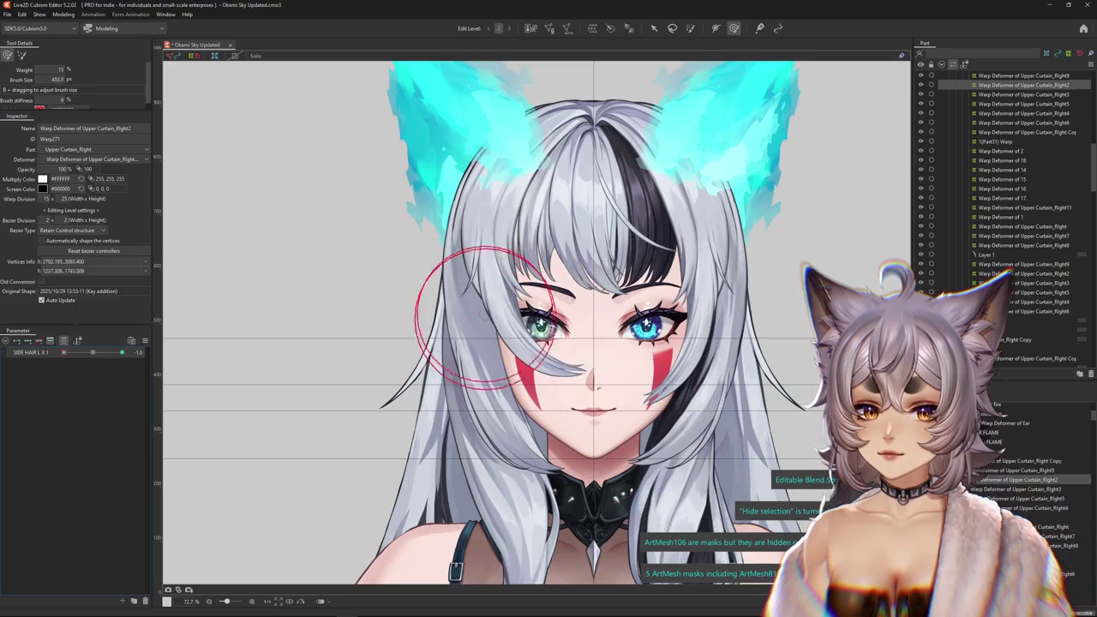
pyautogui.moveTo(493, 317); pyautogui.dragTo(479, 472)
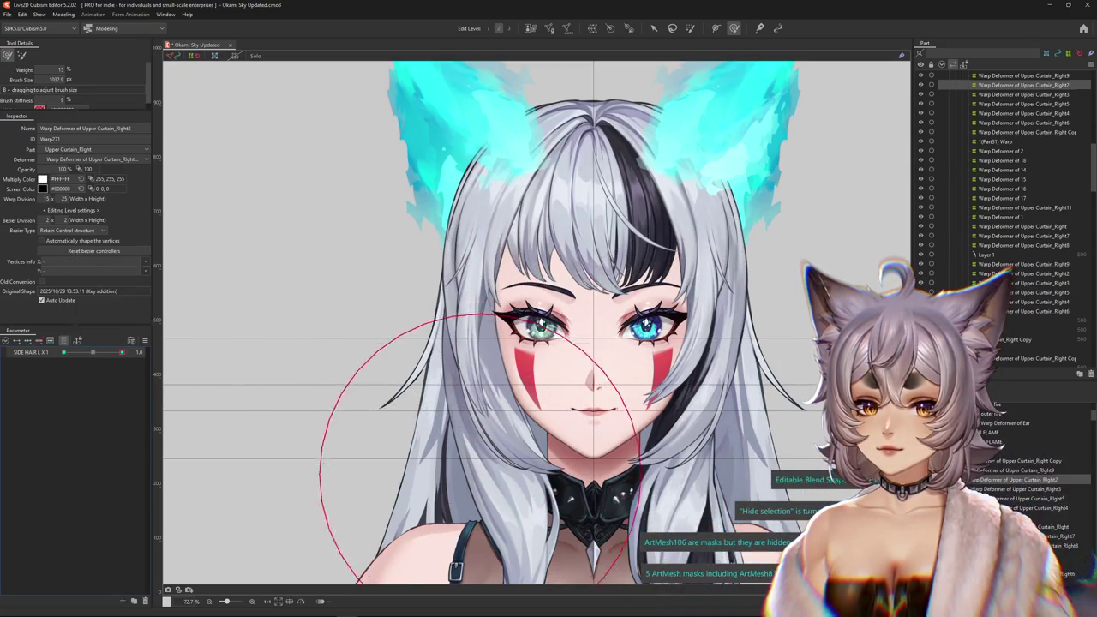
pyautogui.moveTo(355, 184); pyautogui.dragTo(360, 229)
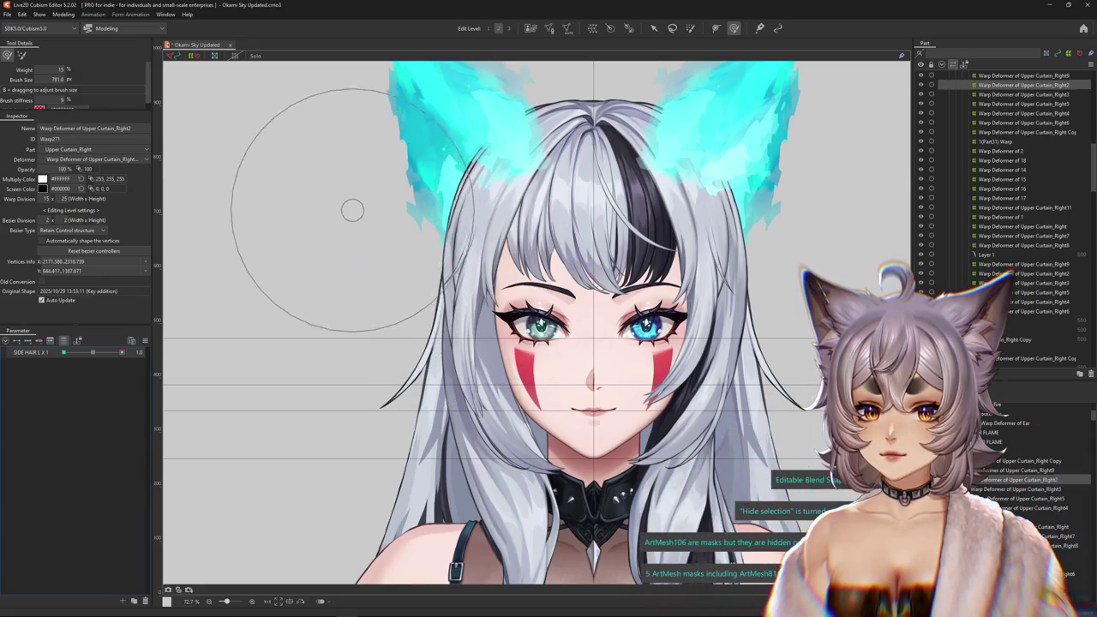
pyautogui.scroll(1, 352, 215)
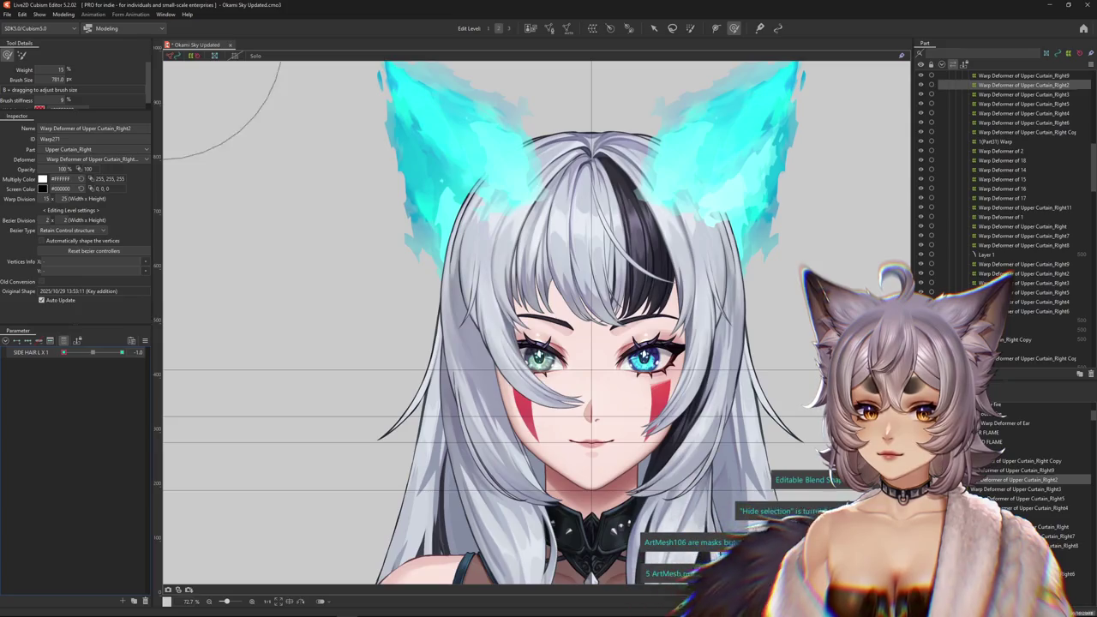
pyautogui.moveTo(565, 287); pyautogui.dragTo(555, 287)
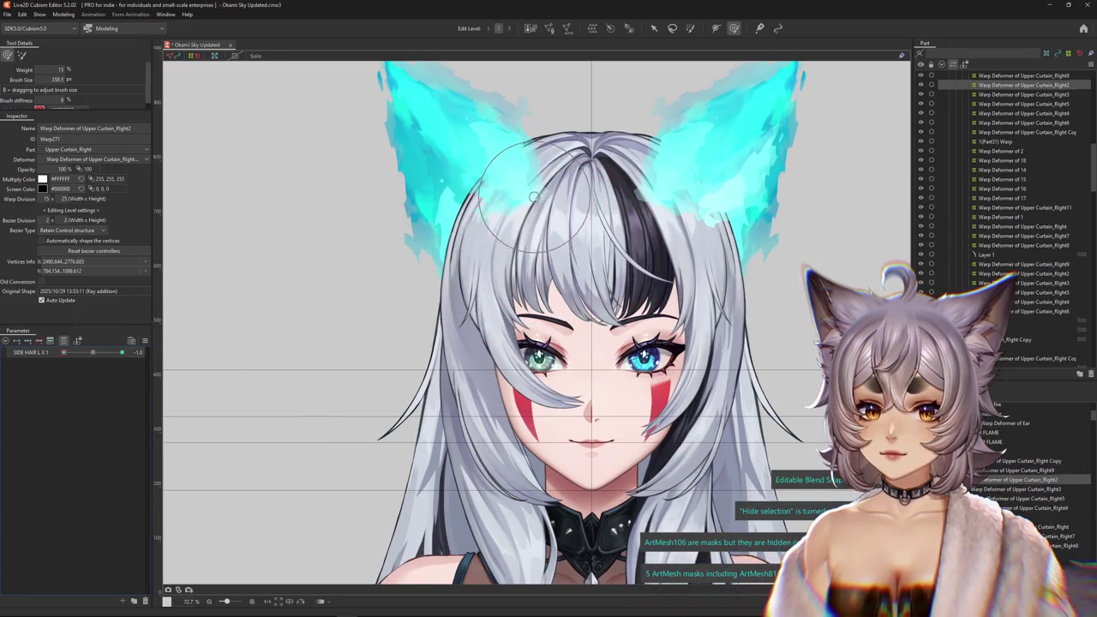
pyautogui.moveTo(540, 225); pyautogui.dragTo(667, 224)
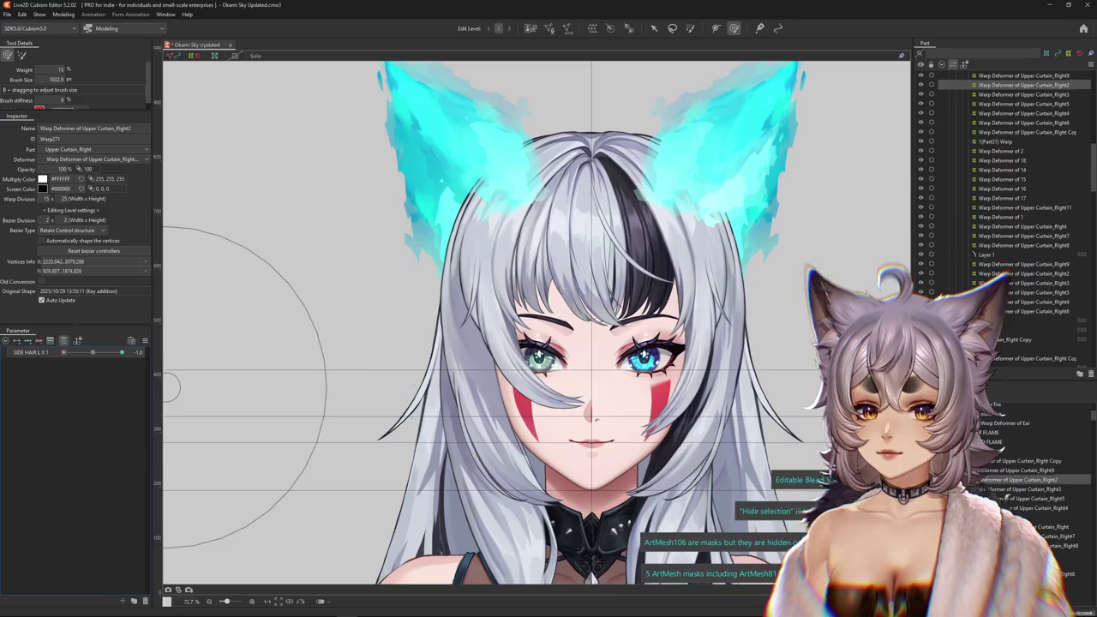
pyautogui.moveTo(477, 330); pyautogui.dragTo(488, 330)
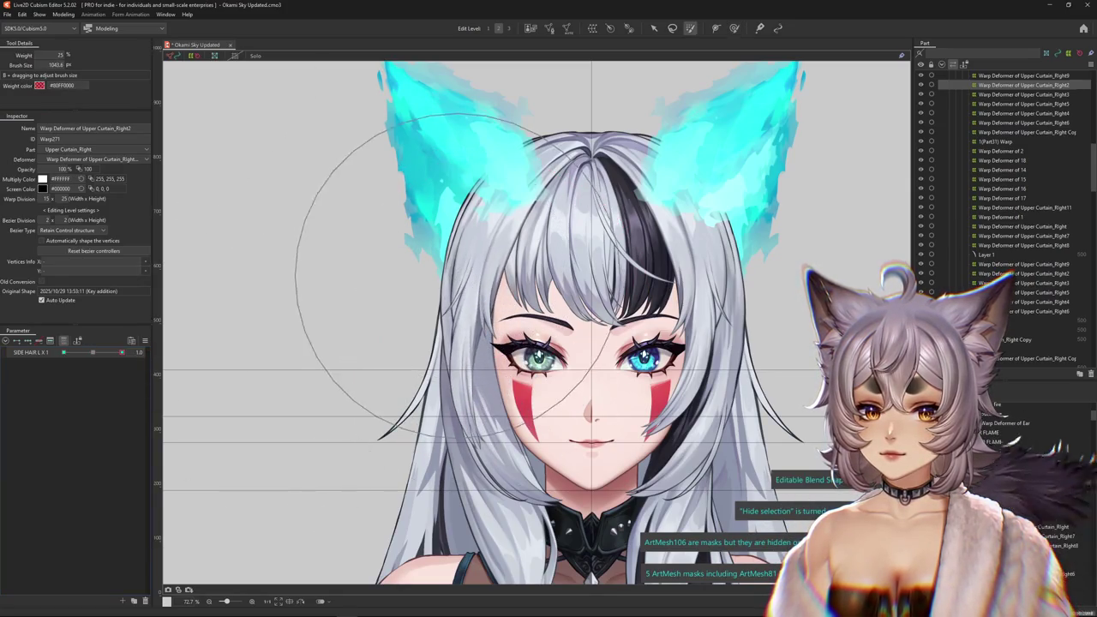
# Brush Upper Curtain_Right2's hair strands across the green eye and cheek.
pyautogui.press('b')
pyautogui.moveTo(514, 237)
pyautogui.mouseDown()
pyautogui.moveTo(474, 237)
pyautogui.moveTo(502, 270)
pyautogui.mouseUp()
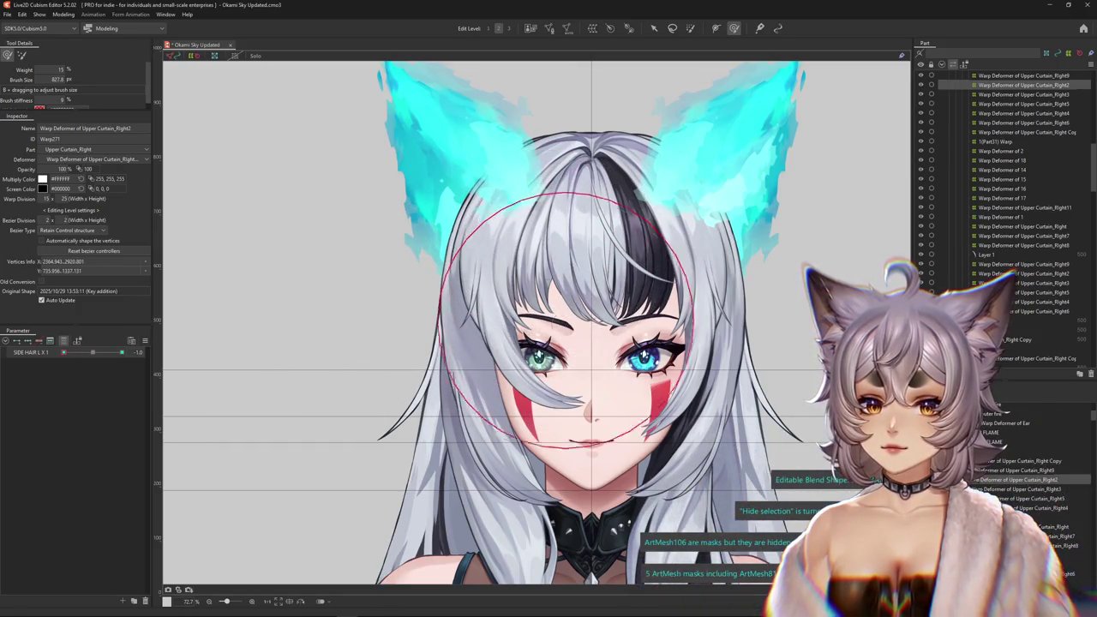
pyautogui.moveTo(463, 334); pyautogui.dragTo(511, 345)
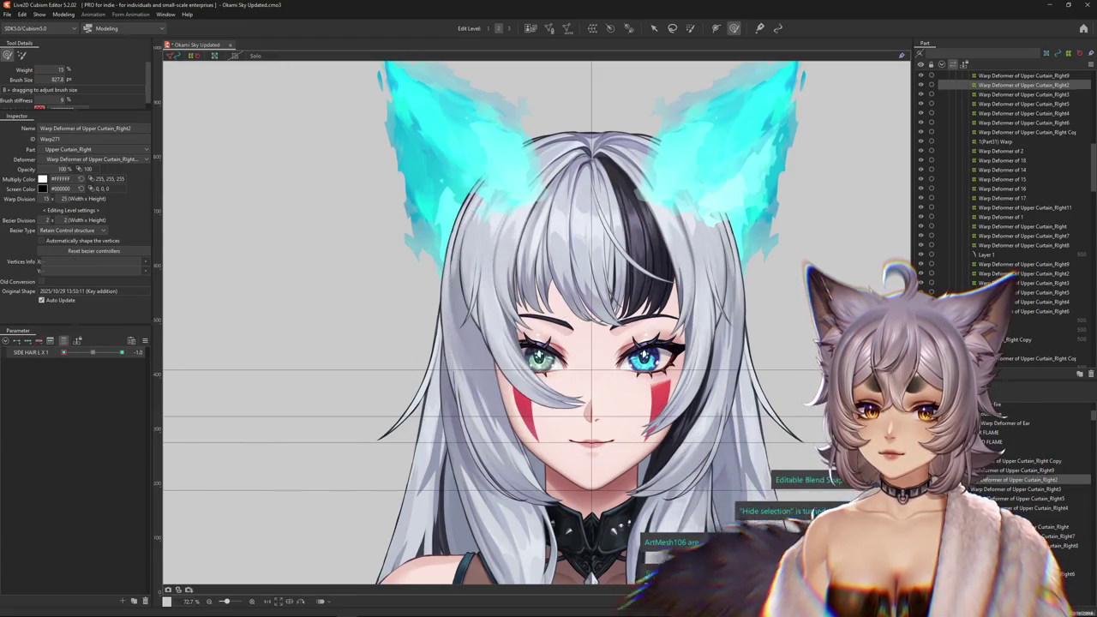
pyautogui.press('Down')
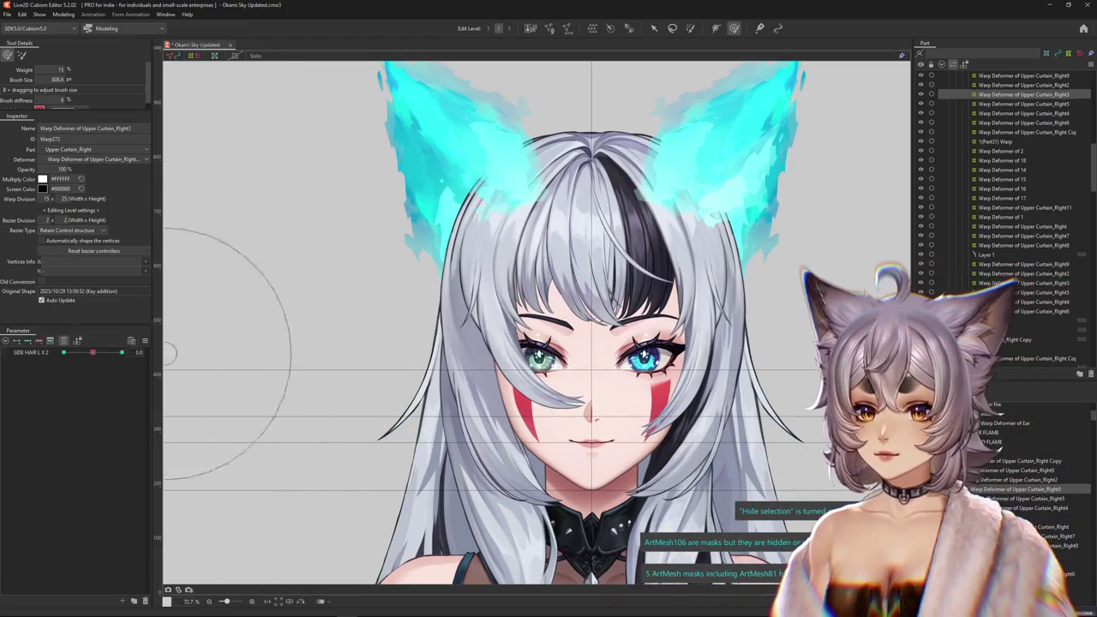
# Reselect the Upper Curtain_Right3 deformer and size the deform brush to fit the cheek.
pyautogui.hotkey('ctrl', 'z')
pyautogui.hotkey('ctrl', 'z')
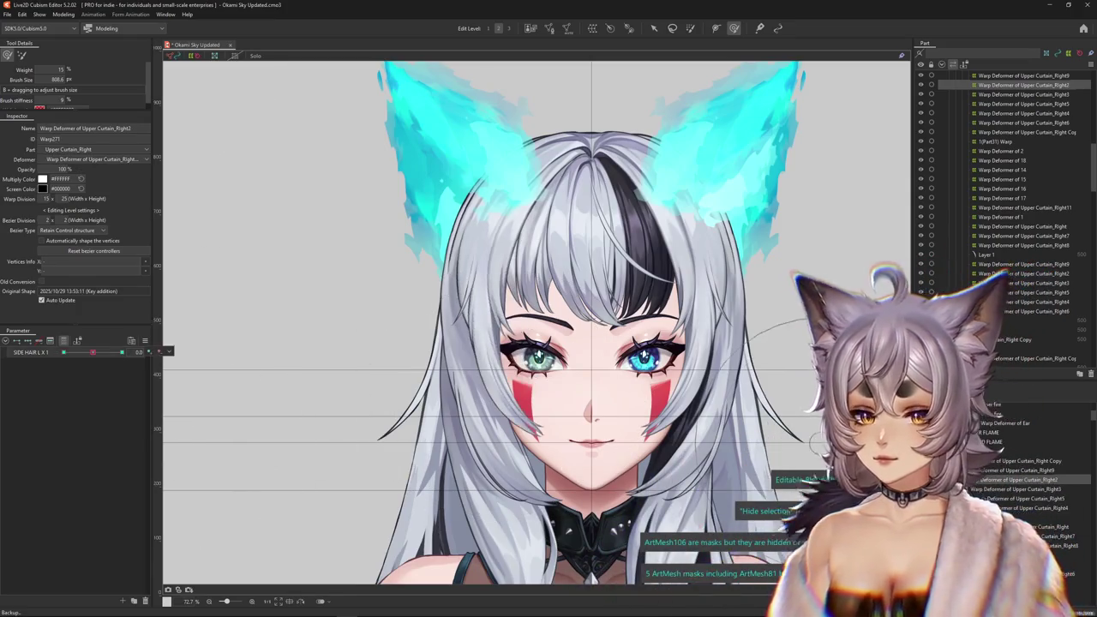
pyautogui.press('Down')
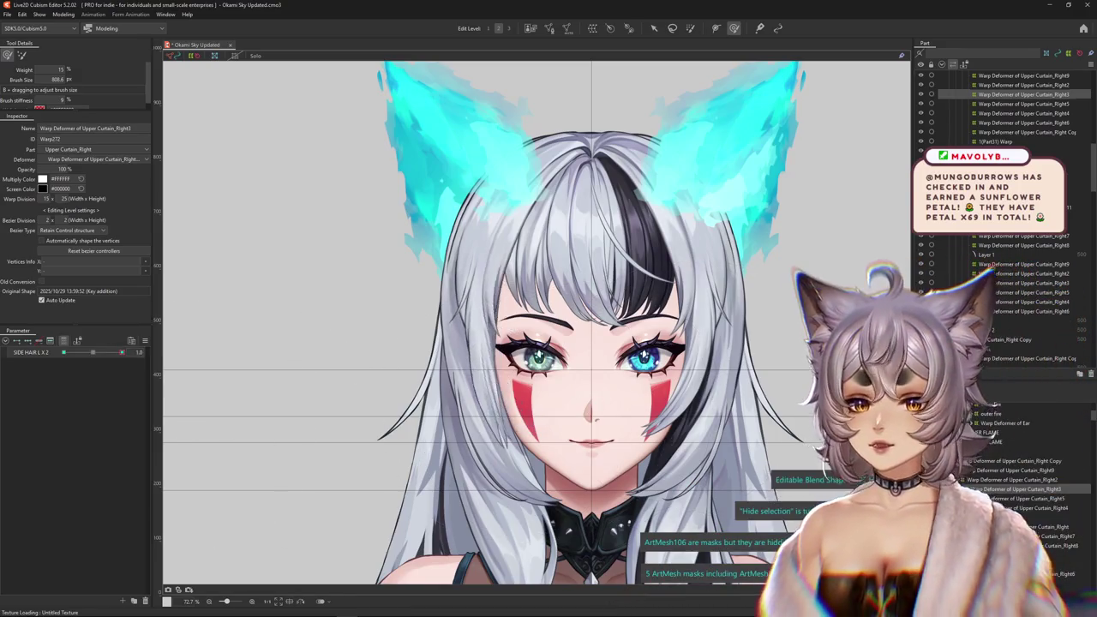
pyautogui.click(506, 283)
pyautogui.scroll(2, 506, 283)
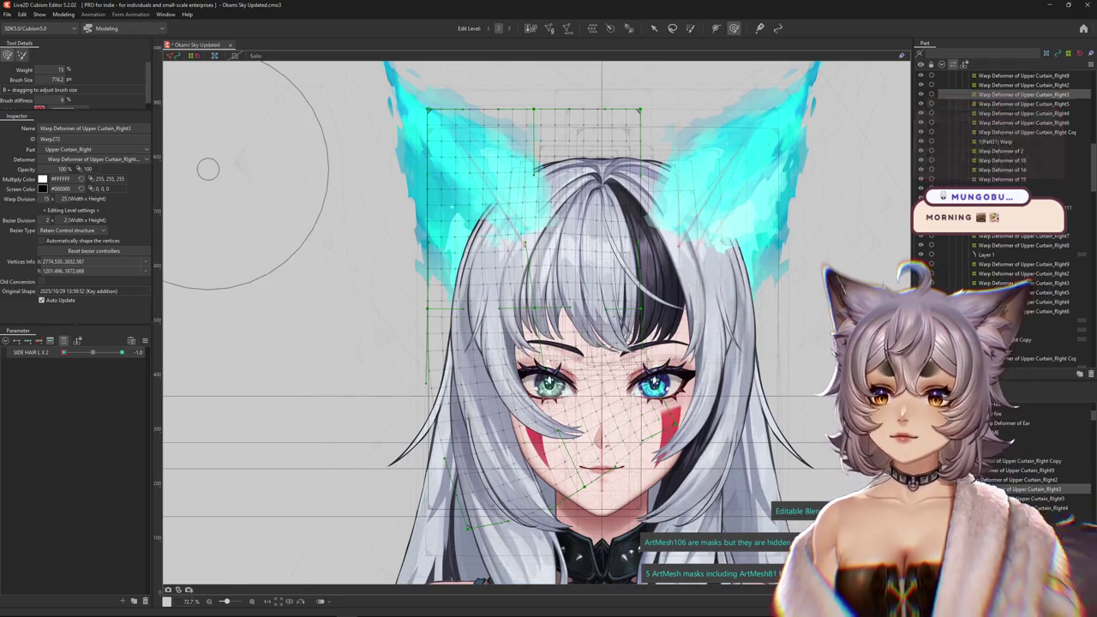
pyautogui.moveTo(317, 231); pyautogui.dragTo(677, 369)
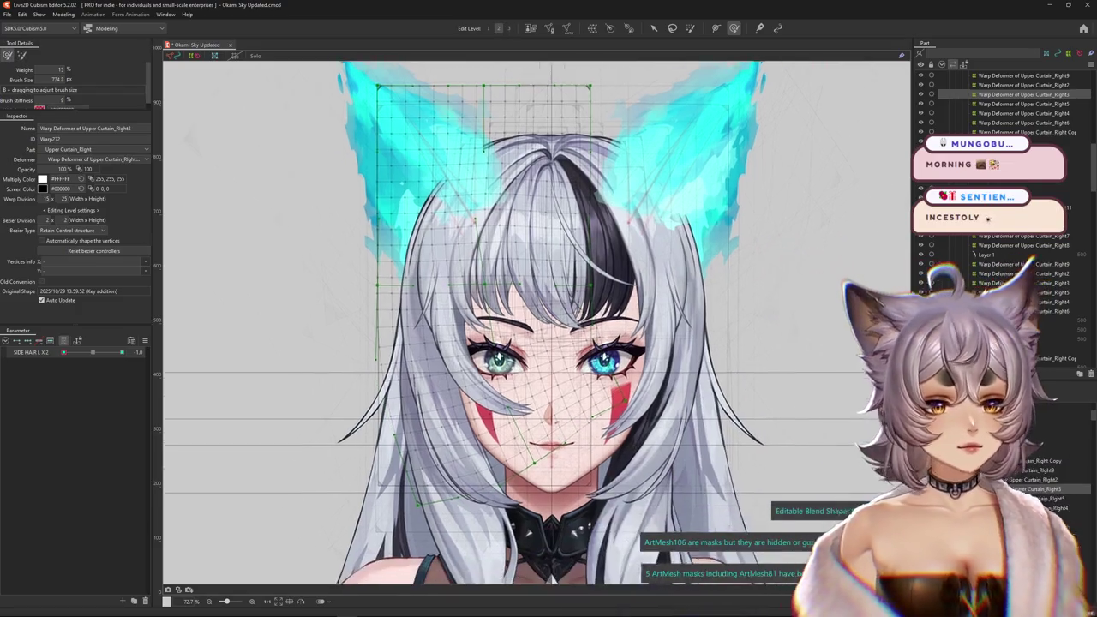
pyautogui.moveTo(455, 376)
pyautogui.mouseDown()
pyautogui.moveTo(417, 368)
pyautogui.moveTo(527, 462)
pyautogui.moveTo(518, 433)
pyautogui.mouseUp()
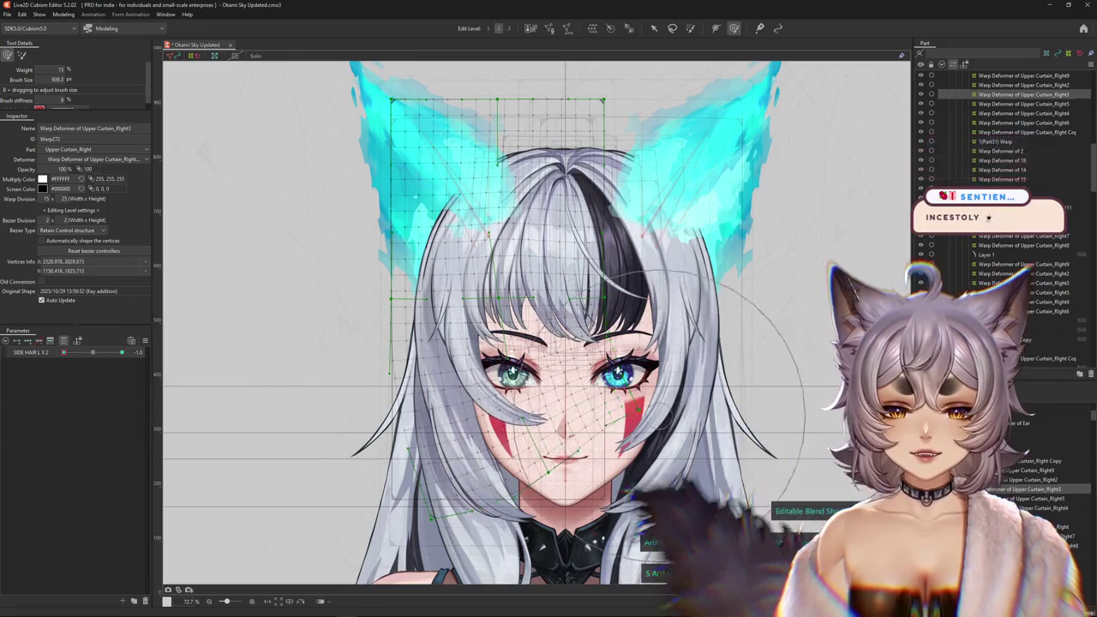
pyautogui.moveTo(581, 437); pyautogui.dragTo(429, 417)
pyautogui.moveTo(562, 420); pyautogui.dragTo(517, 420)
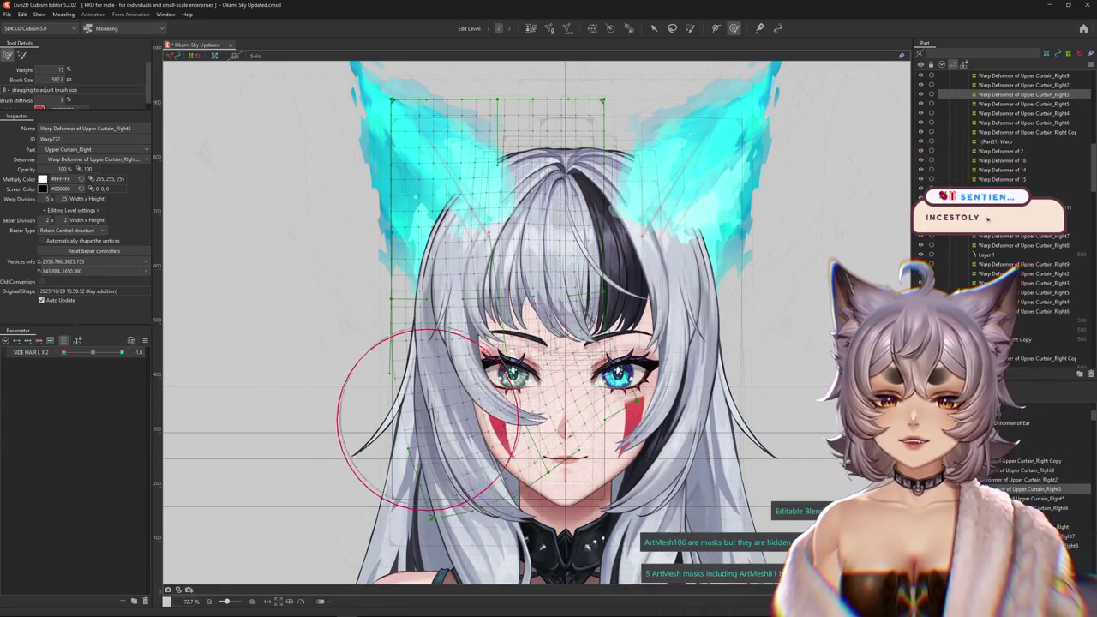
# Toggle Hide Selection (Ctrl+H) to preview the hair while enlarging the deform brush.
pyautogui.hotkey('ctrl', 'h')
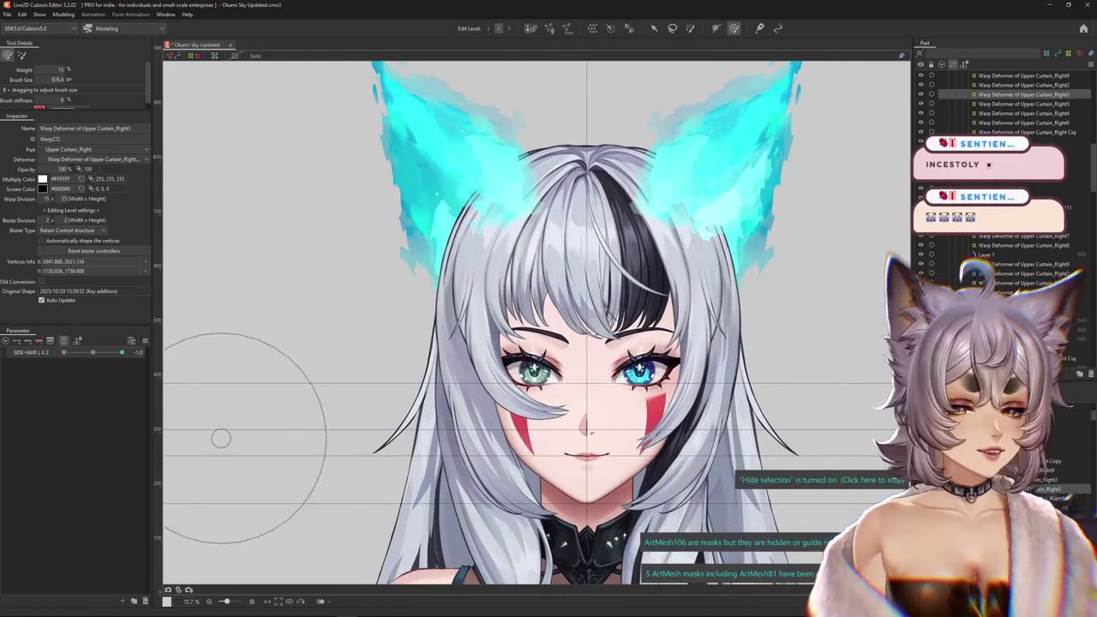
pyautogui.hotkey('ctrl', 'h')
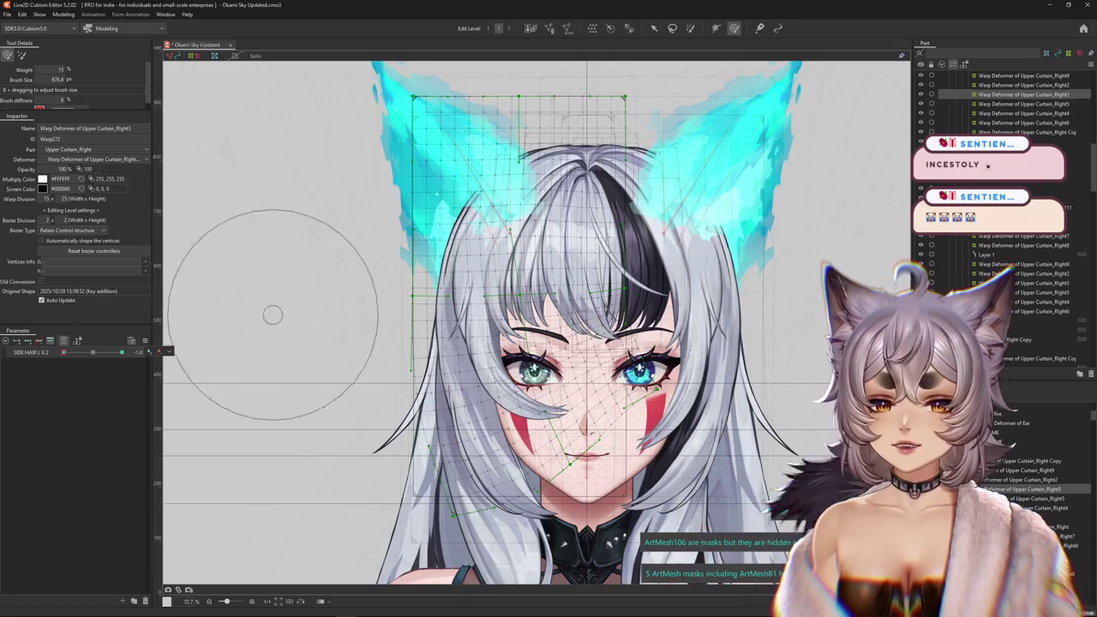
pyautogui.moveTo(269, 311); pyautogui.dragTo(594, 476)
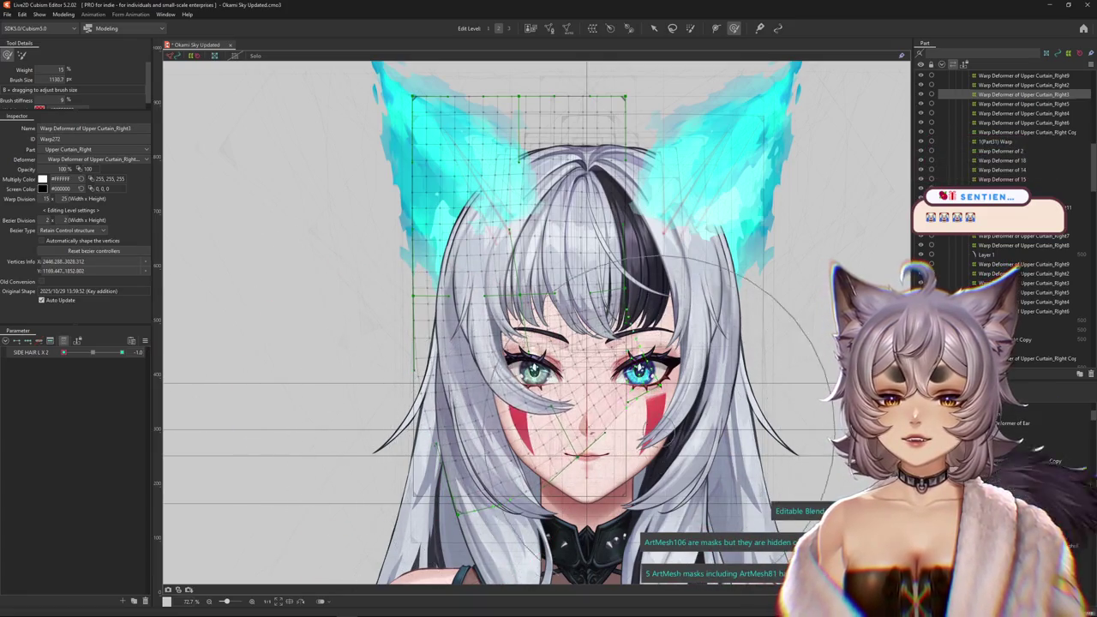
pyautogui.hotkey('ctrl', 'h')
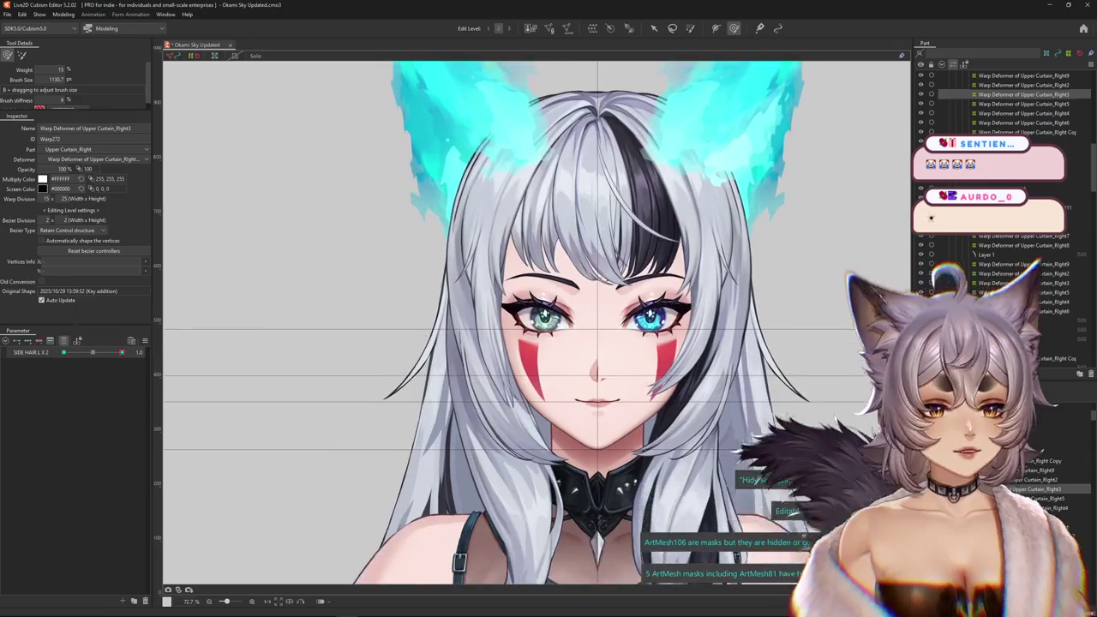
pyautogui.moveTo(422, 442); pyautogui.dragTo(604, 442)
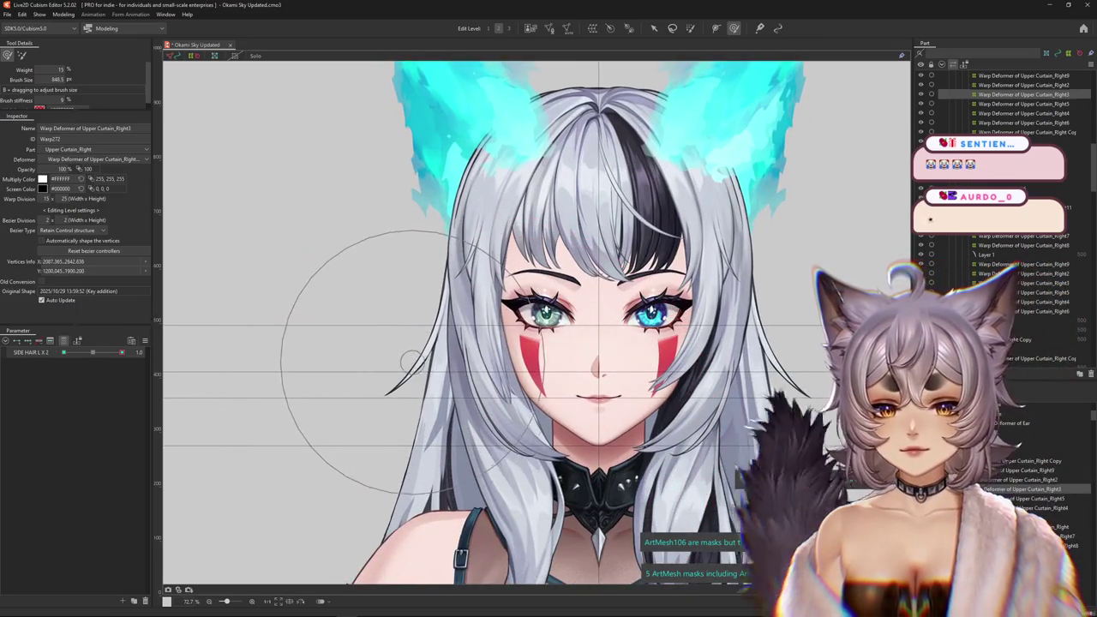
pyautogui.moveTo(420, 374); pyautogui.dragTo(422, 425)
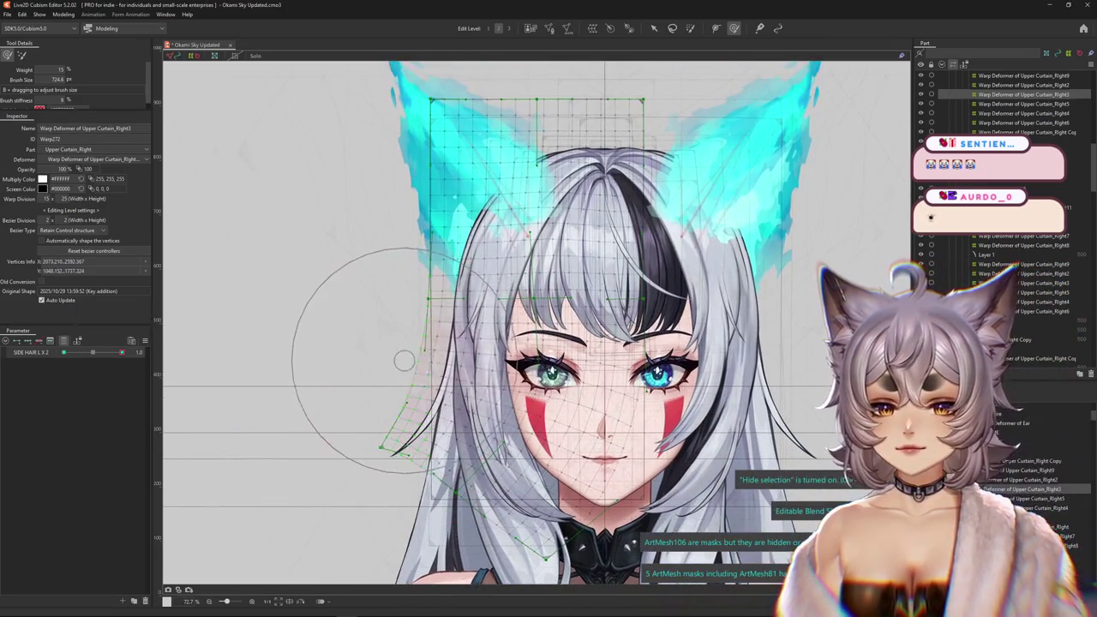
pyautogui.hotkey('ctrl', 'h')
pyautogui.rightClick(167, 351)
pyautogui.press('Escape')
pyautogui.moveTo(578, 452); pyautogui.dragTo(168, 351)
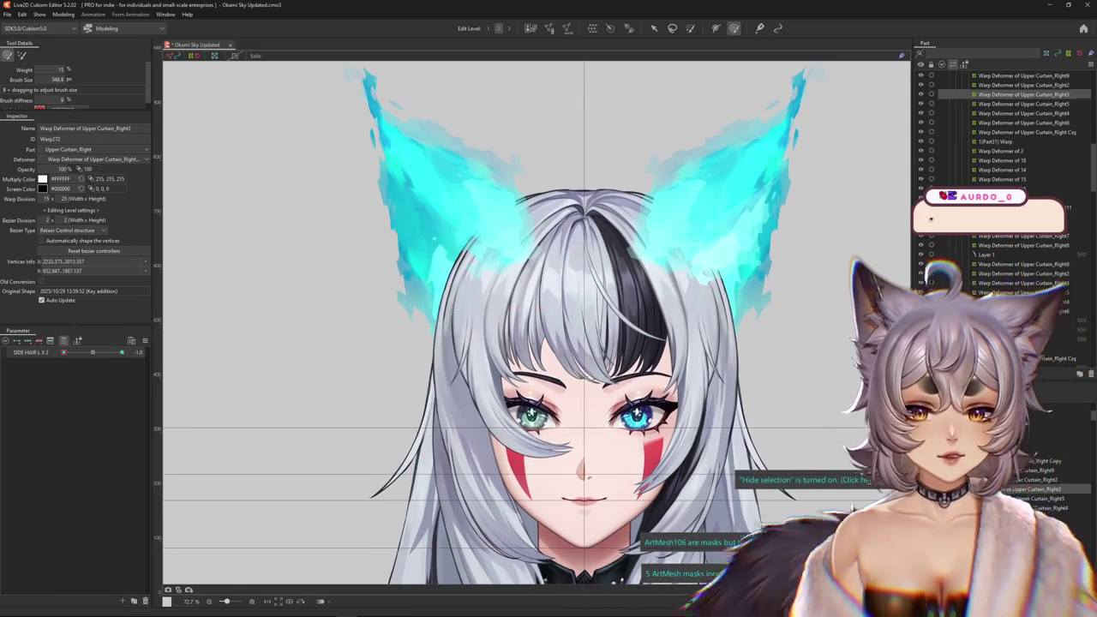
# Move SIDE HAIR L X 2 from the -1 to the 1.0 keyform and push the bangs strand off the eye.
pyautogui.click(168, 351)
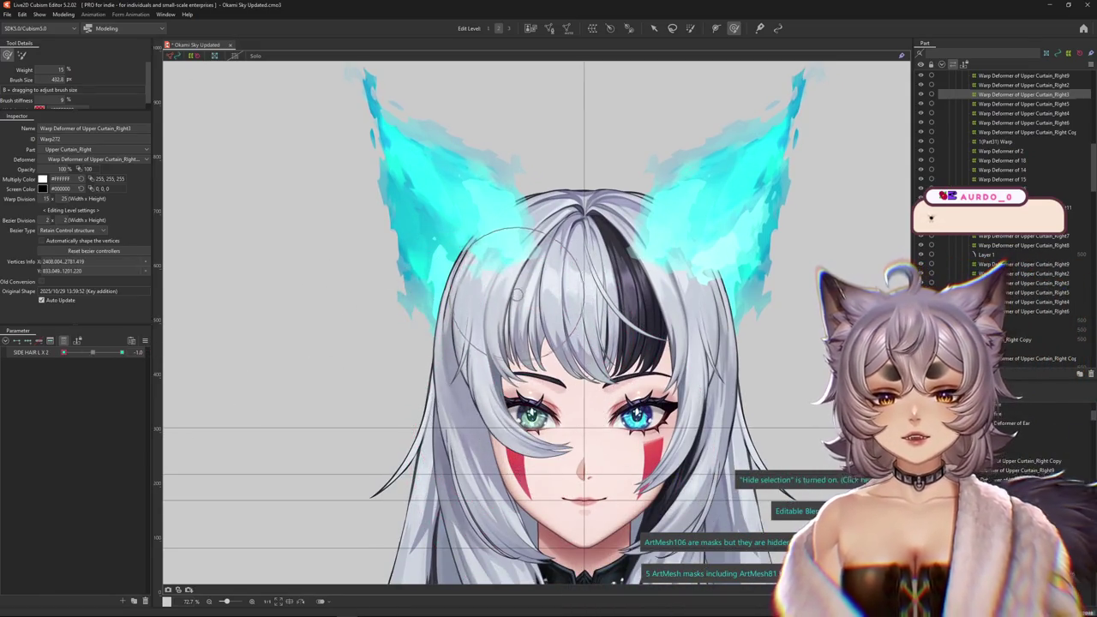
pyautogui.moveTo(196, 378); pyautogui.dragTo(497, 514)
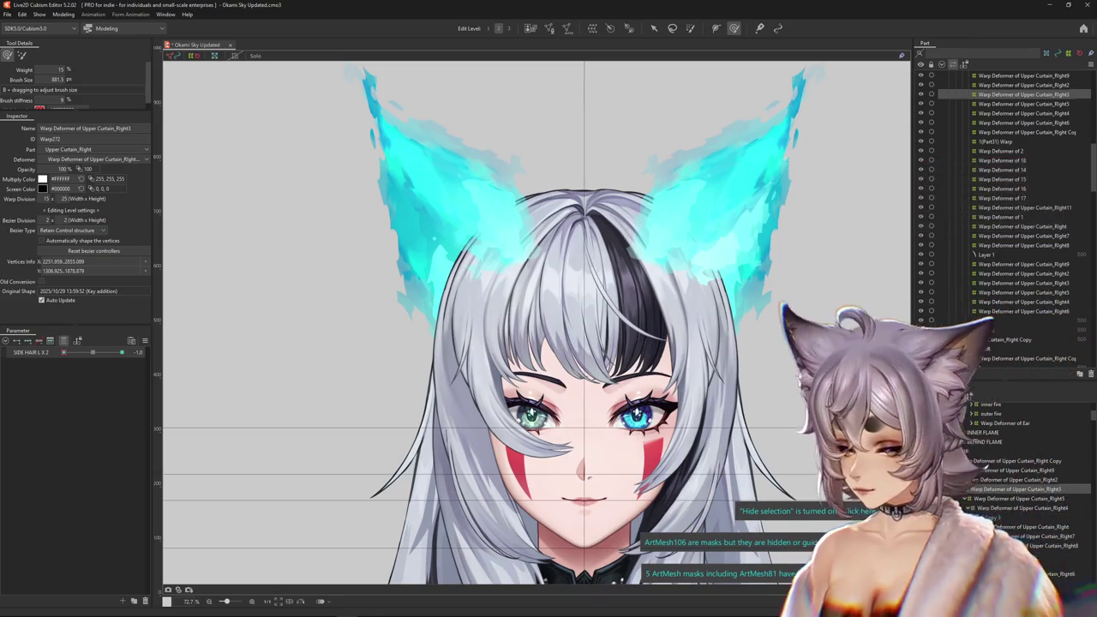
pyautogui.click(269, 249)
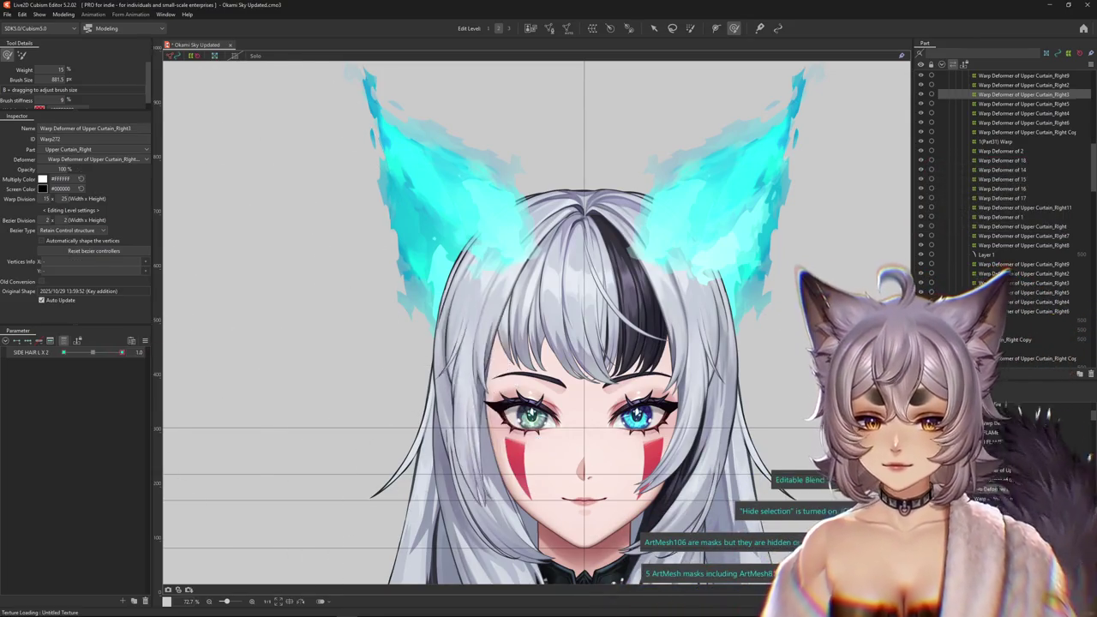
pyautogui.click(148, 353)
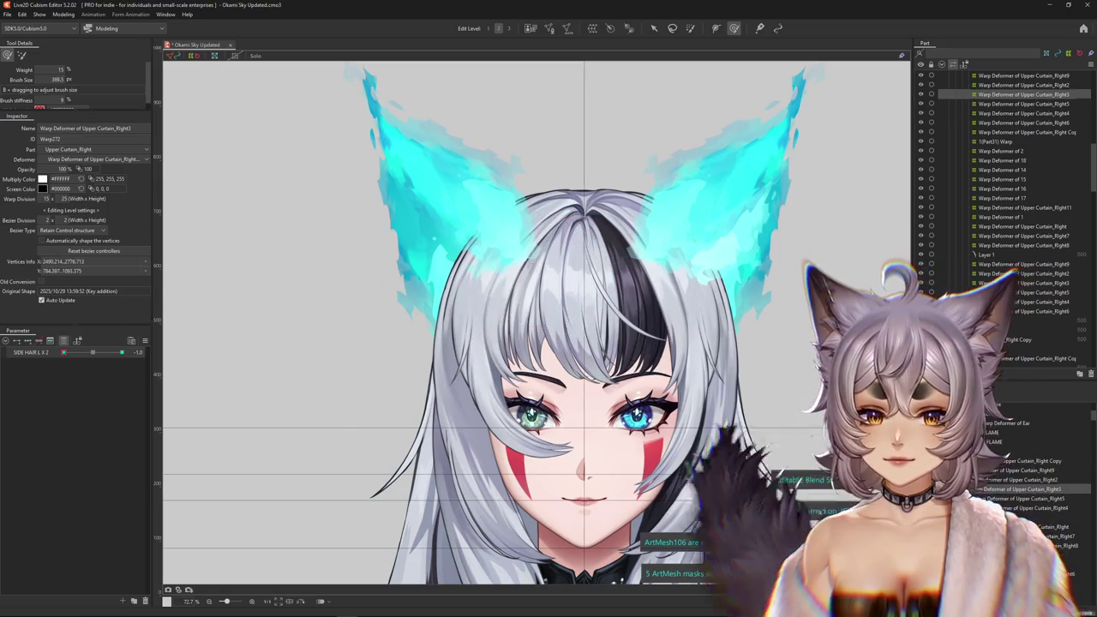
pyautogui.moveTo(550, 273); pyautogui.dragTo(463, 391)
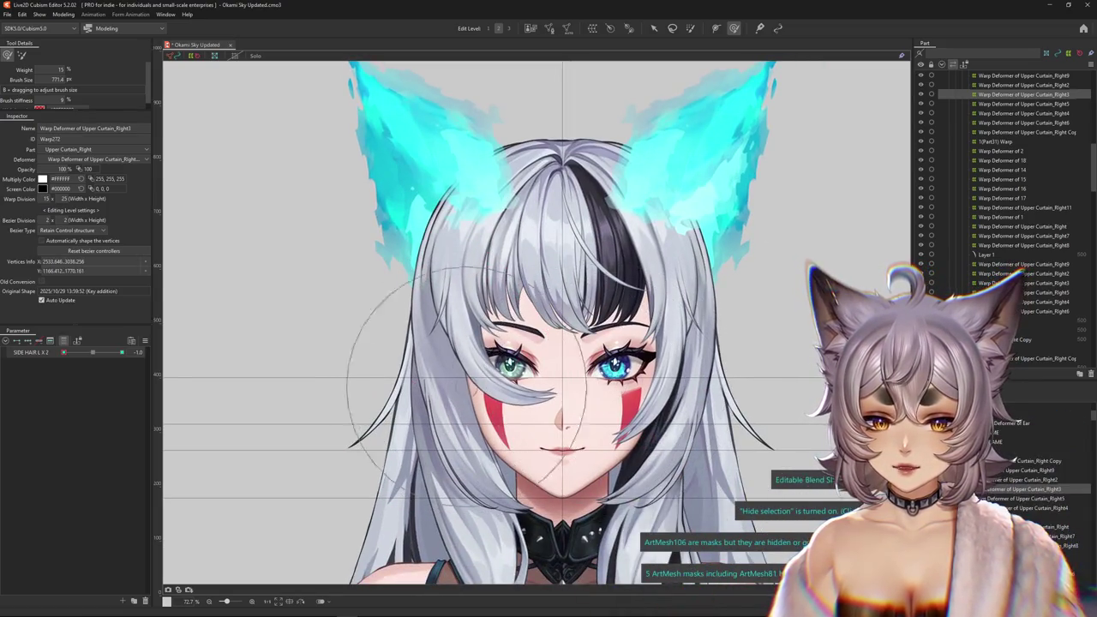
pyautogui.moveTo(611, 396)
pyautogui.mouseDown()
pyautogui.moveTo(438, 425)
pyautogui.moveTo(372, 367)
pyautogui.mouseUp()
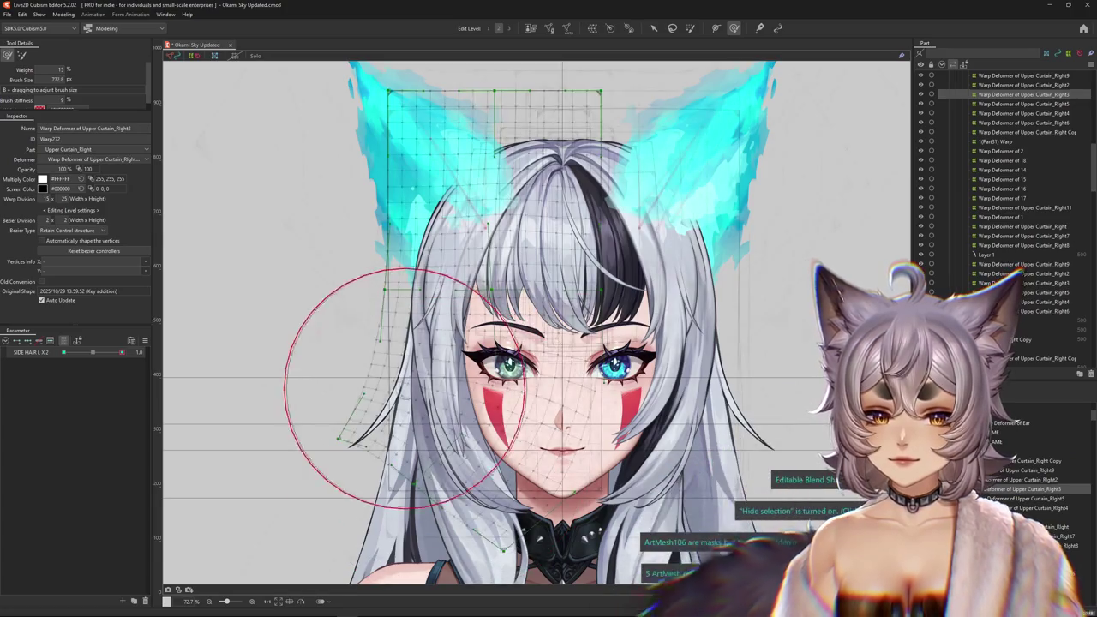
# Reshape the bangs strand over the left eye and scrub SIDE HAIR L X 2 to preview.
pyautogui.scroll(-2, 440, 438)
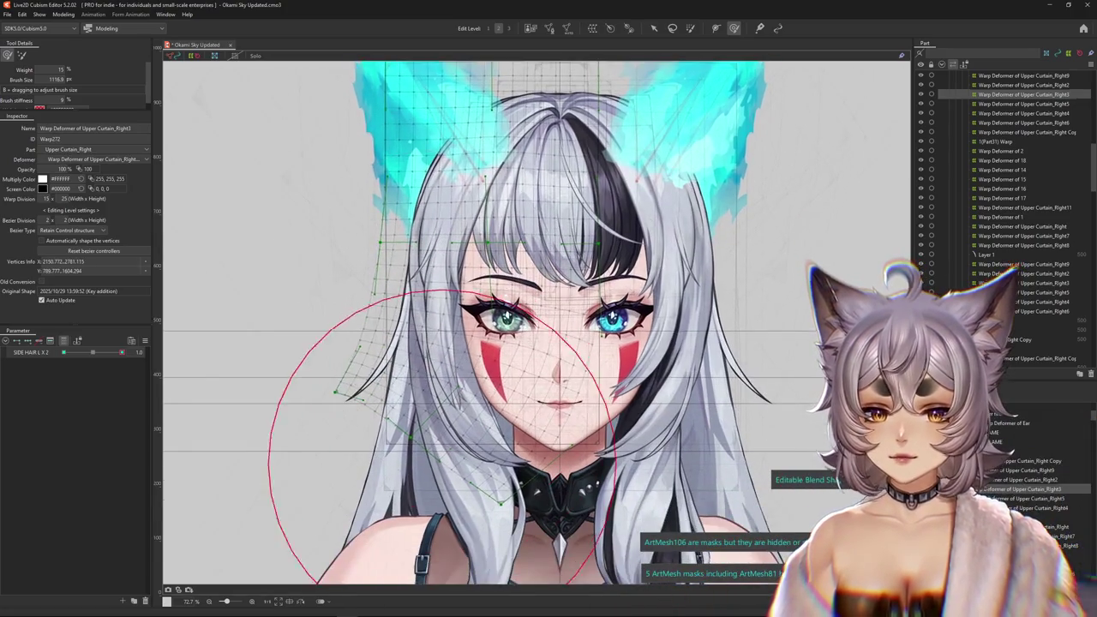
pyautogui.moveTo(497, 257); pyautogui.dragTo(394, 381)
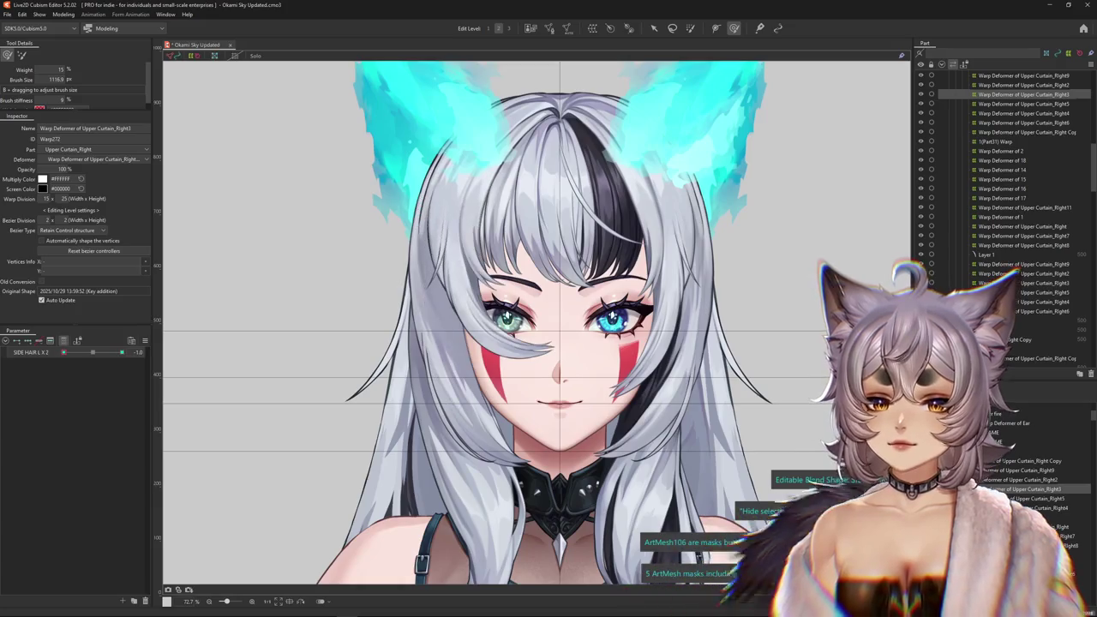
pyautogui.scroll(3, 445, 326)
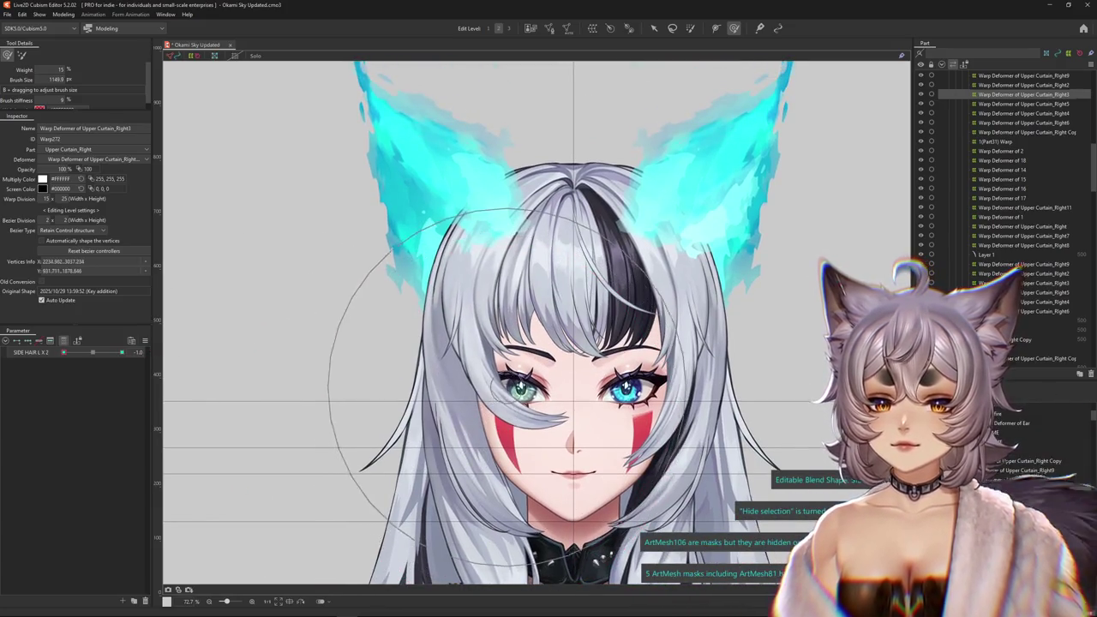
pyautogui.scroll(2, 515, 257)
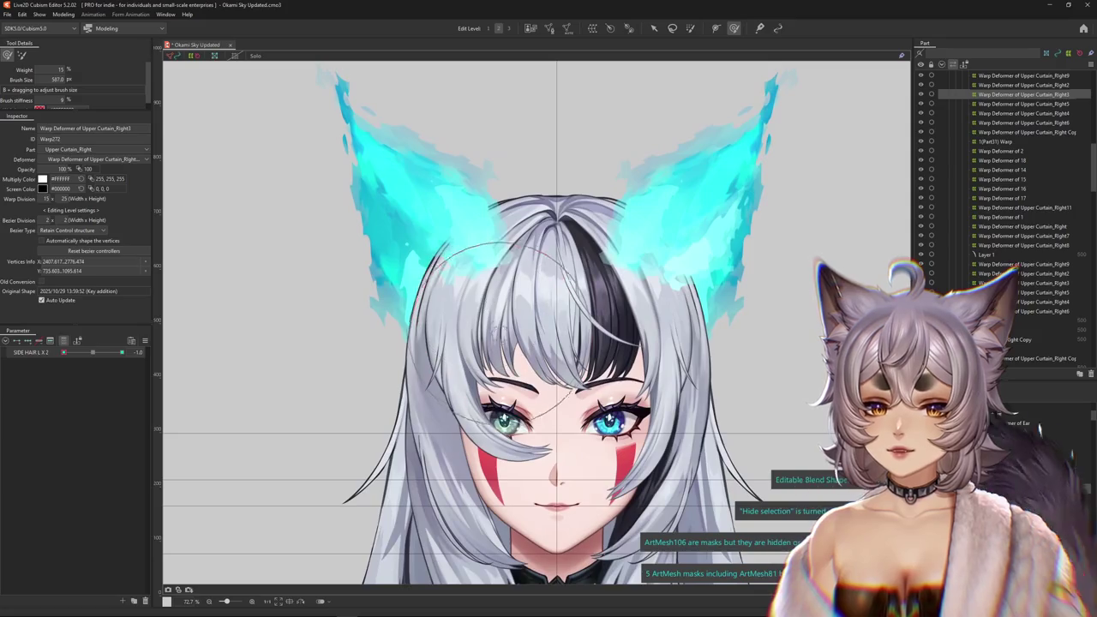
pyautogui.scroll(-2, 214, 369)
pyautogui.moveTo(63, 353); pyautogui.dragTo(121, 352)
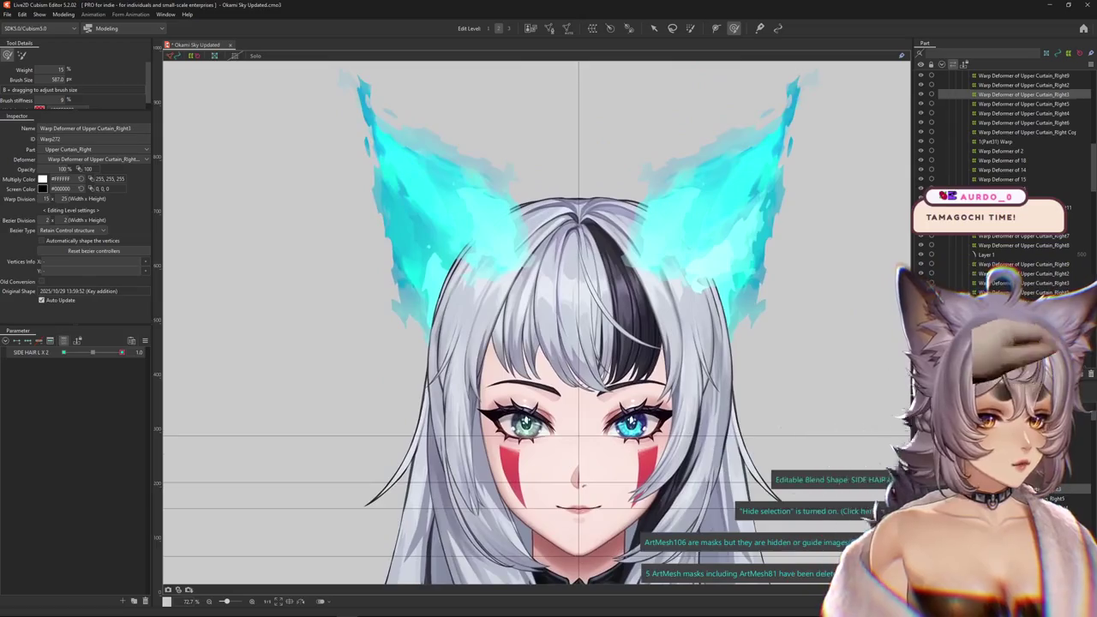
# Sweep the side strand across the face, then compare the 1.0 and -1 keyforms with the grid hidden.
pyautogui.scroll(3, 475, 374)
pyautogui.hscroll(-3, 475, 374)
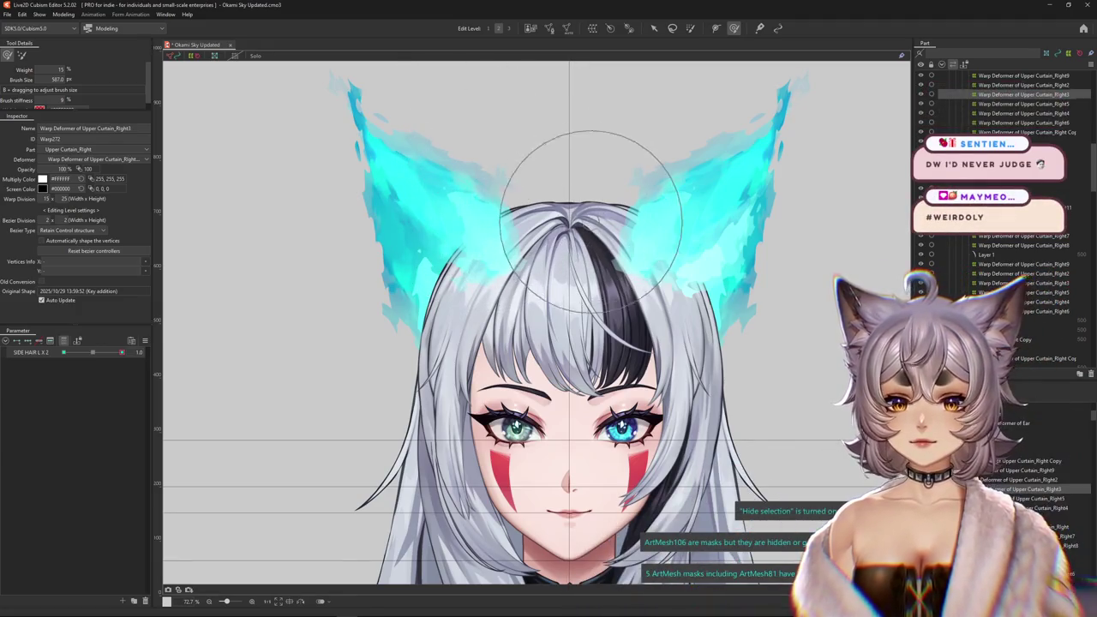
pyautogui.scroll(-2, 591, 221)
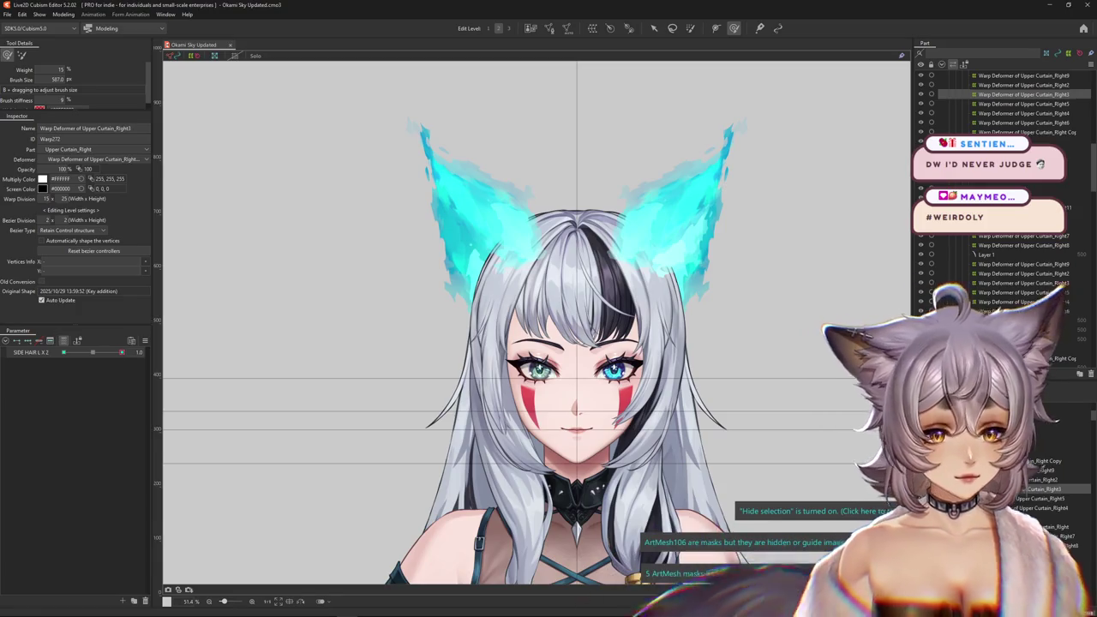
pyautogui.scroll(2, 545, 384)
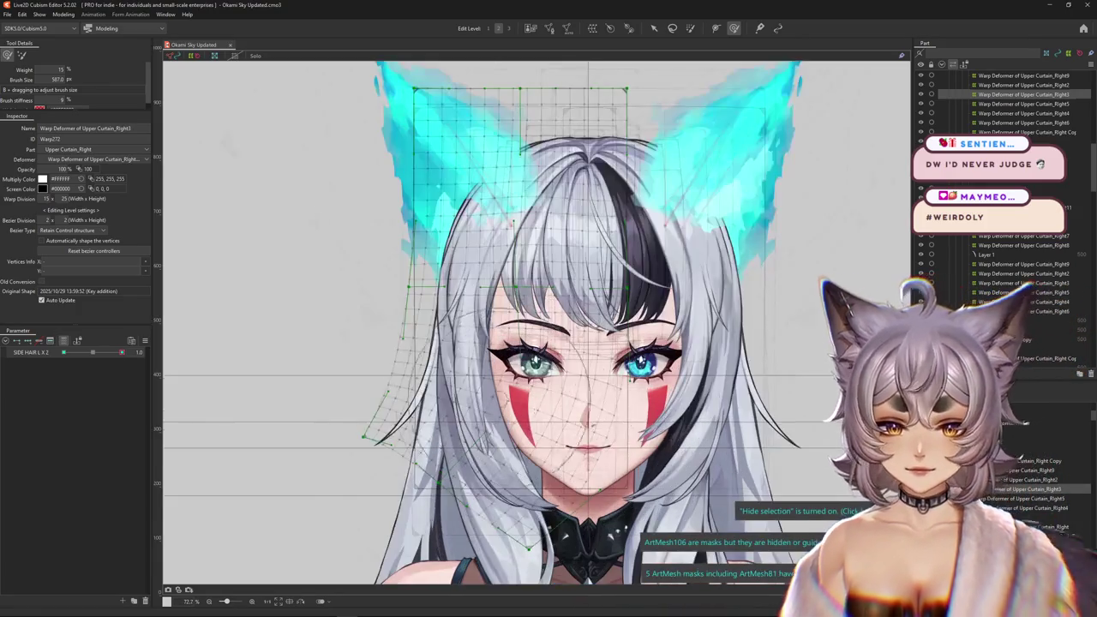
pyautogui.press('Escape')
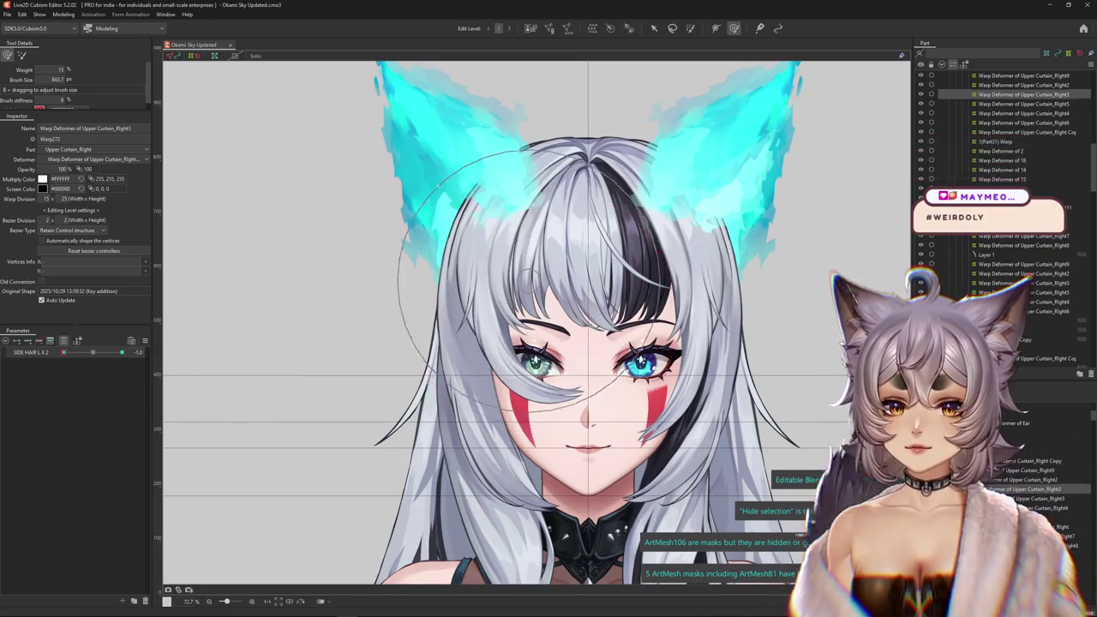
pyautogui.moveTo(531, 282); pyautogui.dragTo(402, 282)
pyautogui.click(121, 353)
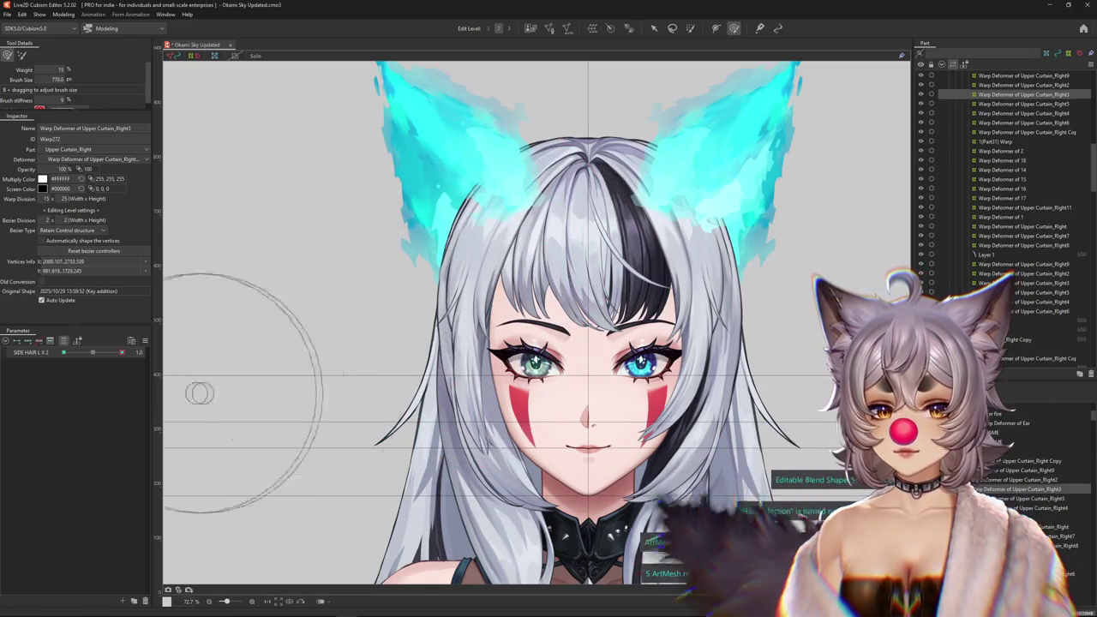
pyautogui.click(64, 352)
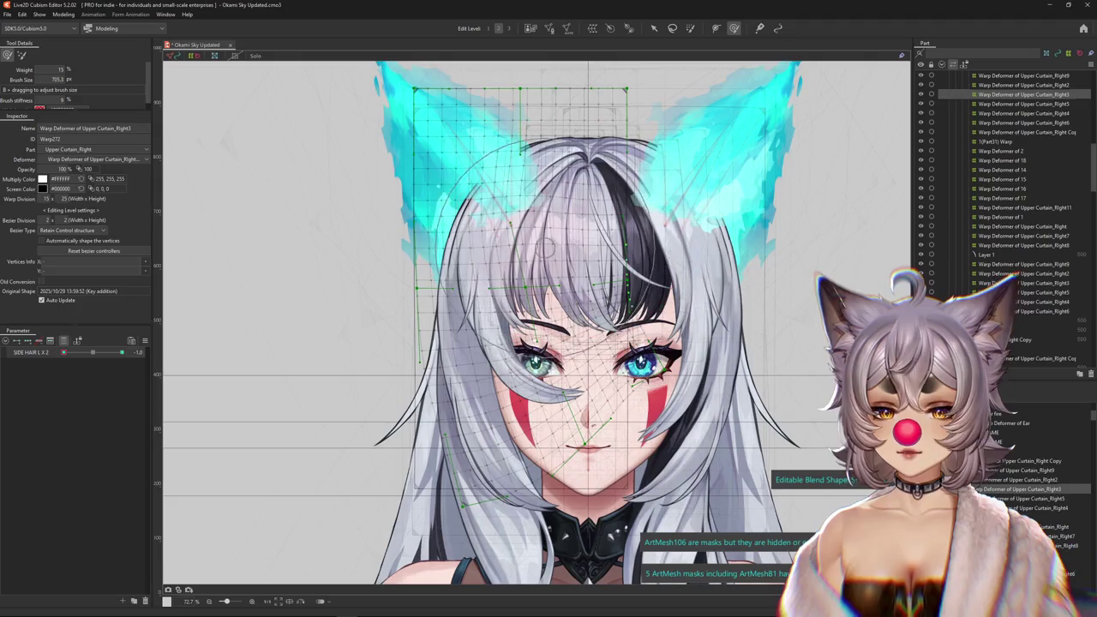
pyautogui.hotkey('ctrl', 'h')
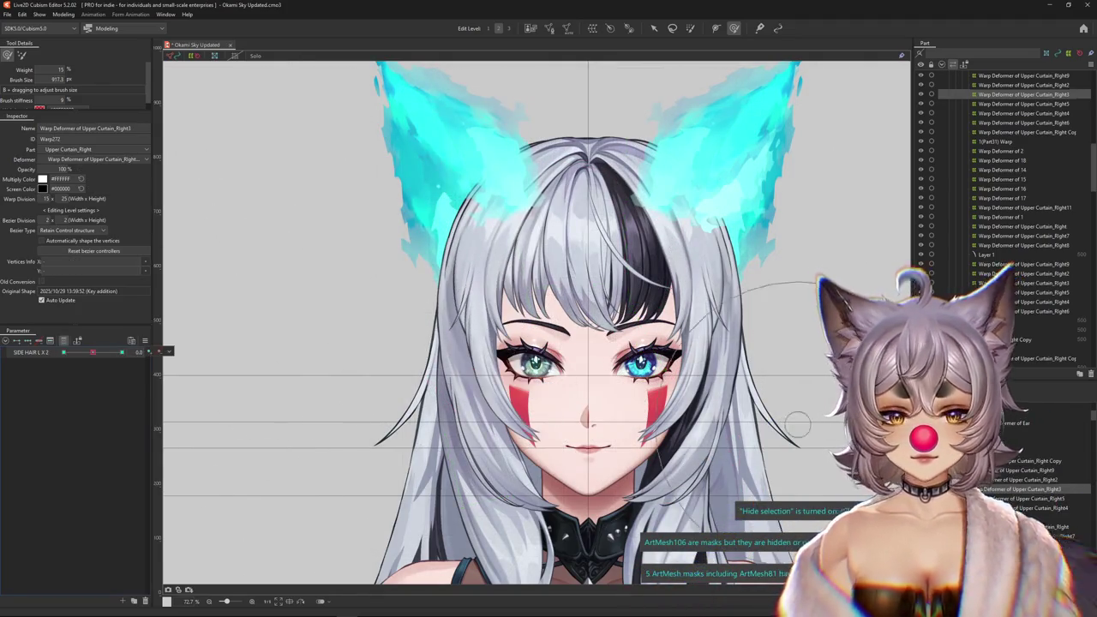
pyautogui.click(183, 446)
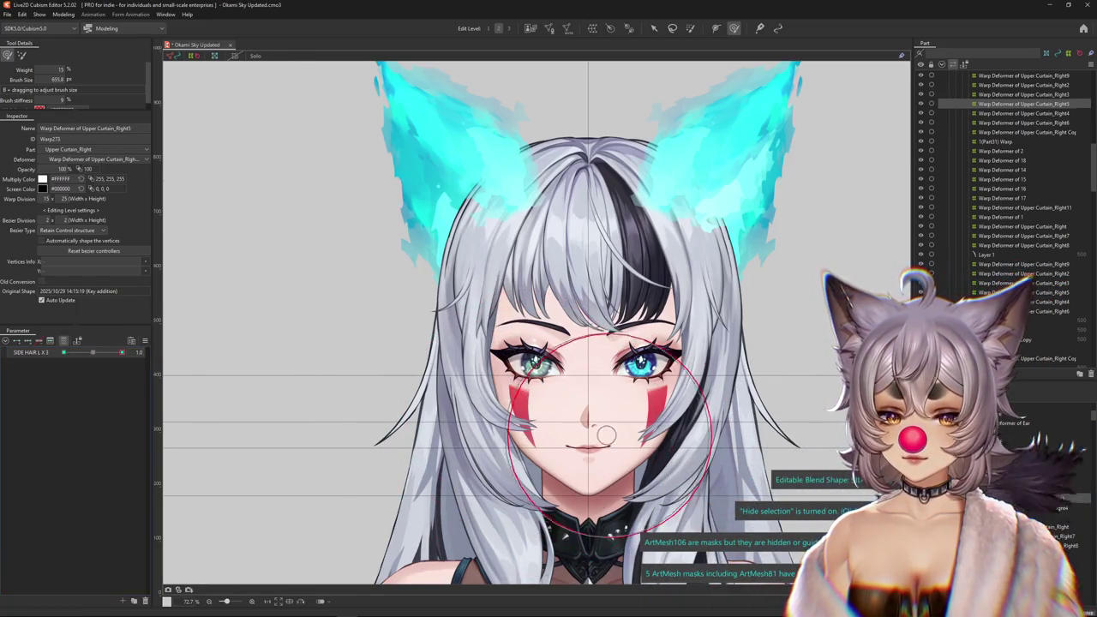
# Resize the deform brush and pick up the side-hair vertices of the Upper Curtain_Right5 grid.
pyautogui.hotkey('ctrl', 'h')
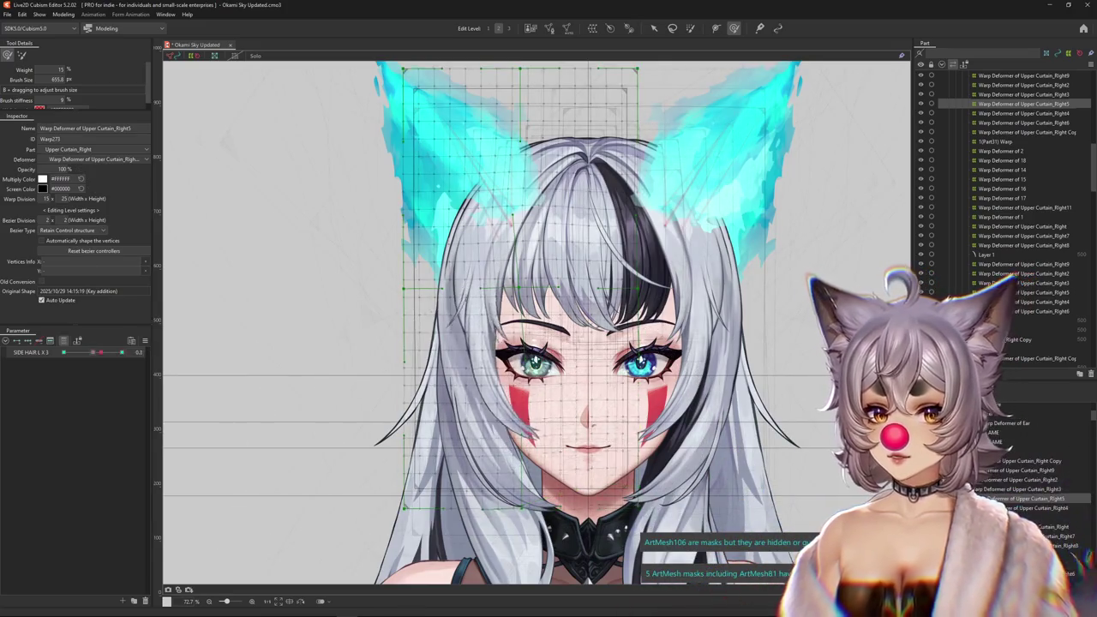
pyautogui.moveTo(218, 451); pyautogui.dragTo(194, 422)
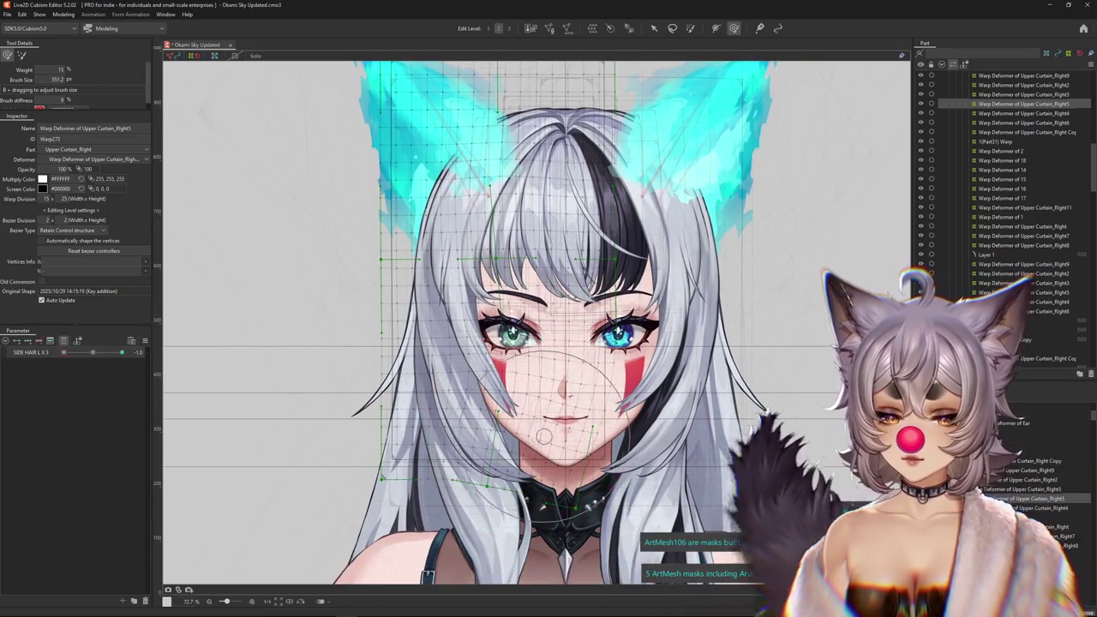
pyautogui.moveTo(233, 355)
pyautogui.mouseDown()
pyautogui.moveTo(467, 416)
pyautogui.moveTo(612, 381)
pyautogui.mouseUp()
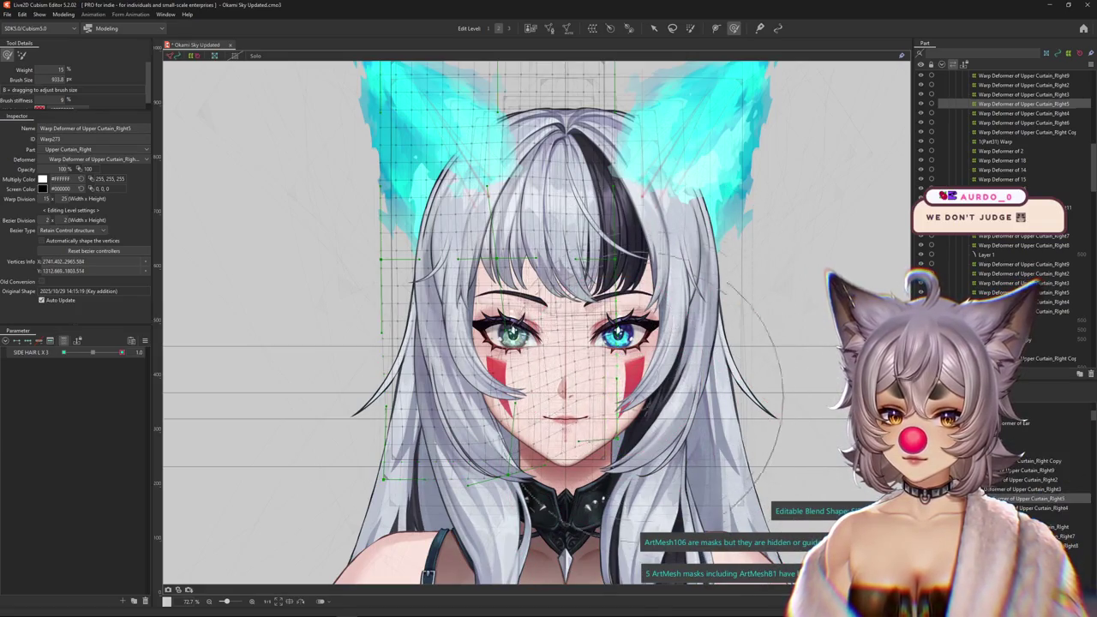
pyautogui.moveTo(591, 403); pyautogui.dragTo(610, 406)
pyautogui.hotkey('ctrl', 'h')
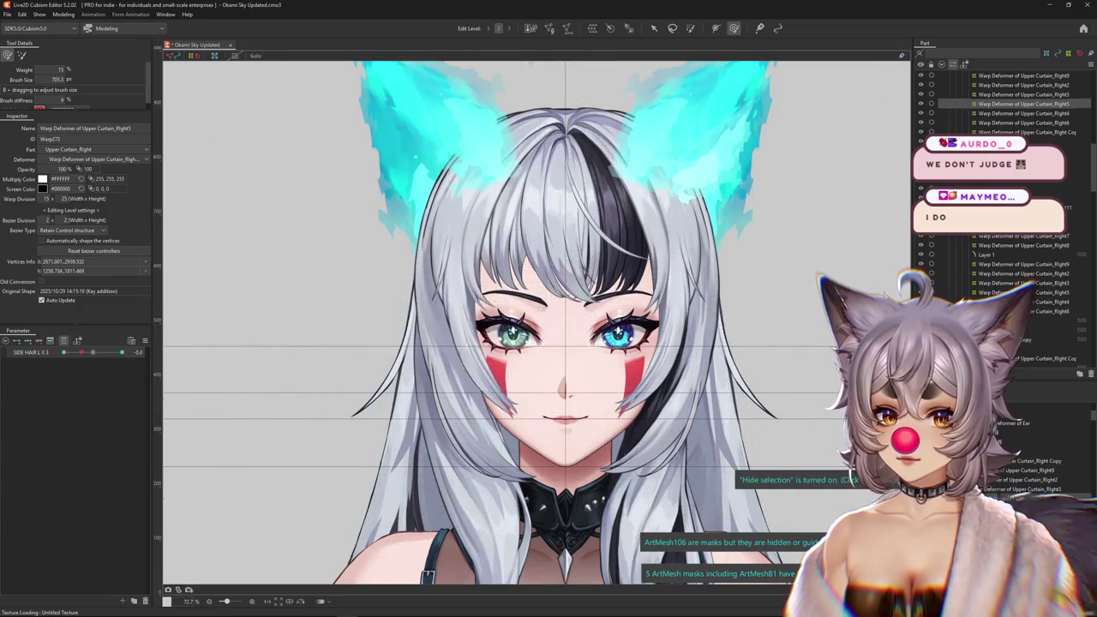
pyautogui.hotkey('ctrl', 'h')
# Bend the Upper Curtain_Right5 warp grid around the face, hiding the overlay to preview the hair.
pyautogui.moveTo(386, 480); pyautogui.dragTo(428, 488)
pyautogui.hotkey('ctrl', 'h')
pyautogui.moveTo(548, 377); pyautogui.dragTo(514, 360)
pyautogui.hotkey('ctrl', 'h')
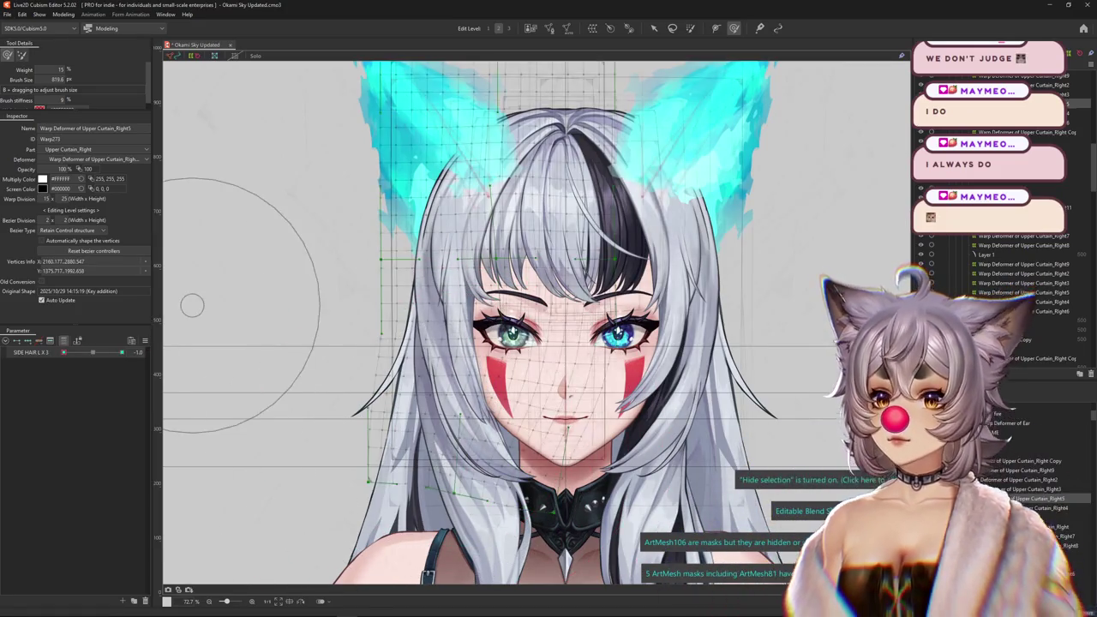
pyautogui.moveTo(387, 436); pyautogui.dragTo(420, 387)
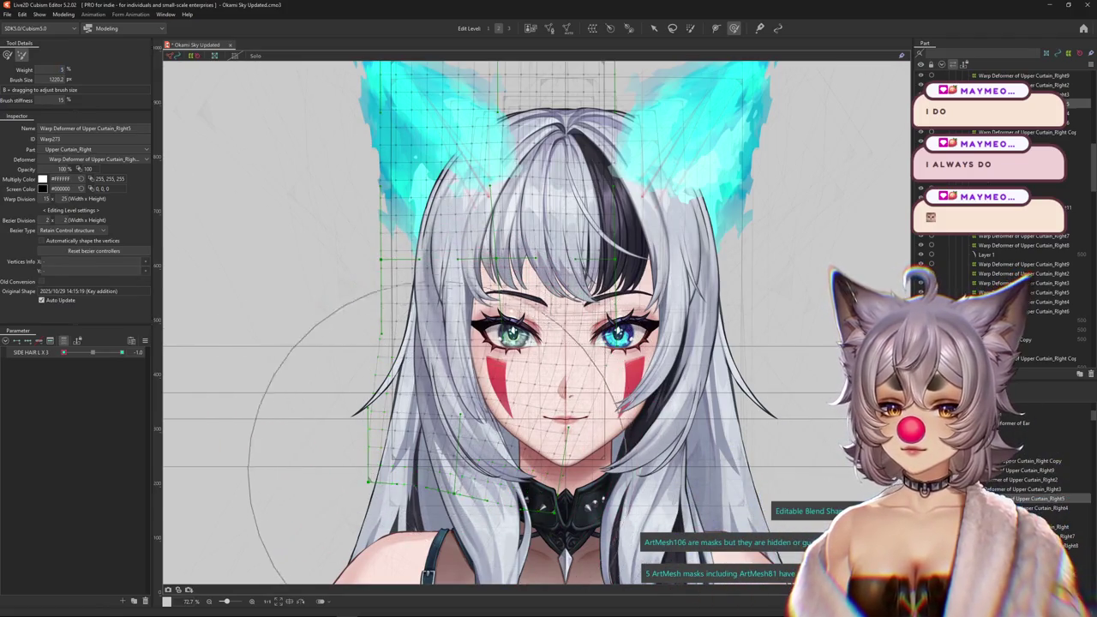
pyautogui.moveTo(394, 385)
pyautogui.mouseDown()
pyautogui.moveTo(411, 386)
pyautogui.moveTo(386, 403)
pyautogui.mouseUp()
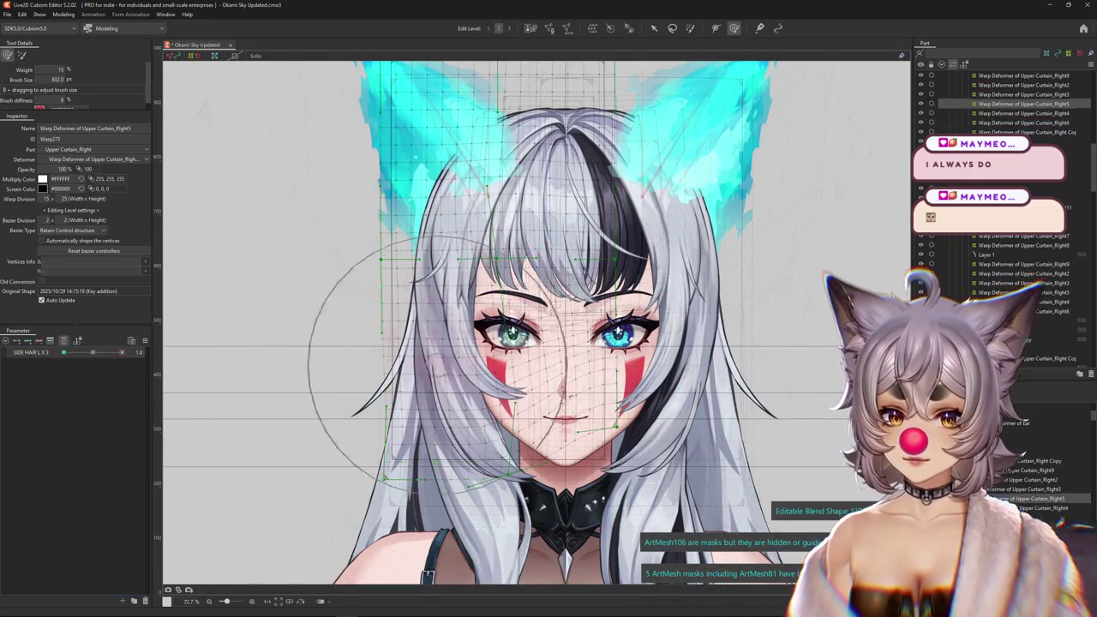
pyautogui.moveTo(545, 445); pyautogui.dragTo(594, 355)
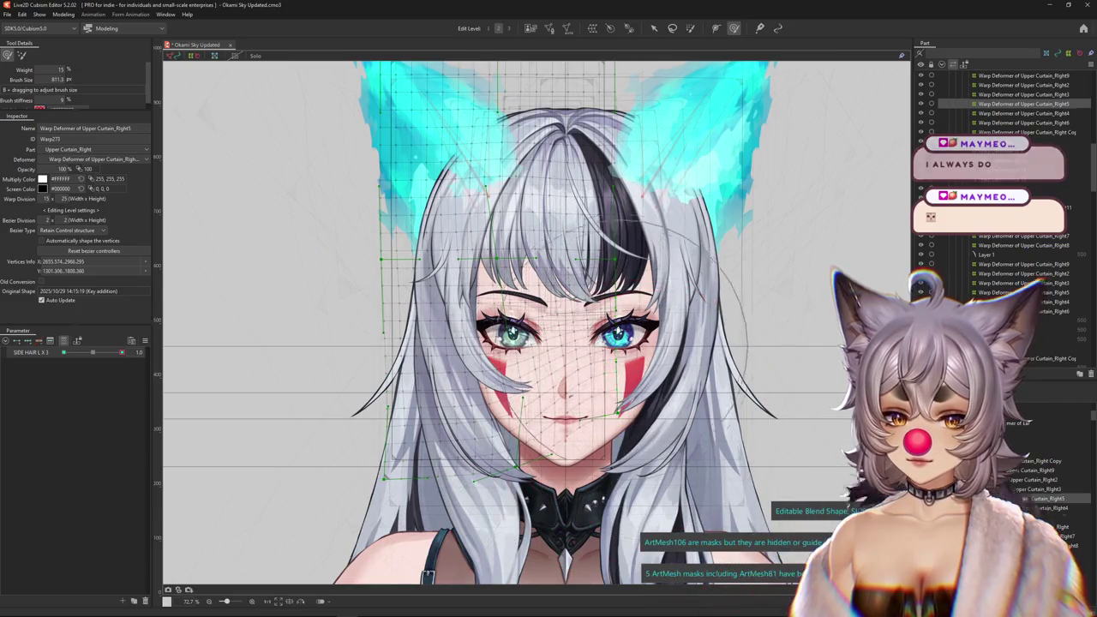
pyautogui.hotkey('ctrl', 'h')
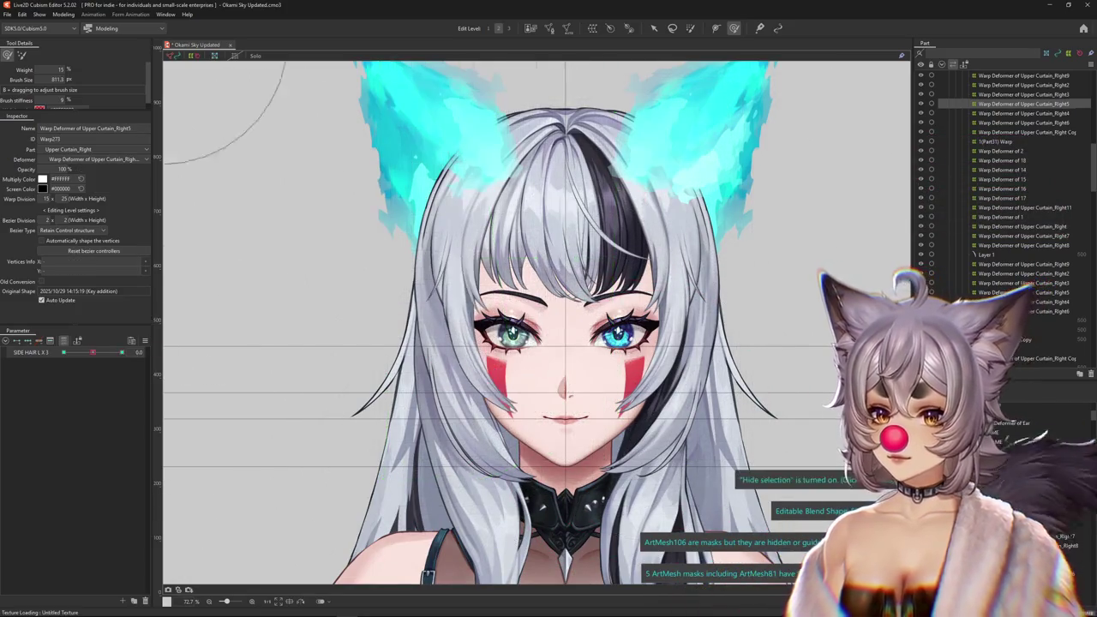
pyautogui.moveTo(527, 463); pyautogui.dragTo(478, 516)
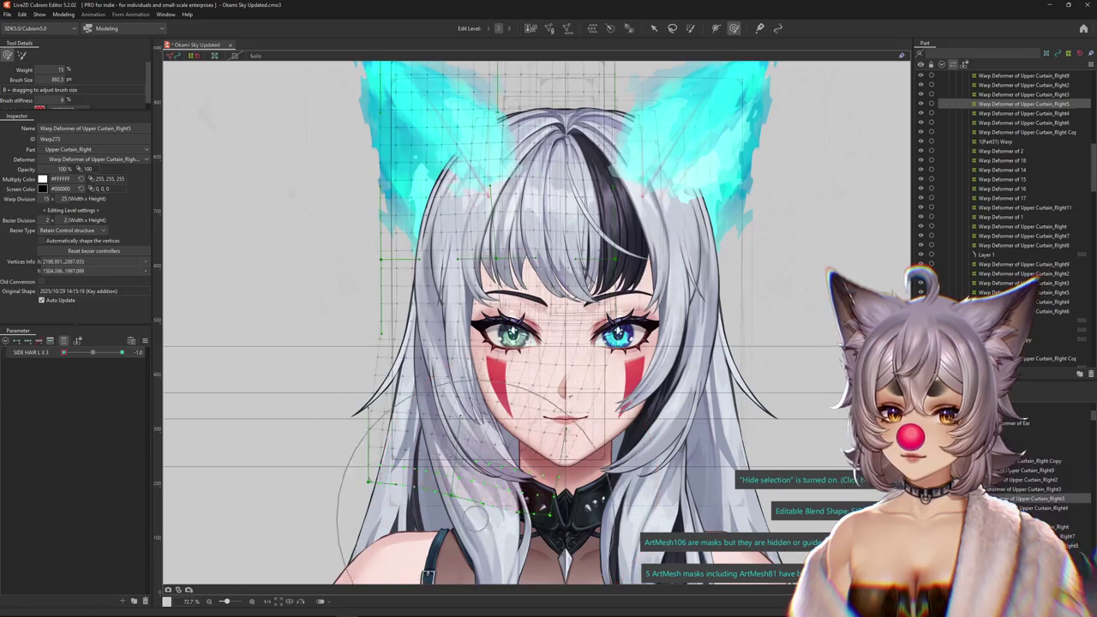
pyautogui.hotkey('ctrl', 'h')
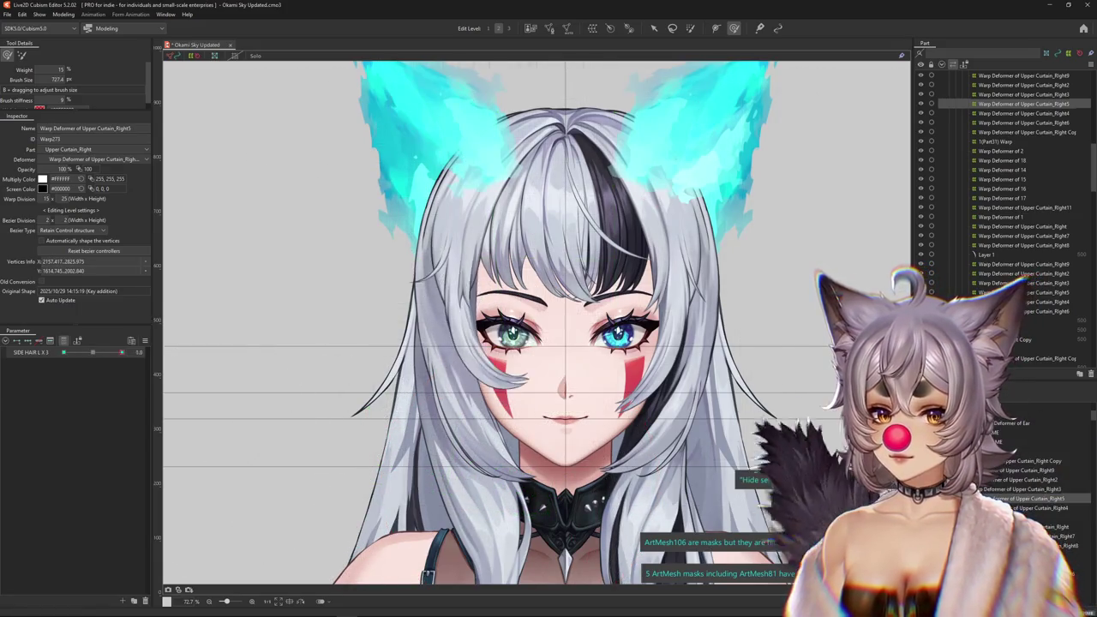
pyautogui.hotkey('ctrl', 'h')
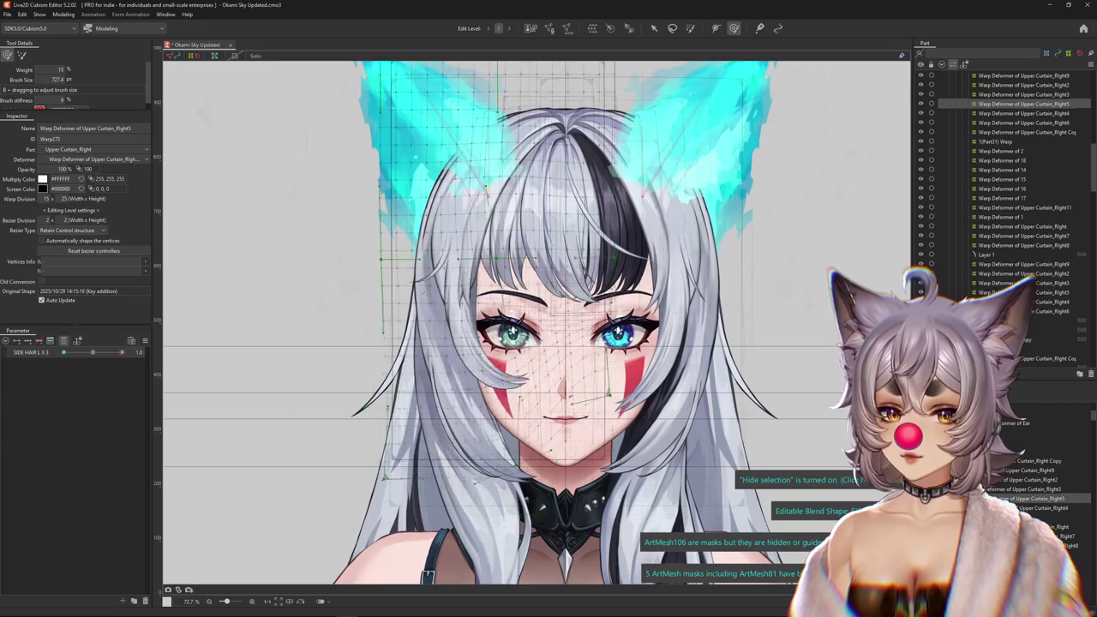
# Check the SIDE HAIR L X 3 -1.0 keyform, then return the parameter to 0.0.
pyautogui.click(93, 352)
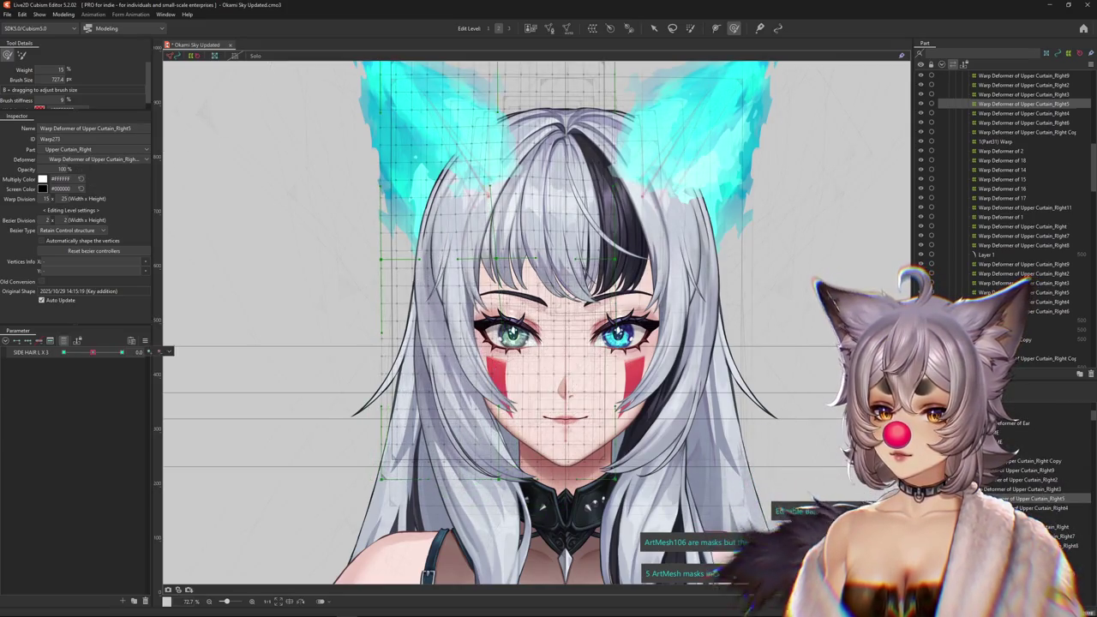
pyautogui.click(62, 353)
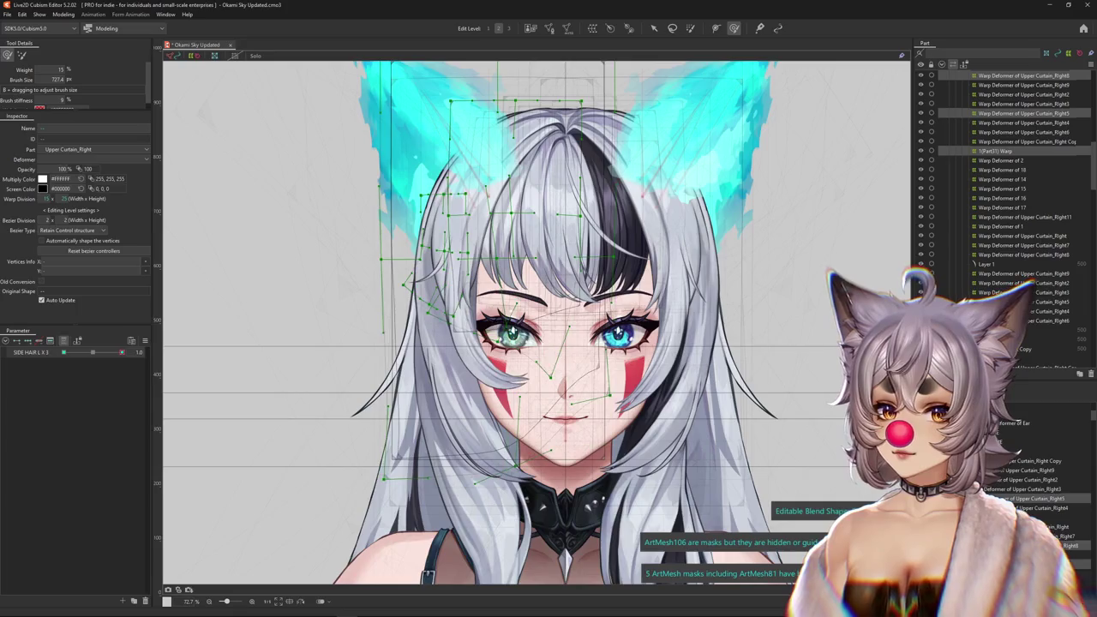
pyautogui.hotkey('ctrl', 'h')
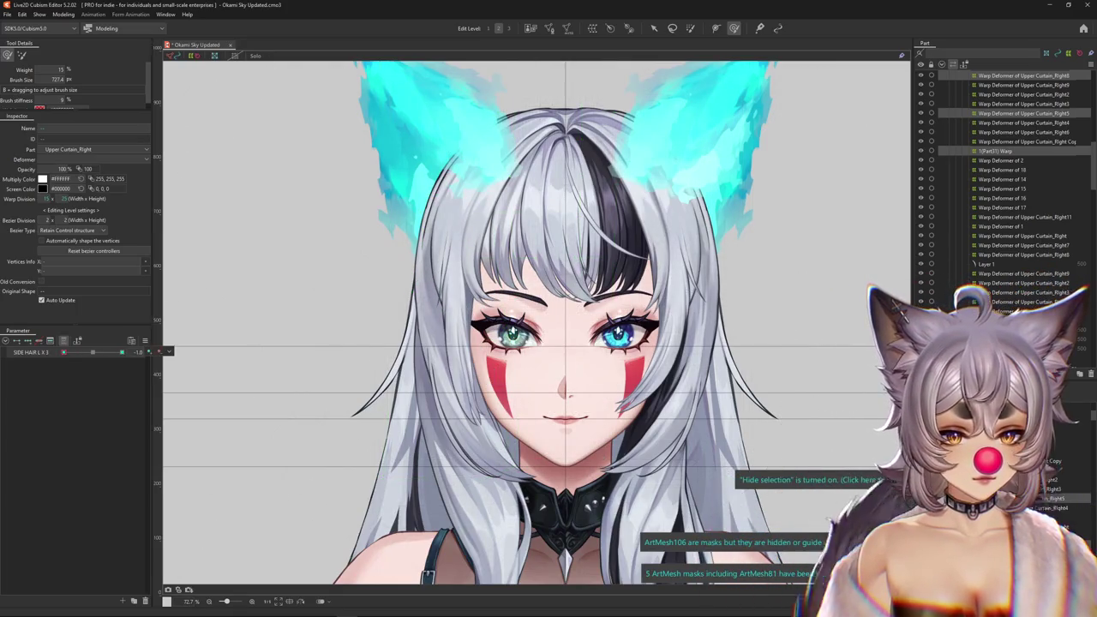
pyautogui.click(1024, 112)
pyautogui.click(93, 352)
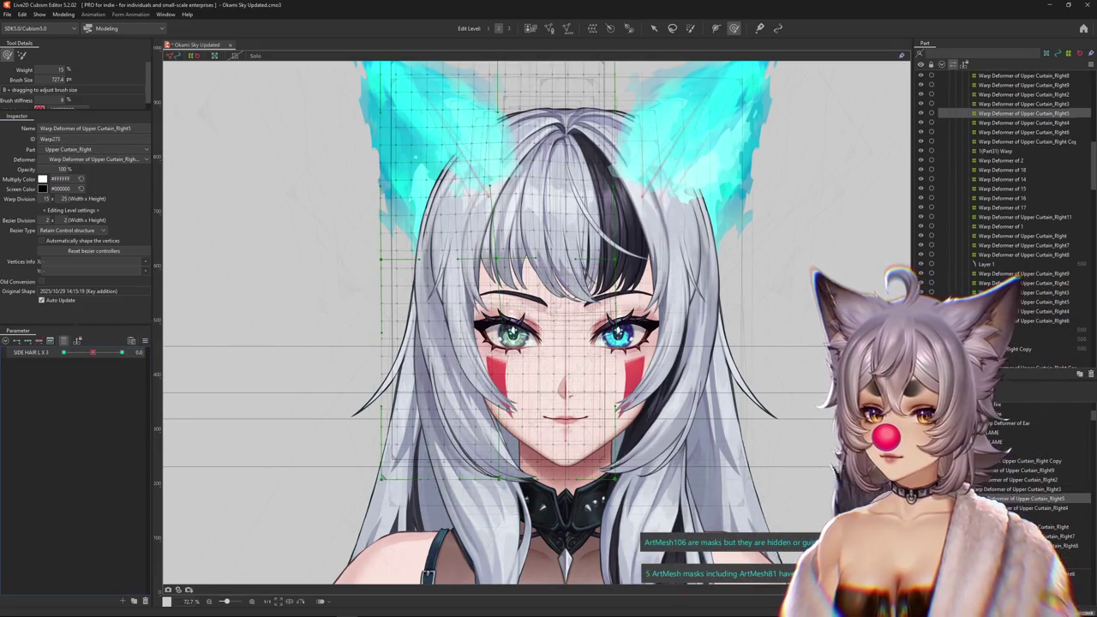
pyautogui.click(145, 341)
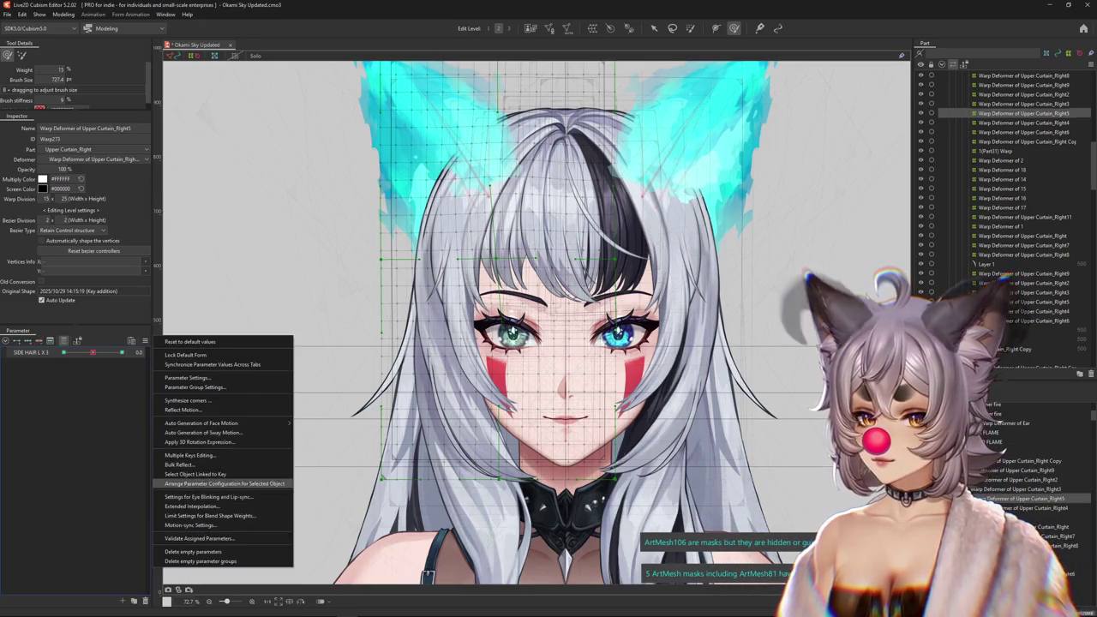
# Open the Extended Interpolation settings and close them without changes.
pyautogui.click(191, 506)
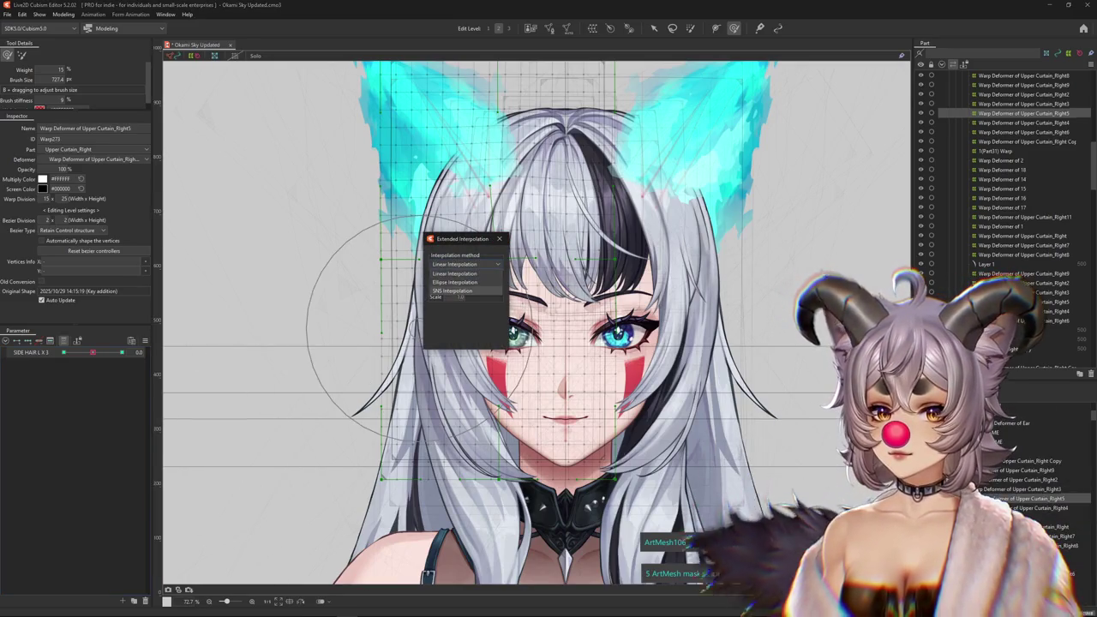
pyautogui.click(453, 329)
pyautogui.click(499, 238)
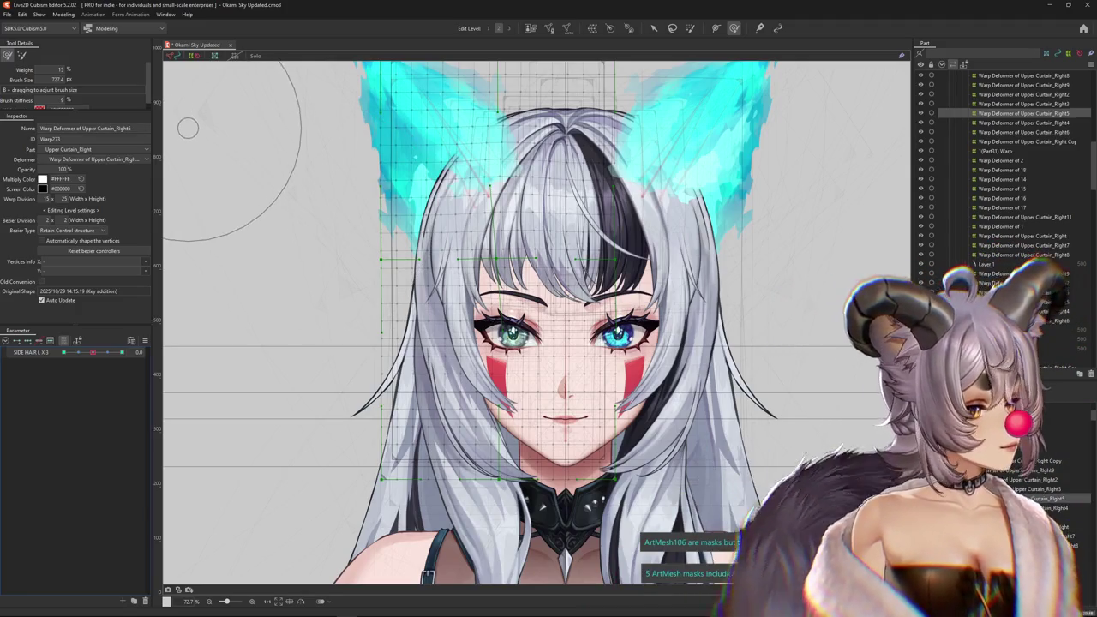
# Open Physics Settings and watch the preview on the Output Settings tab.
pyautogui.click(64, 15)
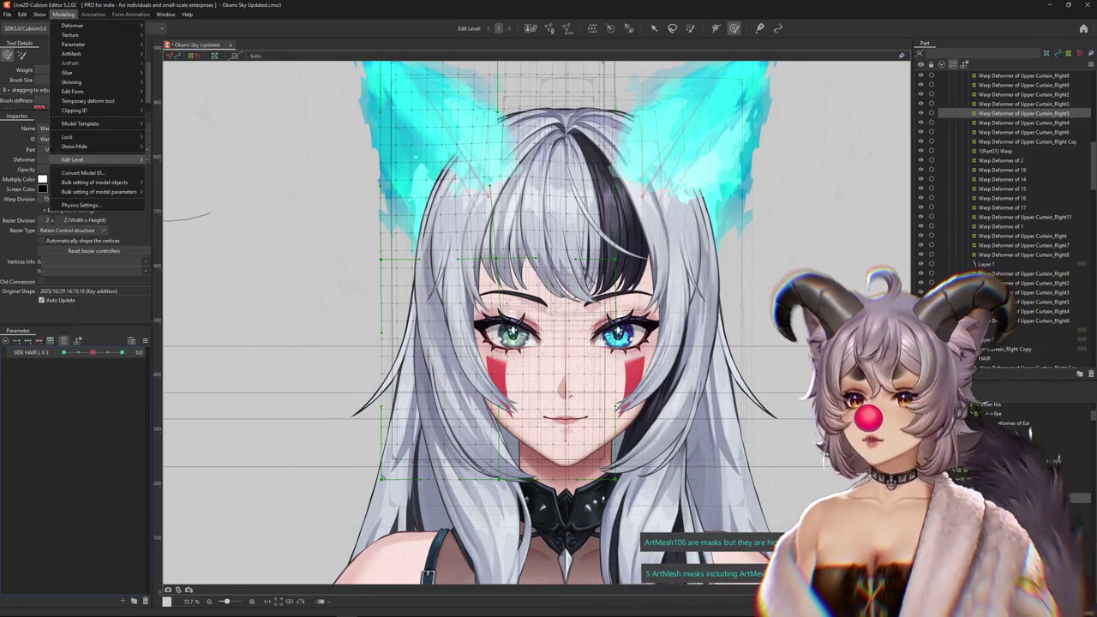
pyautogui.click(80, 205)
pyautogui.scroll(5, 720, 317)
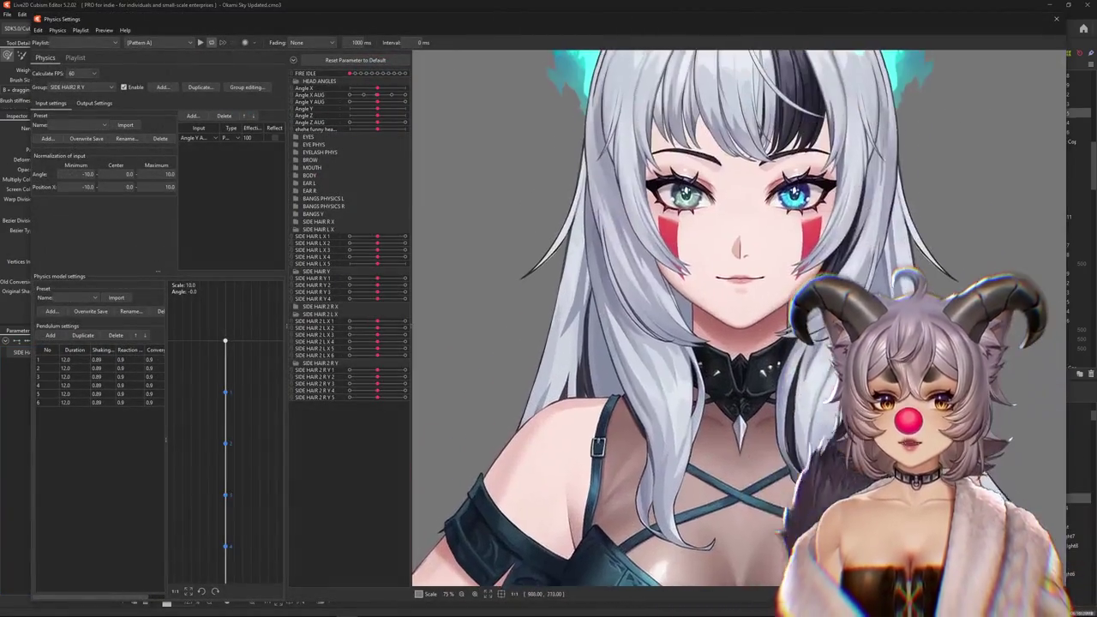
pyautogui.scroll(-3, 720, 342)
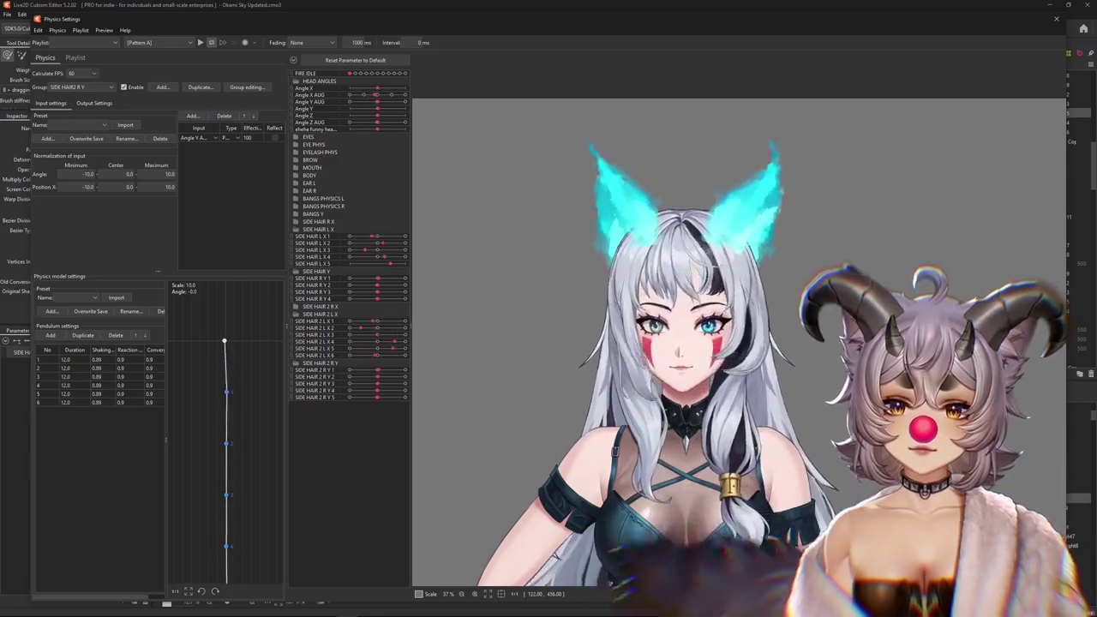
pyautogui.click(94, 103)
pyautogui.scroll(3, 720, 317)
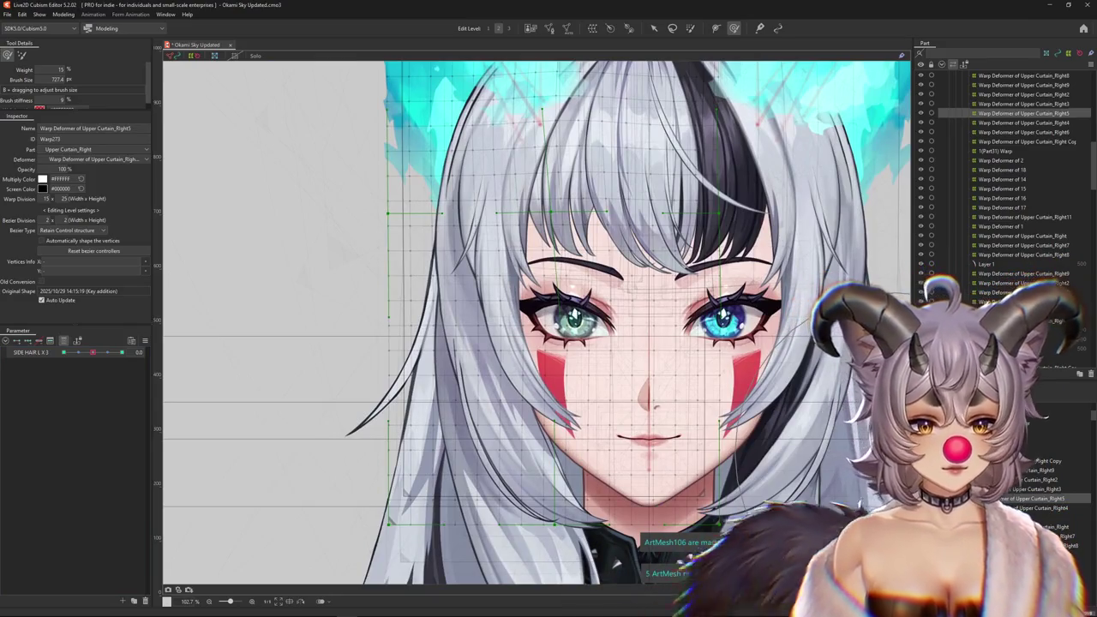
# Preview SIDE HAIR L X 2 on a side-hair deformer, then select Upper Curtain_Right9.
pyautogui.click(616, 563)
pyautogui.scroll(-2, 615, 563)
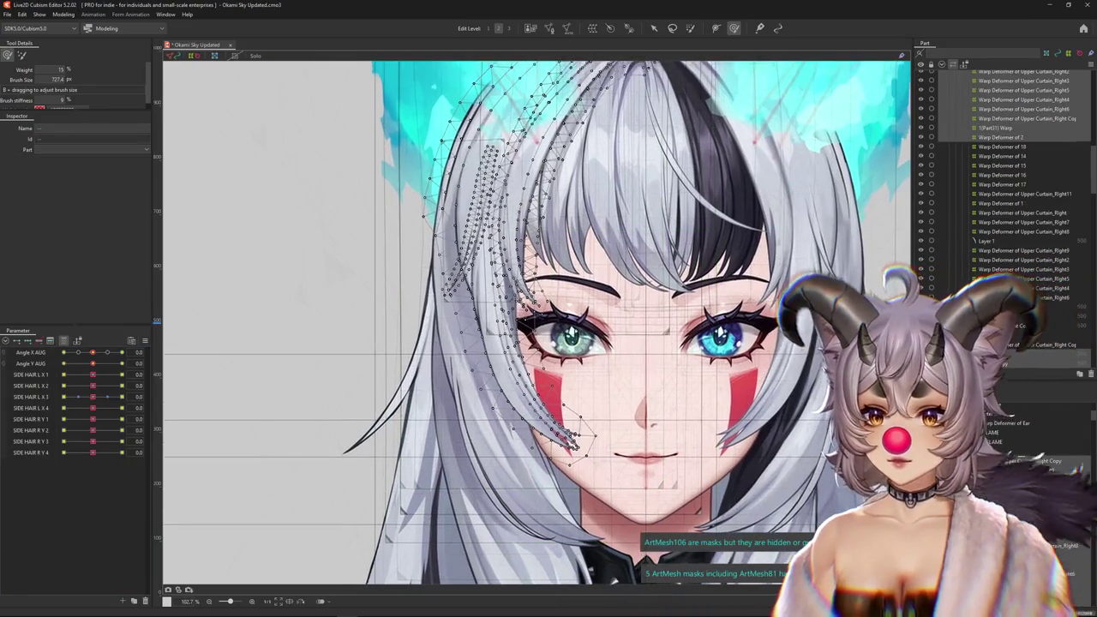
pyautogui.scroll(-3, 615, 563)
pyautogui.scroll(1, 616, 563)
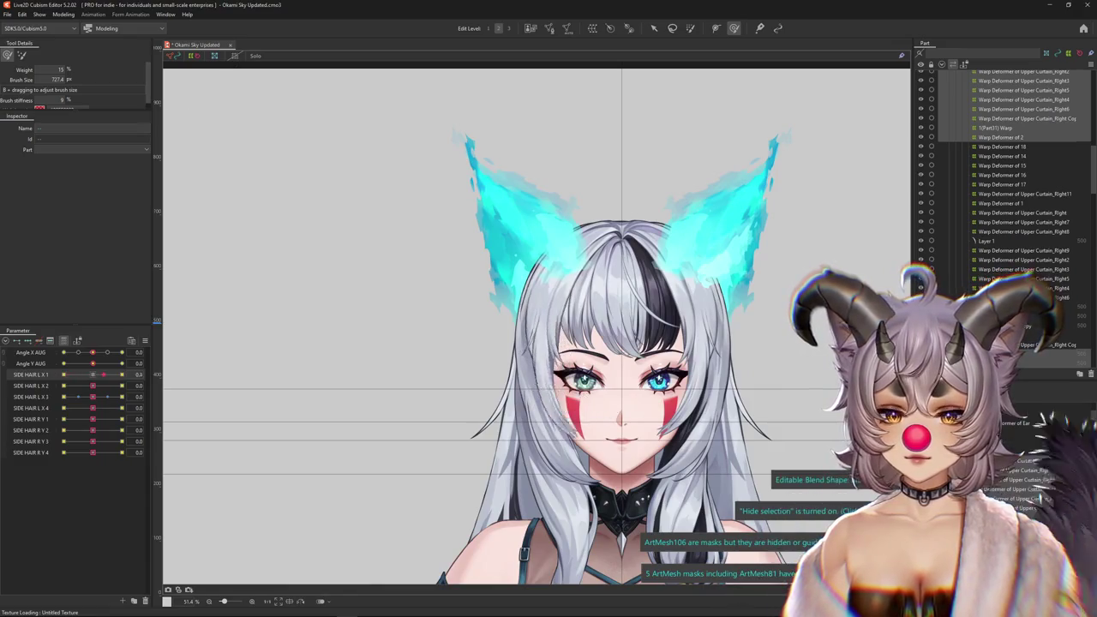
pyautogui.moveTo(92, 386)
pyautogui.mouseDown()
pyautogui.moveTo(114, 385)
pyautogui.moveTo(64, 386)
pyautogui.mouseUp()
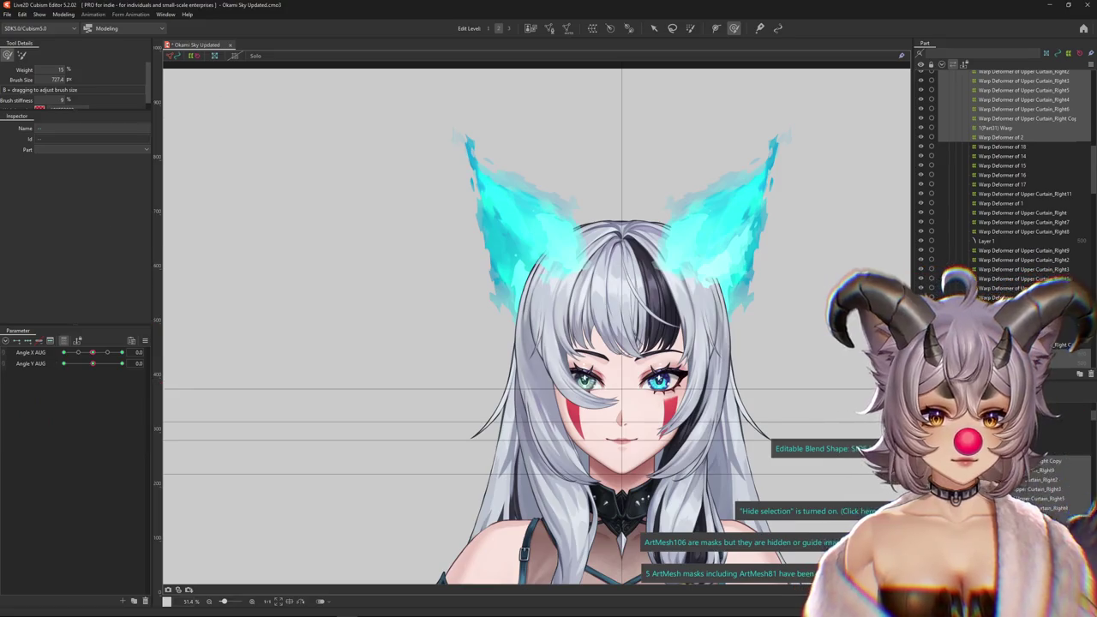
pyautogui.click(1028, 470)
pyautogui.click(163, 351)
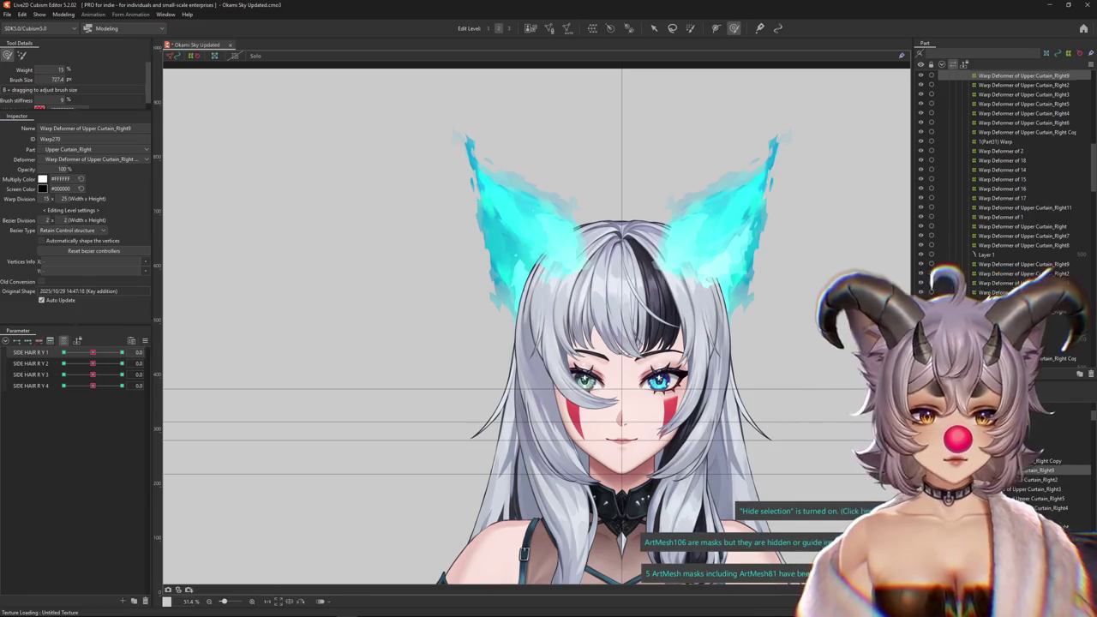
# On Upper Curtain_Right2, test SIDE HAIR L X 1 at 1.0 and return it to 0.0.
pyautogui.press('Down')
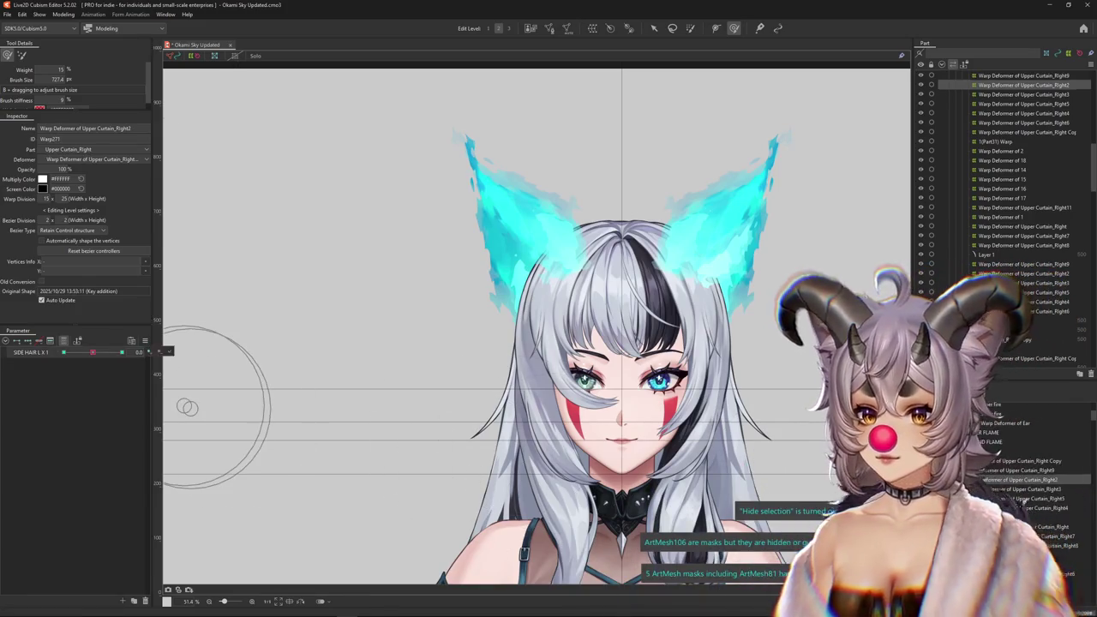
pyautogui.click(122, 352)
pyautogui.rightClick(168, 351)
pyautogui.click(184, 360)
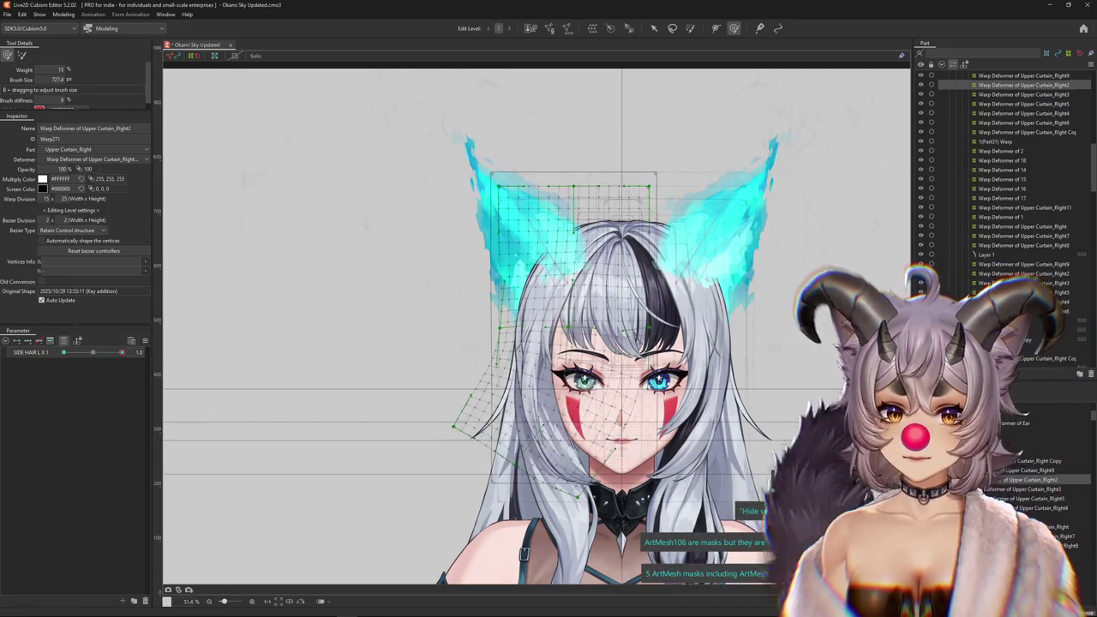
pyautogui.rightClick(167, 351)
pyautogui.hotkey('ctrl', 'h')
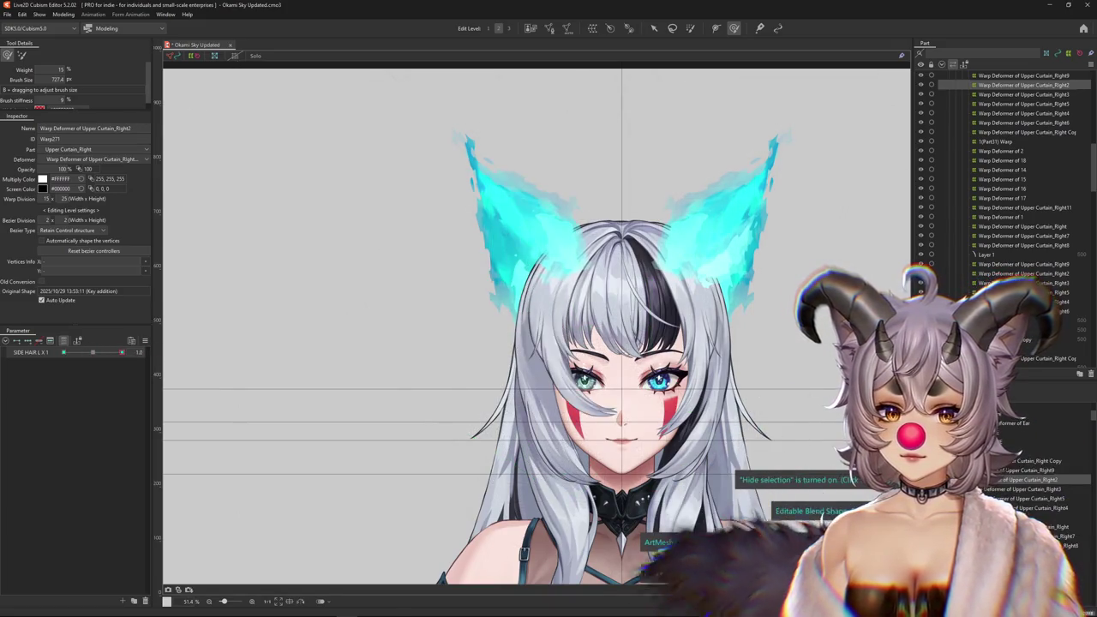
# On Upper Curtain_Right3, cycle SIDE HAIR L X 2 through its -1.0 and neutral keyforms.
pyautogui.press('Escape')
pyautogui.press('Down')
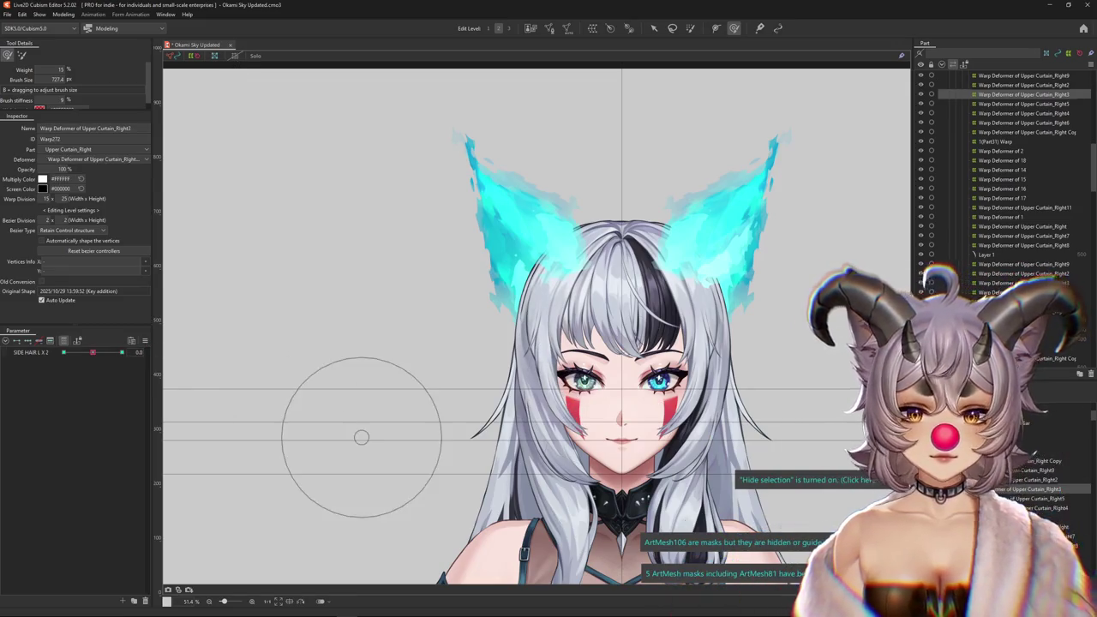
pyautogui.click(149, 352)
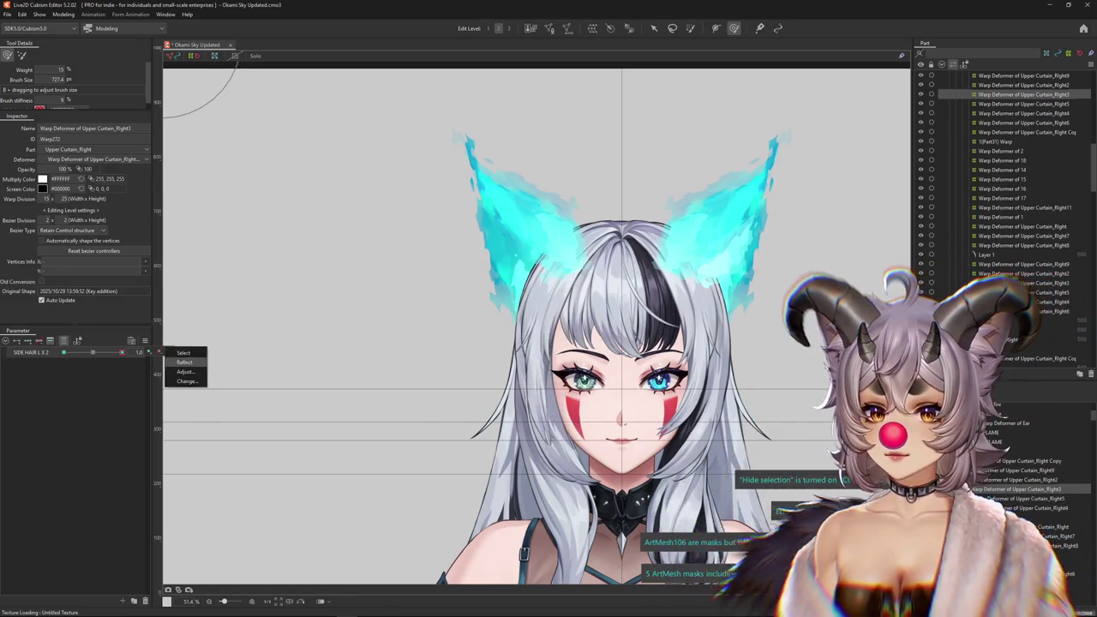
pyautogui.click(92, 352)
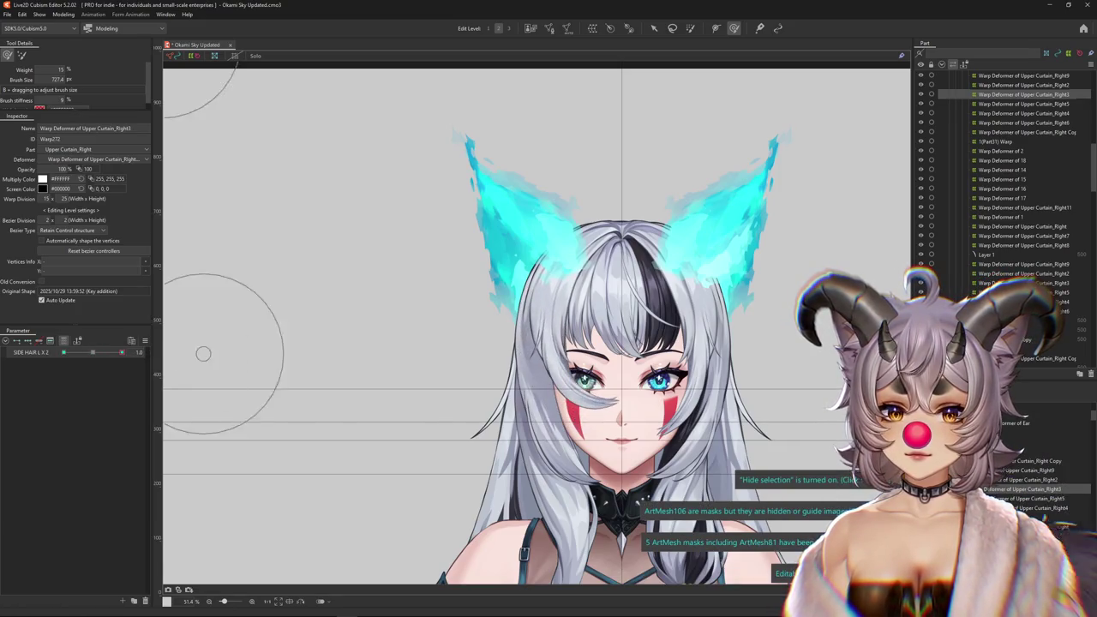
pyautogui.hotkey('ctrl', 'h')
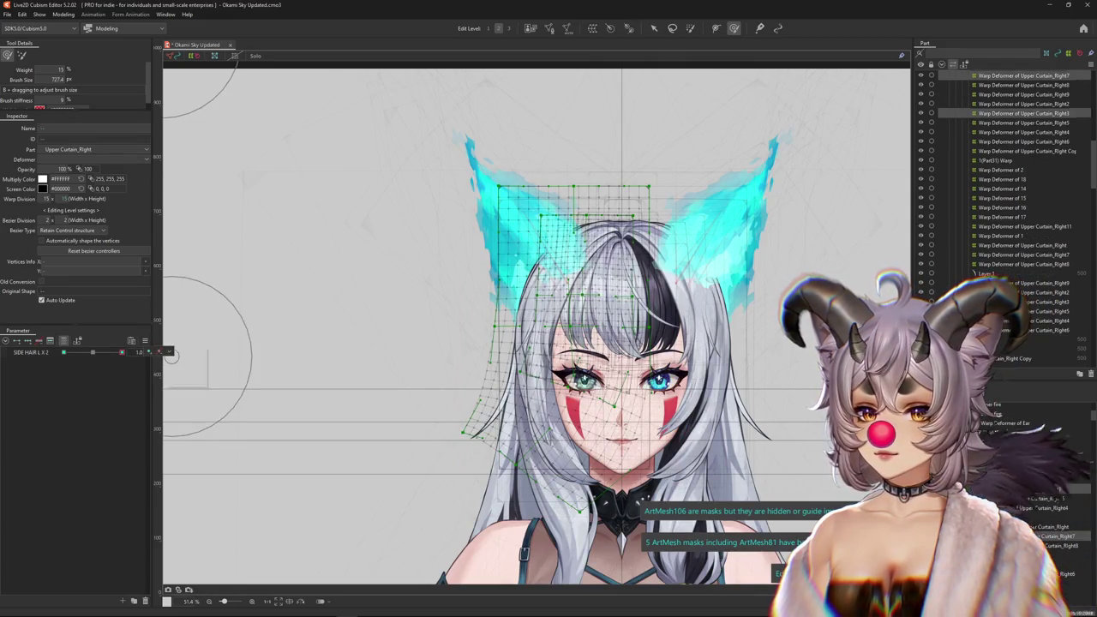
pyautogui.click(149, 352)
pyautogui.hotkey('ctrl', 'h')
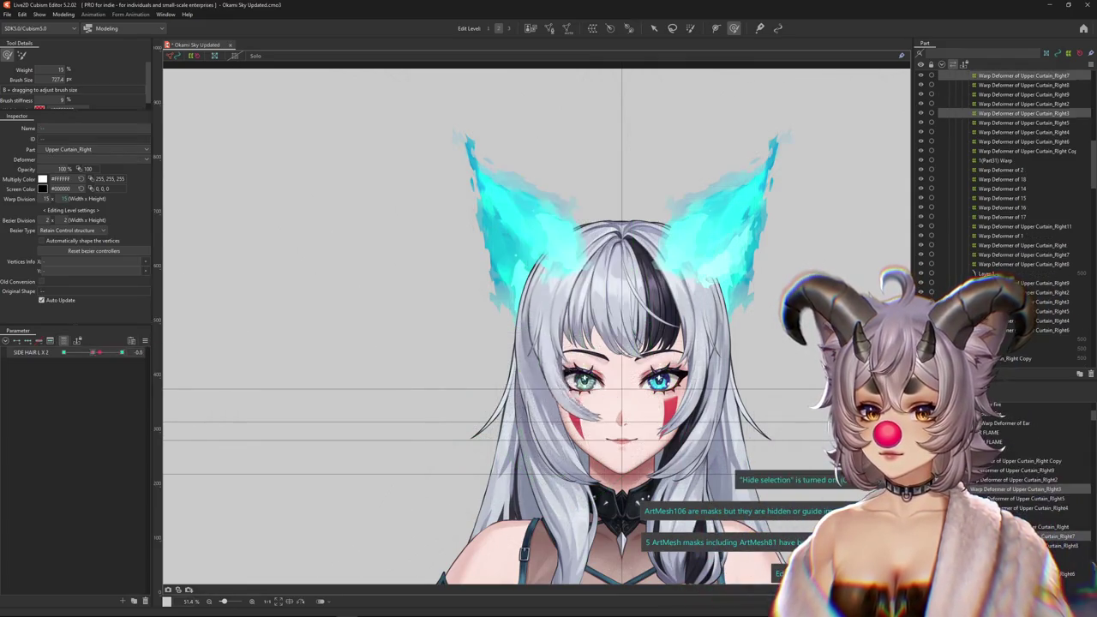
pyautogui.scroll(5, 562, 362)
pyautogui.hotkey('ctrl', 'h')
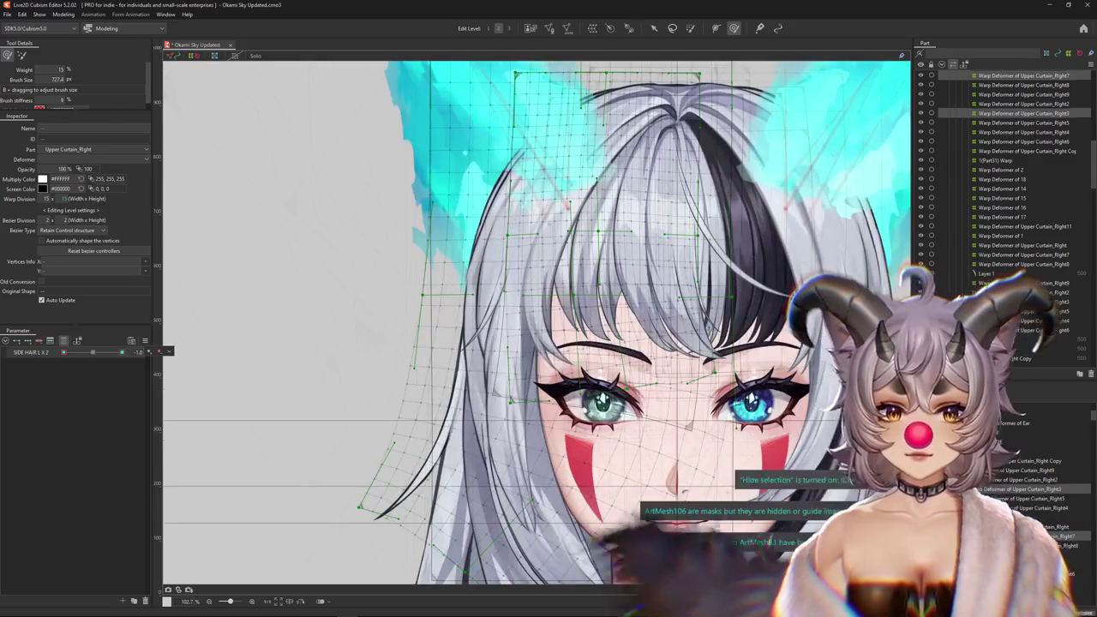
pyautogui.click(169, 351)
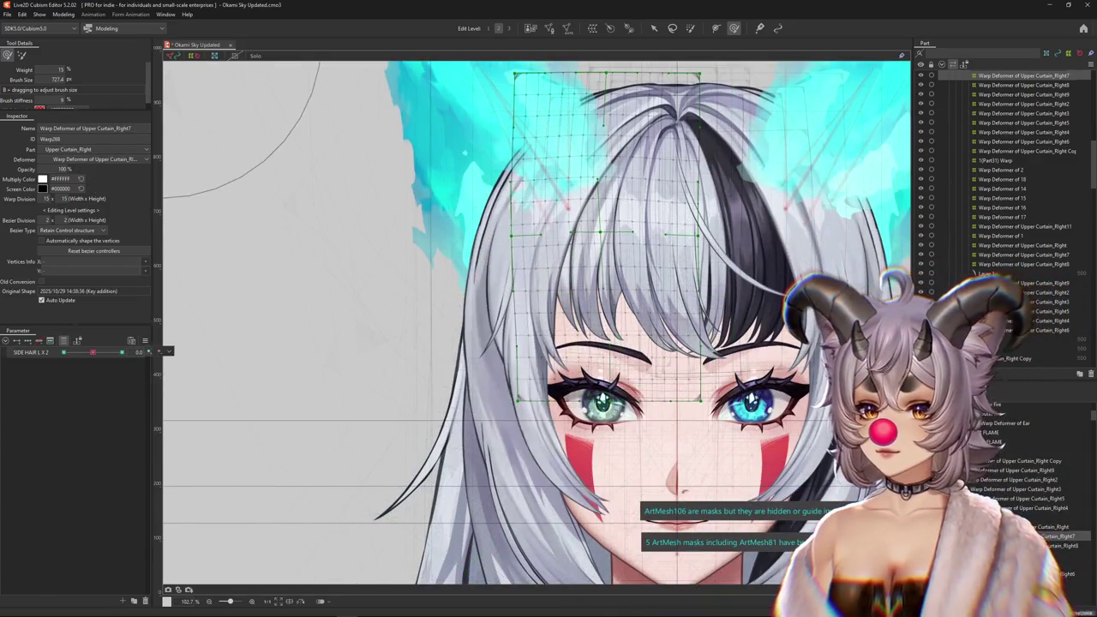
pyautogui.click(184, 361)
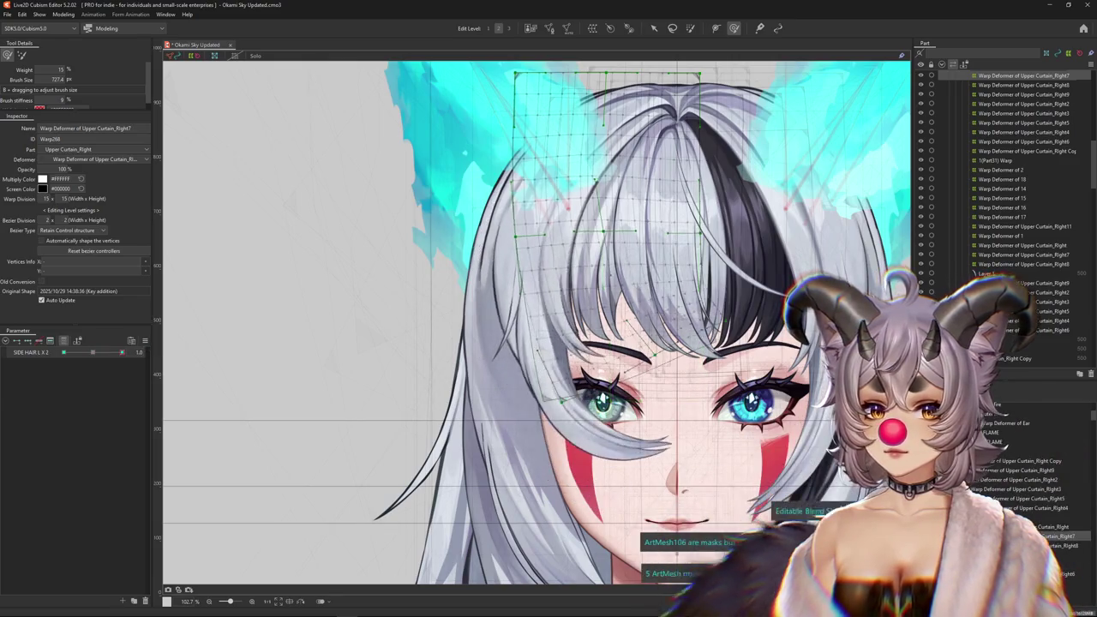
pyautogui.click(169, 352)
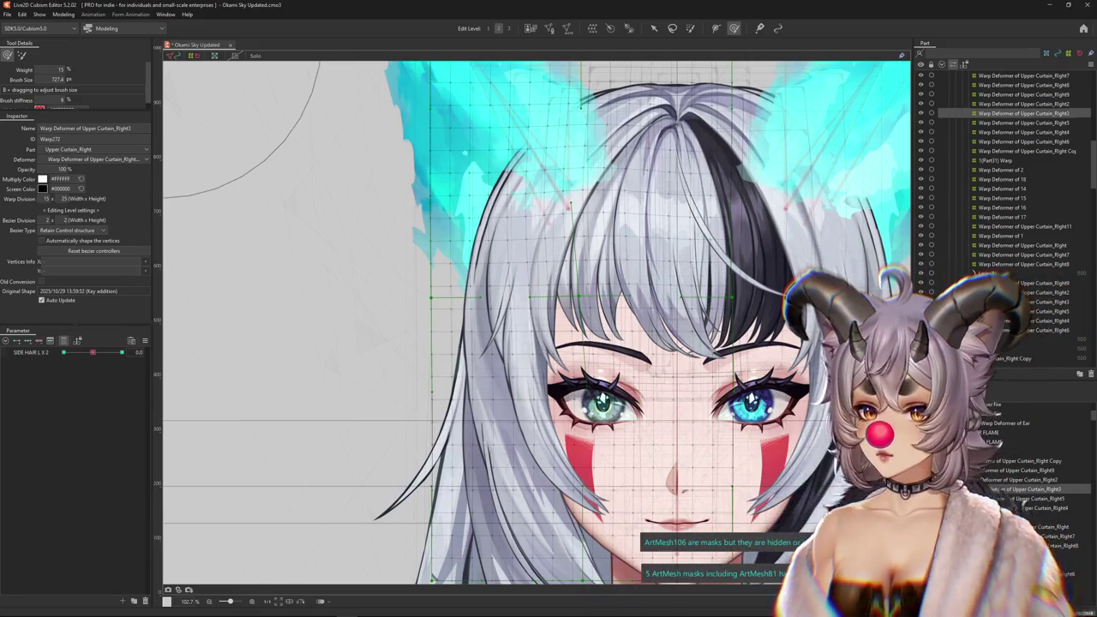
# Preview SIDE HAIR L X 3 at 1.0 across Upper Curtain_Right5, Right, Right7, Right8 and 1(Part31) deformers.
pyautogui.click(1024, 112)
pyautogui.click(78, 353)
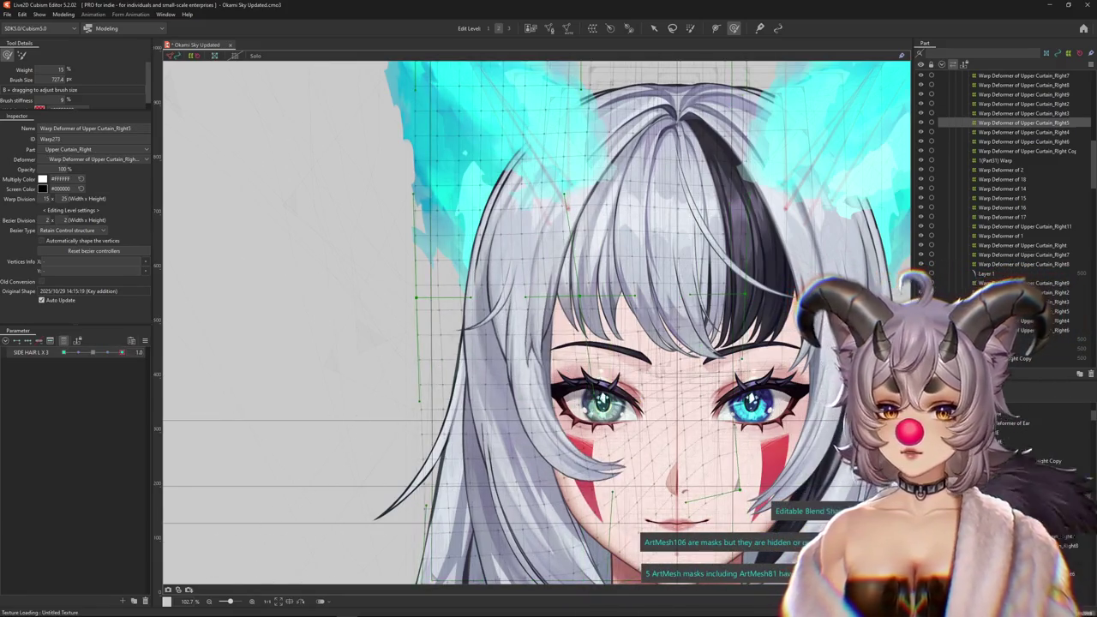
pyautogui.moveTo(78, 353); pyautogui.dragTo(122, 352)
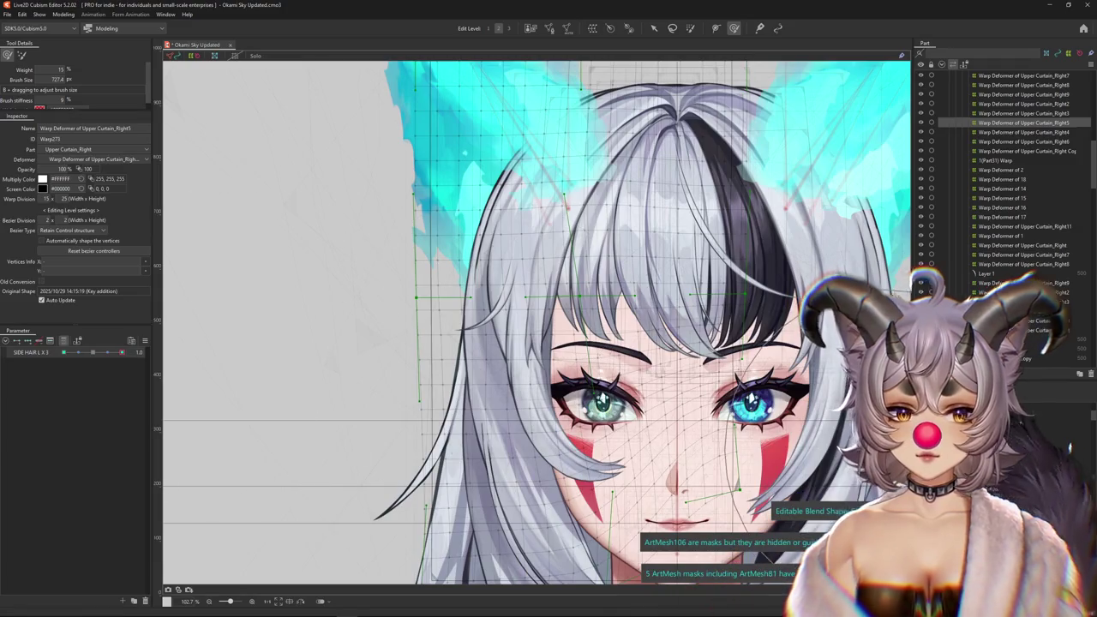
pyautogui.click(1024, 76)
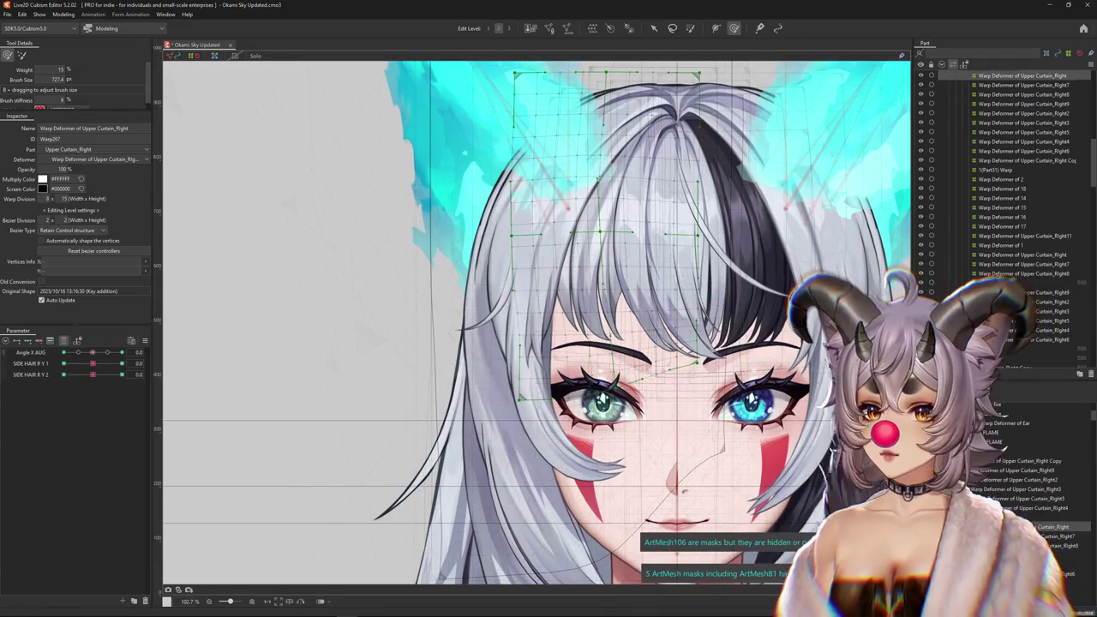
pyautogui.click(1024, 85)
pyautogui.click(1024, 94)
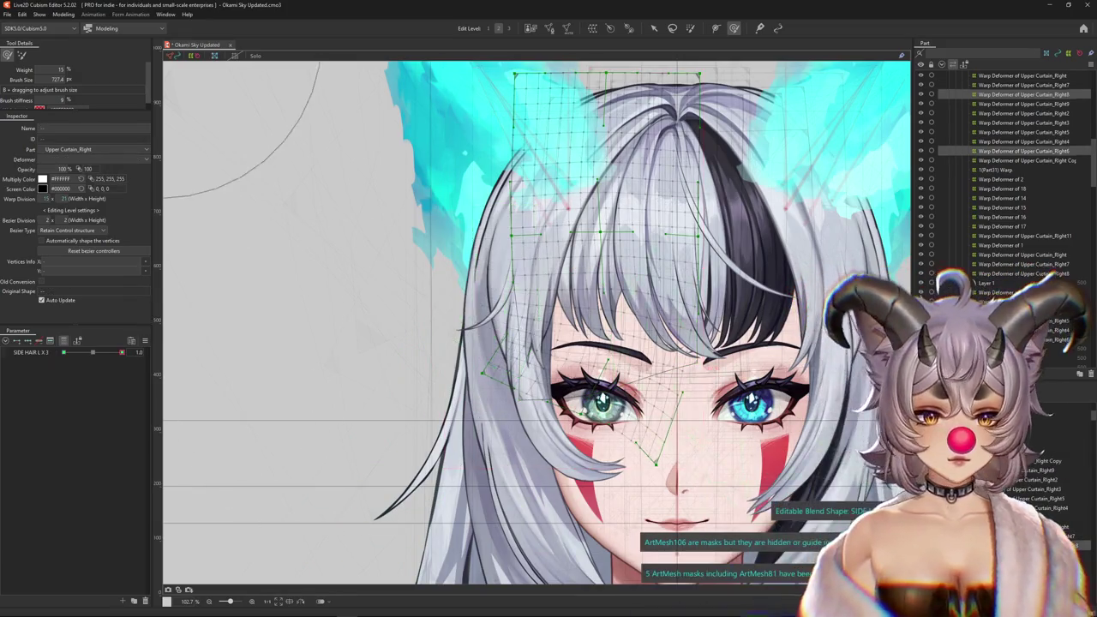
pyautogui.click(999, 170)
pyautogui.moveTo(107, 352)
pyautogui.mouseDown()
pyautogui.moveTo(122, 352)
pyautogui.moveTo(107, 352)
pyautogui.mouseUp()
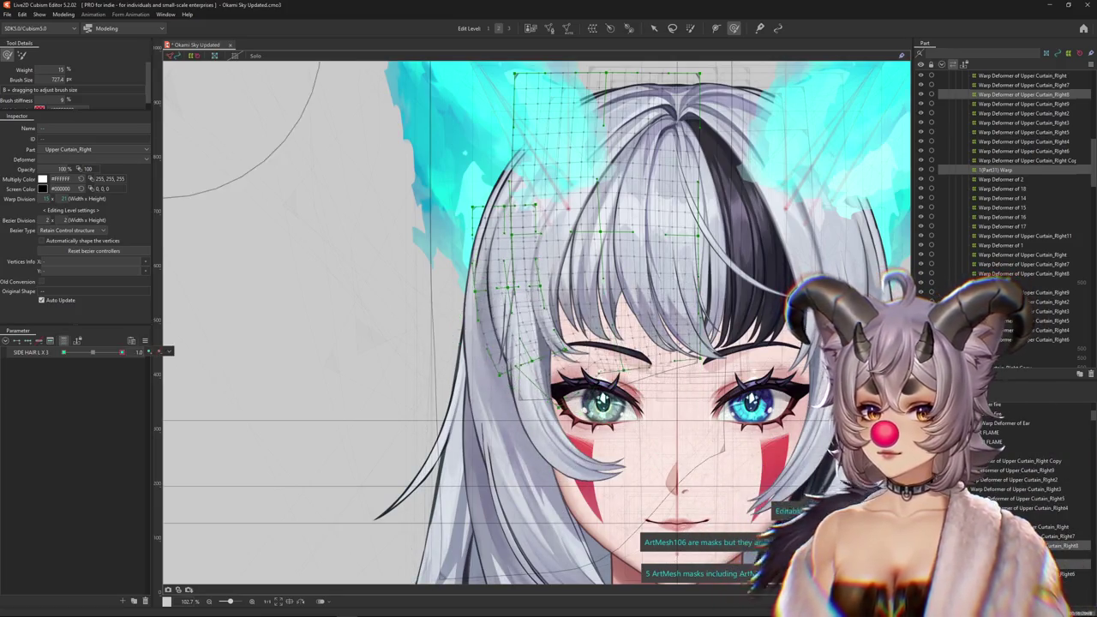
pyautogui.moveTo(318, 245); pyautogui.dragTo(256, 233)
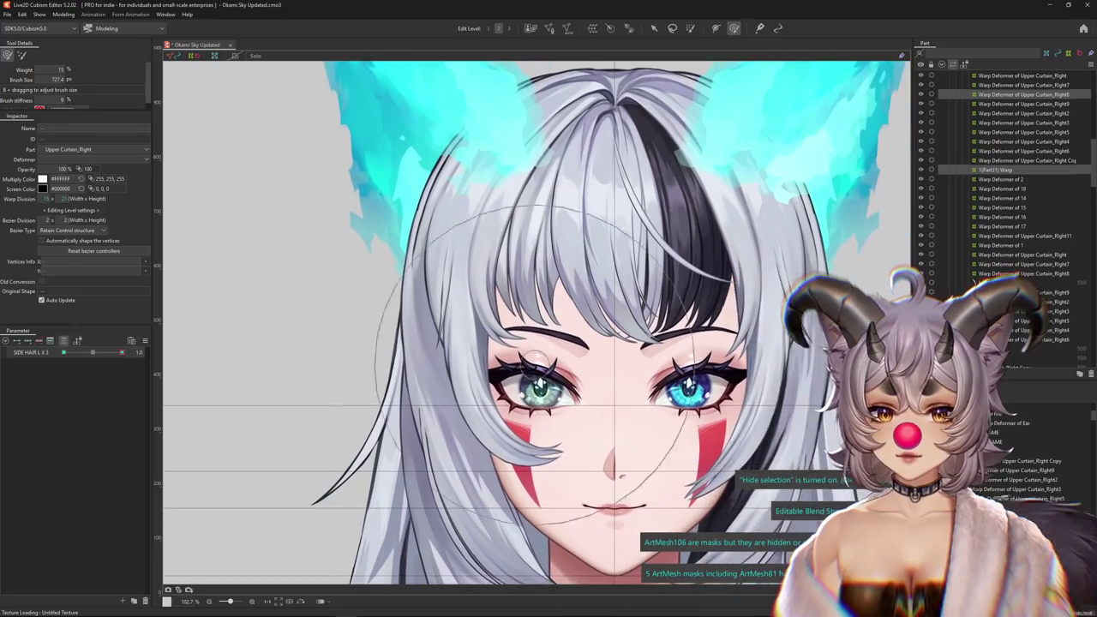
# On Upper Curtain_Right4, move SIDE HAIR L X 4 to a keyform, then open Physics Settings.
pyautogui.click(1024, 132)
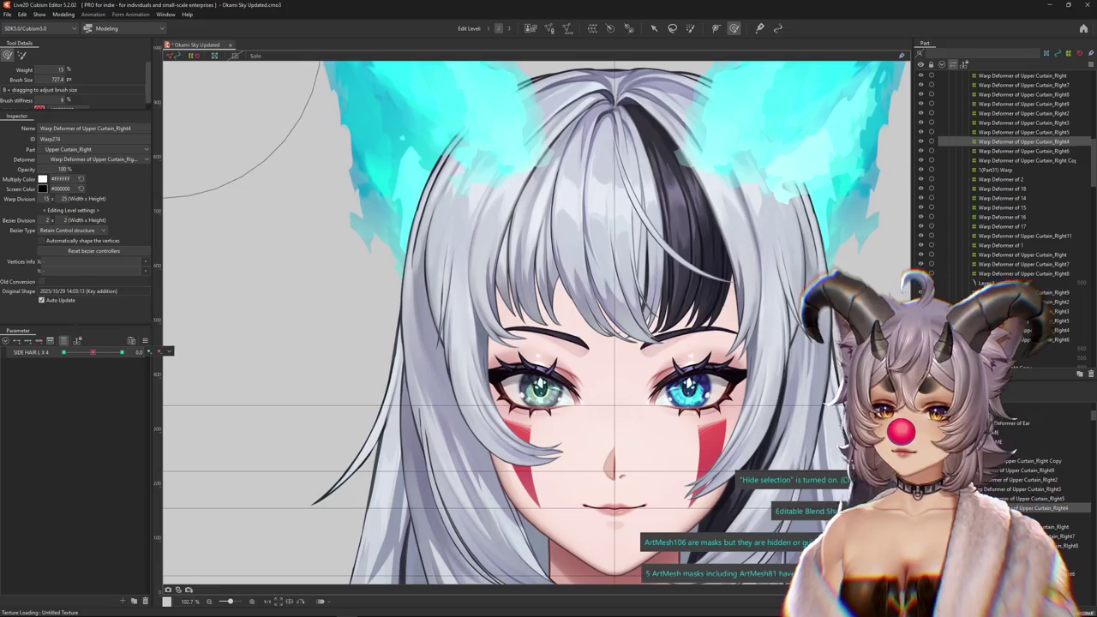
pyautogui.rightClick(152, 336)
pyautogui.press('Escape')
pyautogui.click(1015, 443)
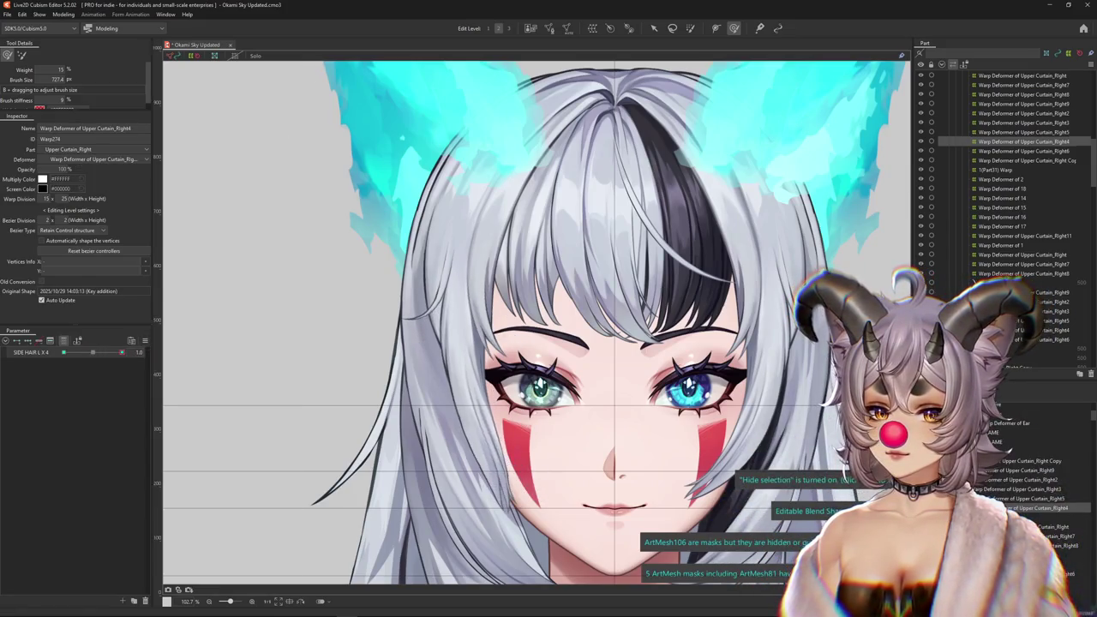
pyautogui.click(184, 353)
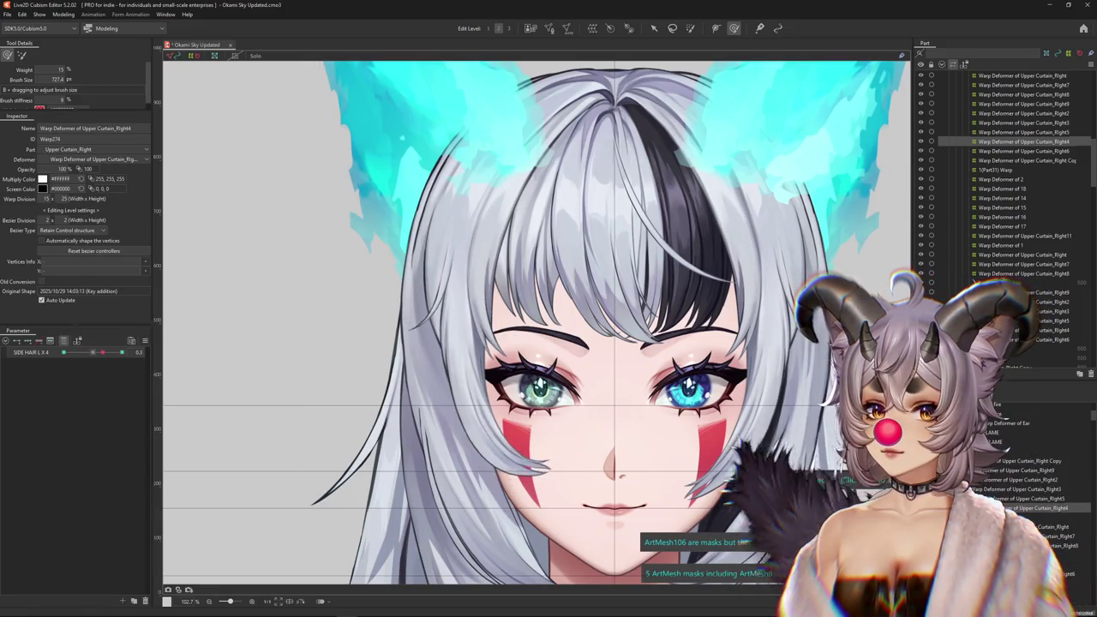
pyautogui.click(63, 352)
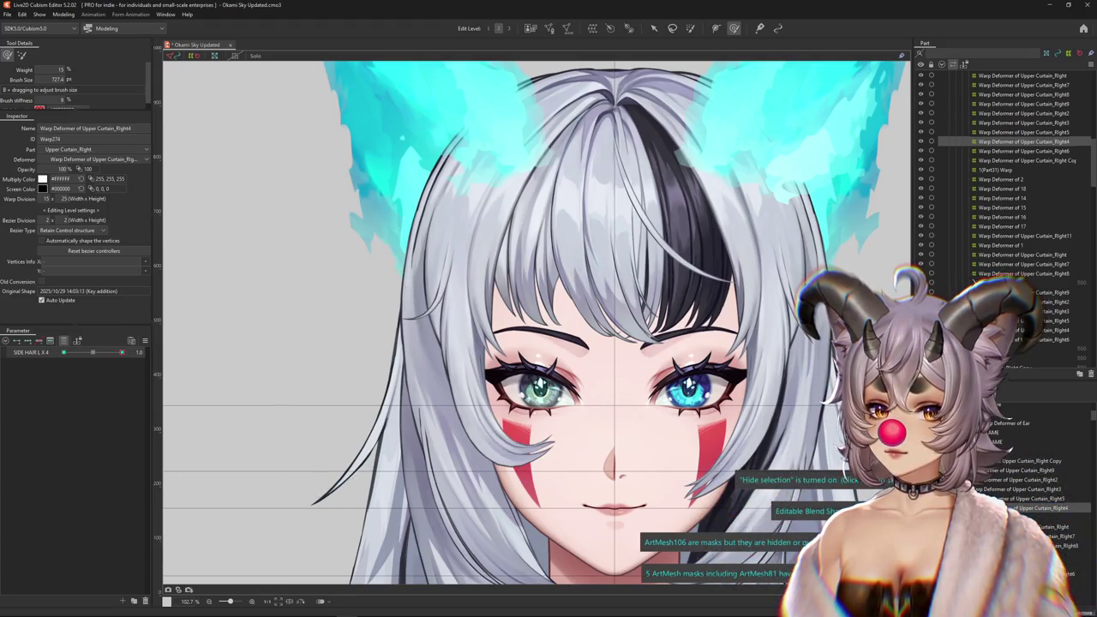
pyautogui.click(63, 15)
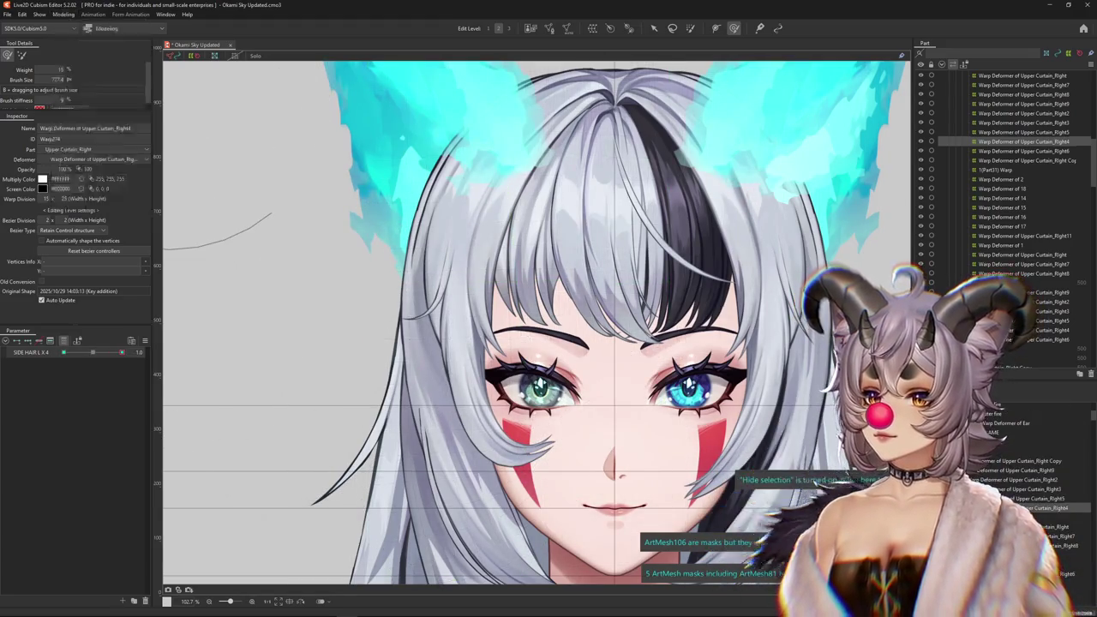
pyautogui.click(82, 206)
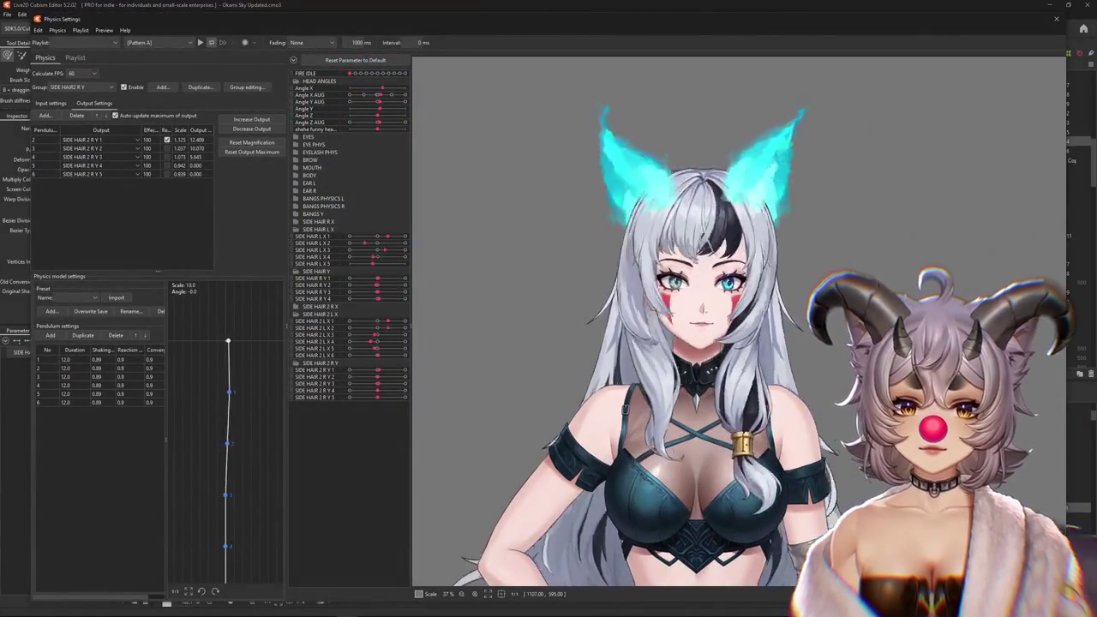
# Switch to the SIDE HAIR L X physics group and compare its input and output settings.
pyautogui.click(51, 103)
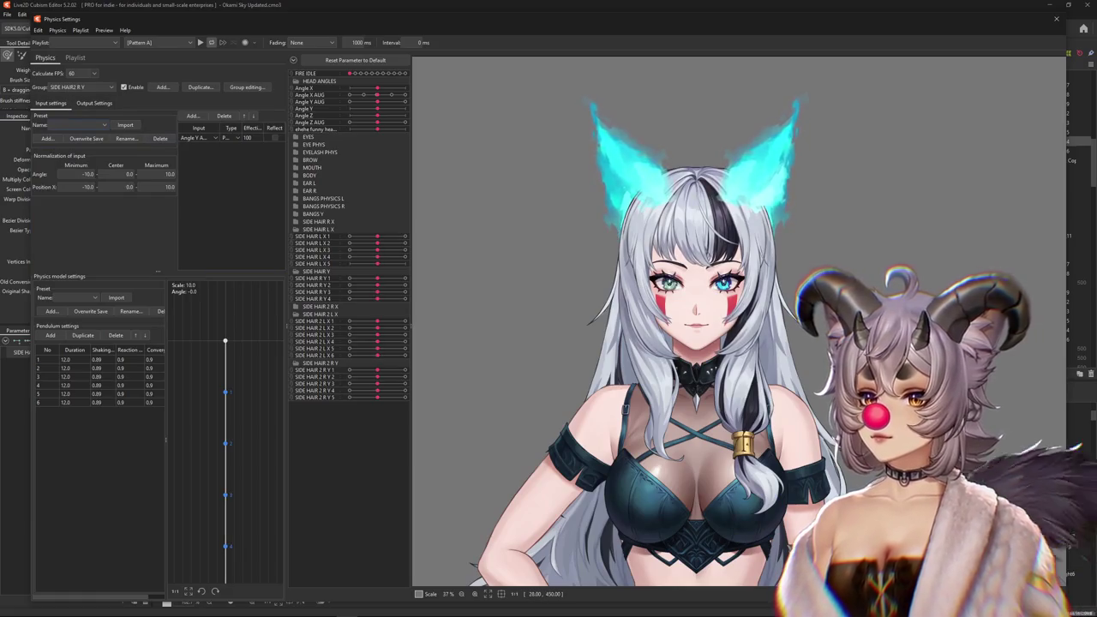
pyautogui.click(94, 103)
pyautogui.click(81, 87)
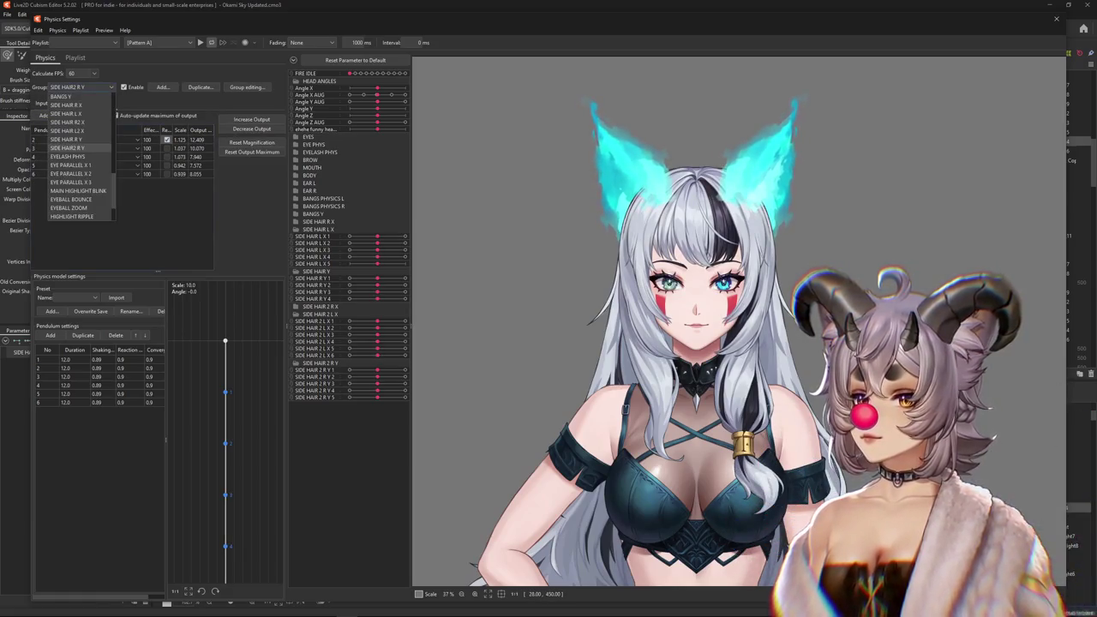
pyautogui.scroll(4, 81, 156)
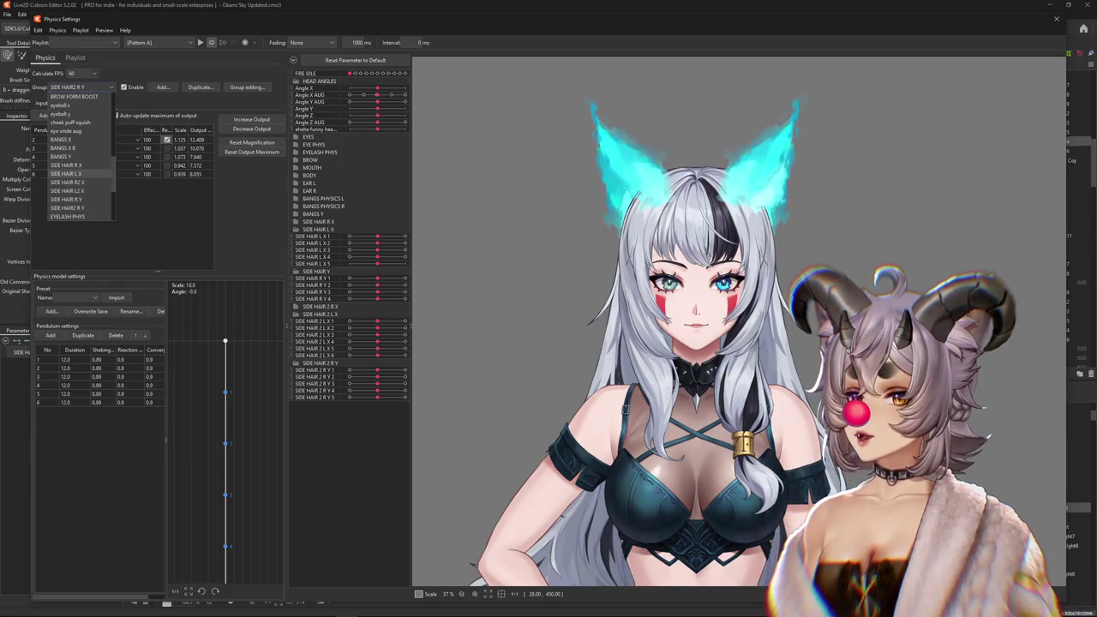
pyautogui.click(65, 173)
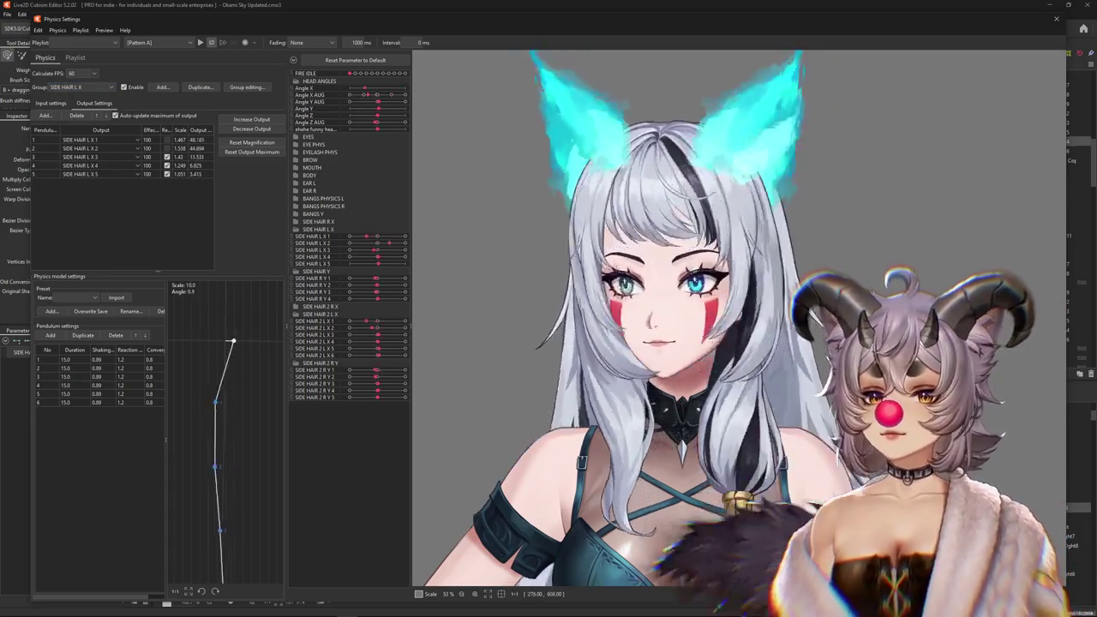
pyautogui.click(50, 103)
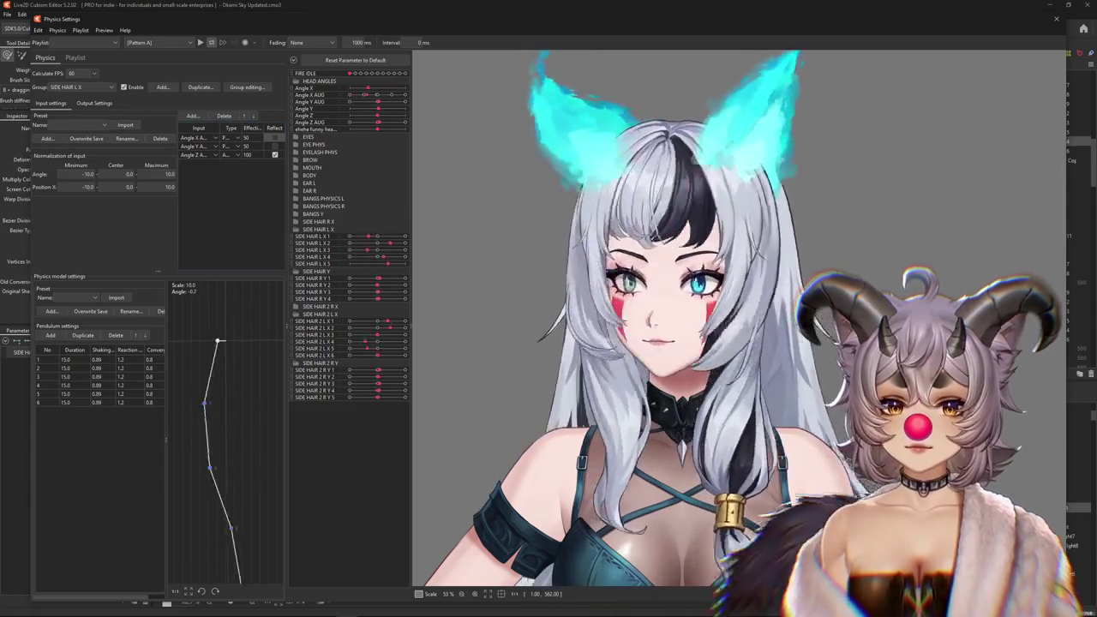
pyautogui.click(94, 103)
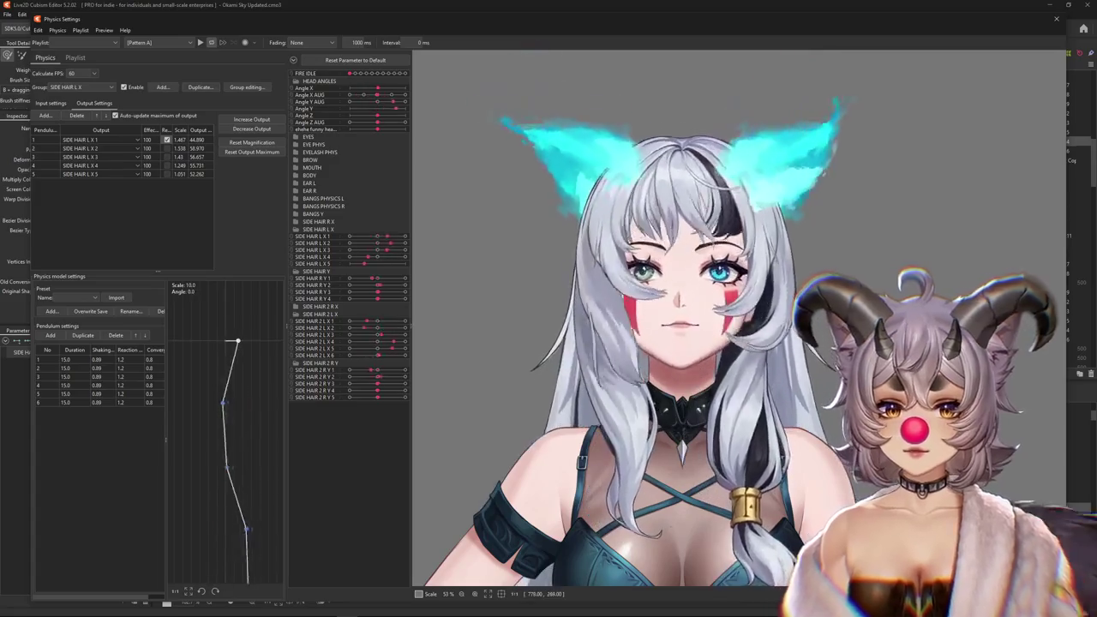
pyautogui.click(50, 103)
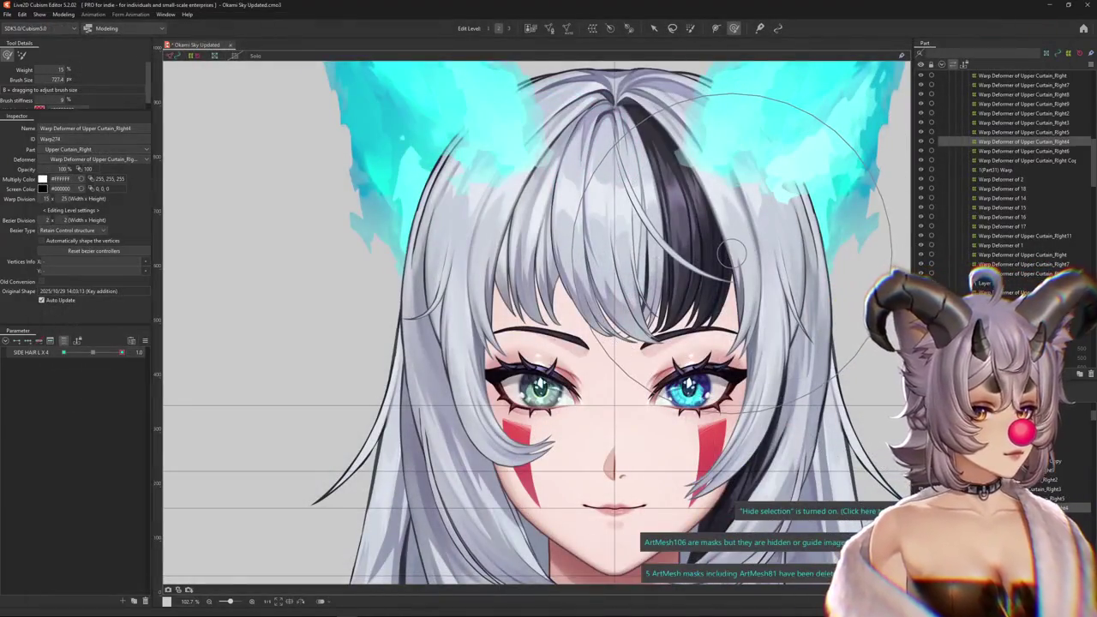
# Pick the Layer 2 mesh, then the Upper Curtain_Right Copy warp deformer.
pyautogui.scroll(-3, 467, 321)
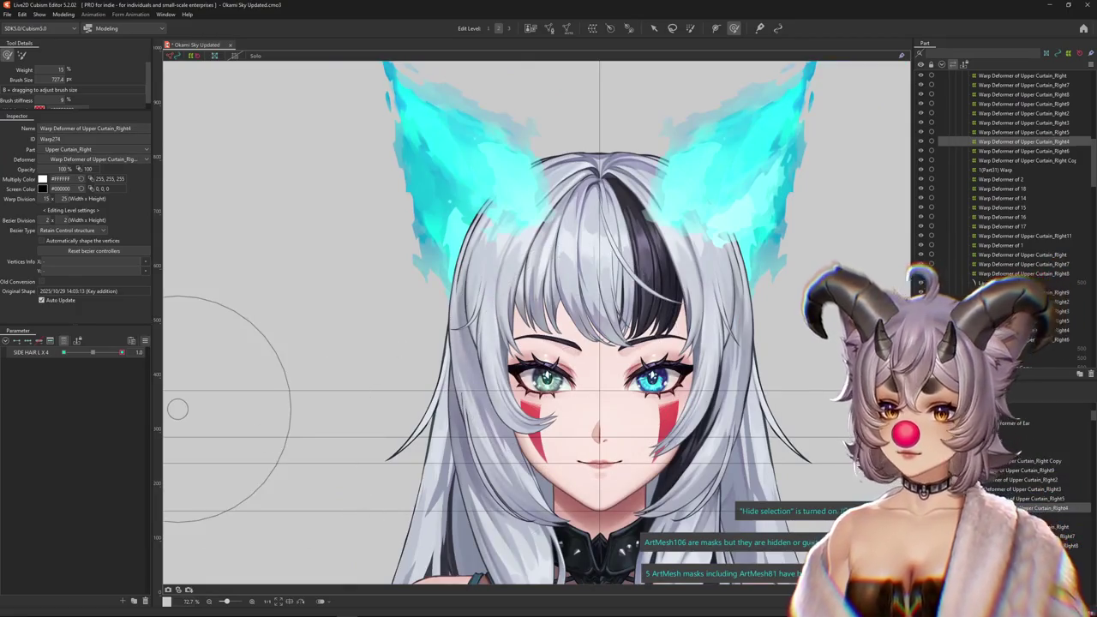
pyautogui.scroll(3, 837, 463)
pyautogui.rightClick(664, 314)
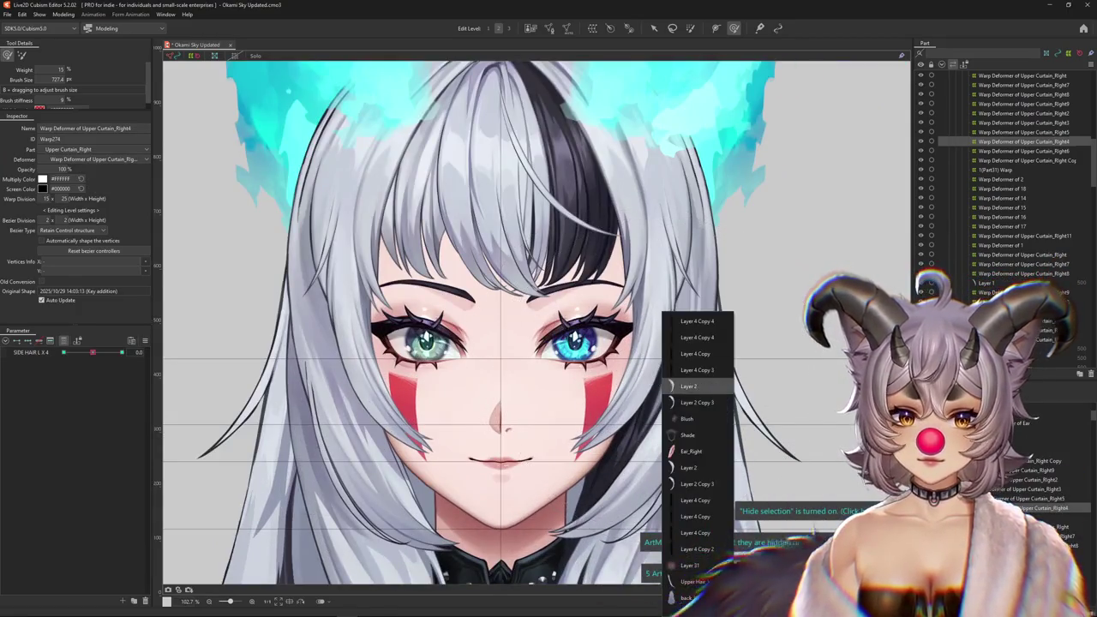
pyautogui.click(690, 385)
pyautogui.click(1028, 364)
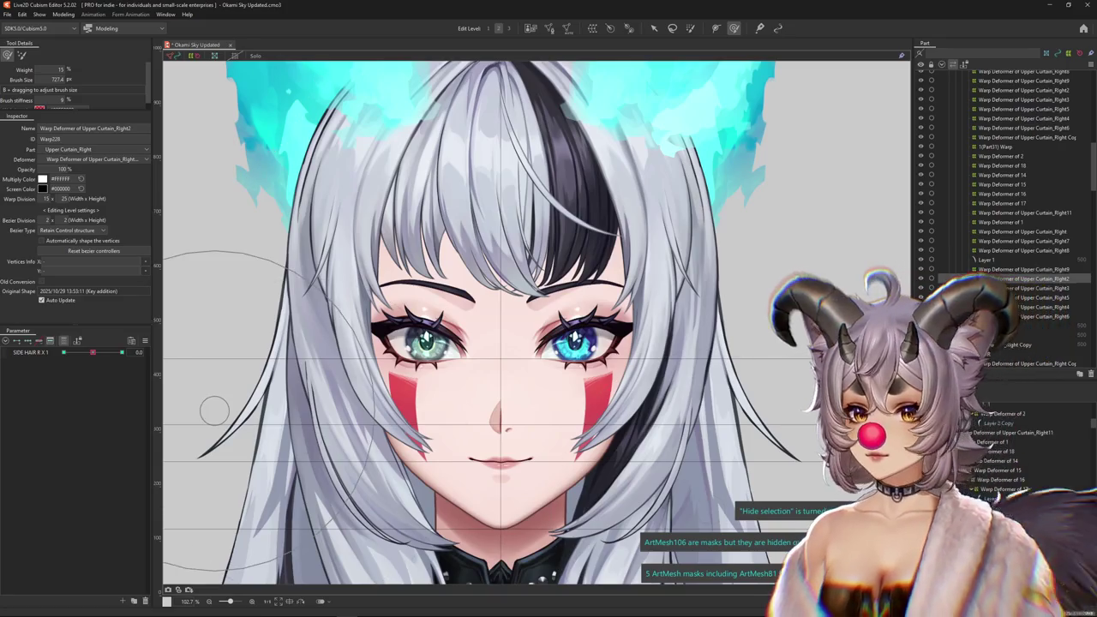
# Set SIDE HAIR R X 2 to 1.0 and sweep the hair strands across the eye and cheek.
pyautogui.moveTo(93, 352)
pyautogui.mouseDown()
pyautogui.moveTo(121, 352)
pyautogui.moveTo(93, 352)
pyautogui.mouseUp()
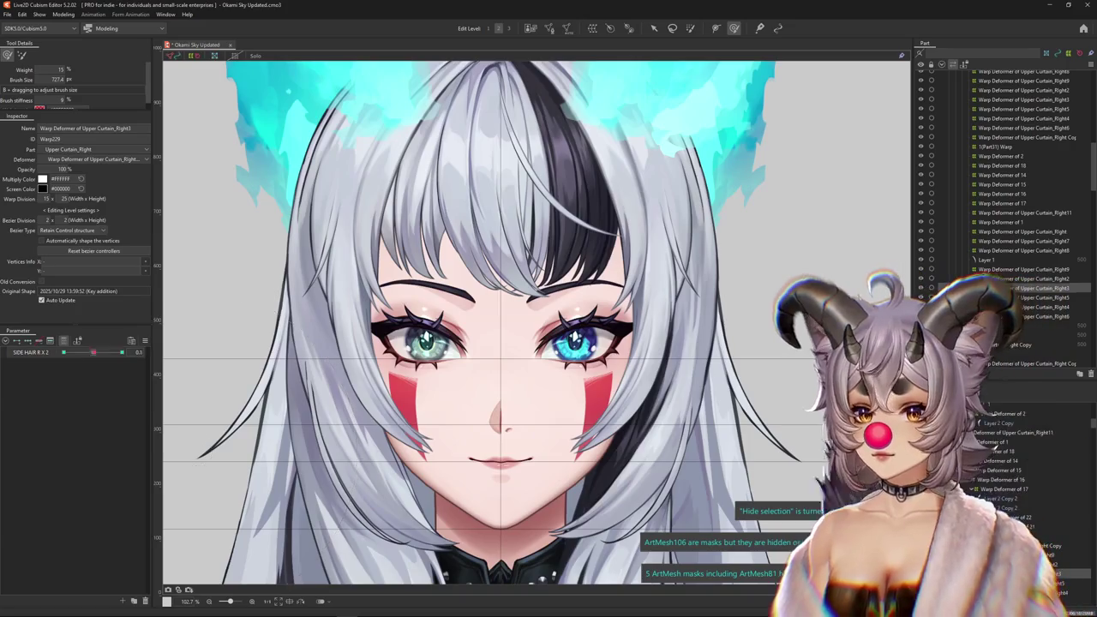
pyautogui.moveTo(92, 352); pyautogui.dragTo(121, 352)
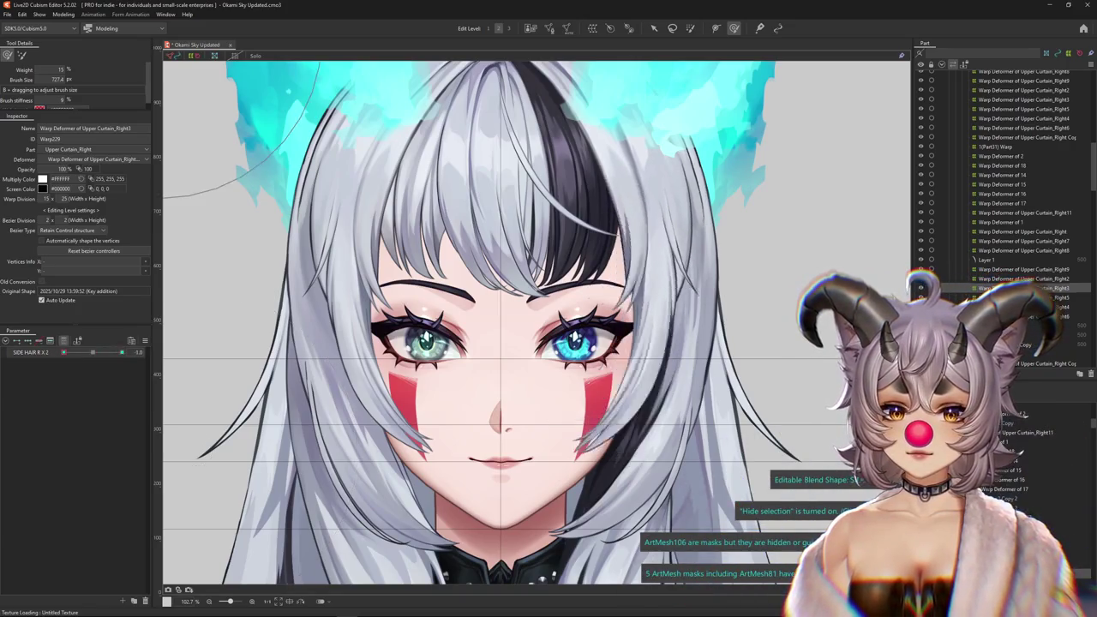
pyautogui.moveTo(652, 258); pyautogui.dragTo(583, 385)
pyautogui.moveTo(386, 386); pyautogui.dragTo(477, 392)
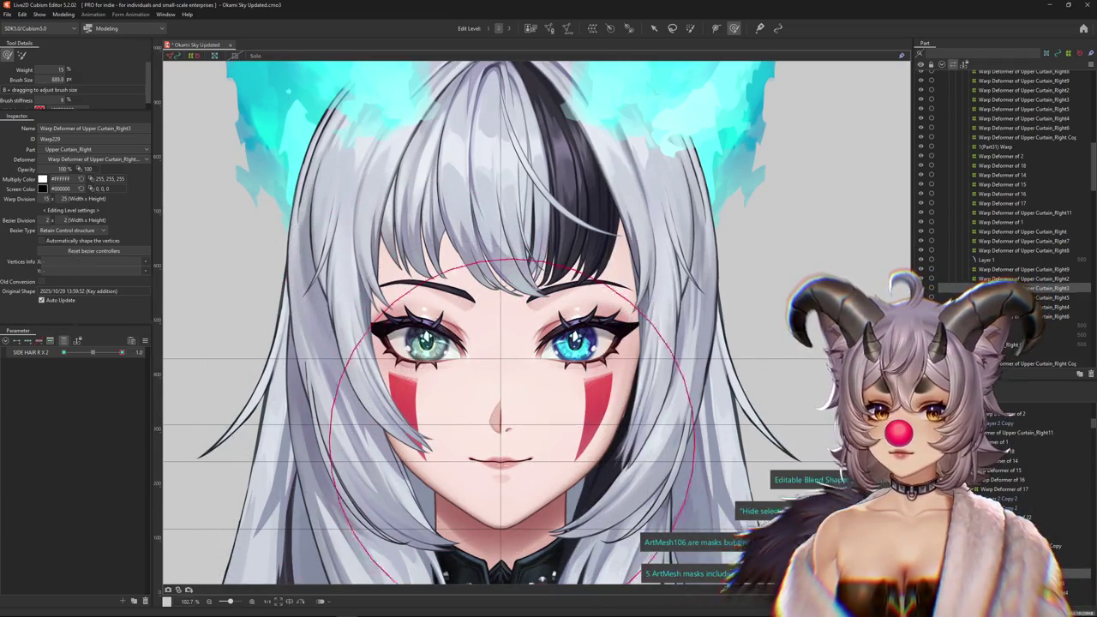
# Select Upper Curtain_Right5, set SIDE HAIR R X 3 to 1.0, and bend its warp grid.
pyautogui.scroll(-3, 478, 393)
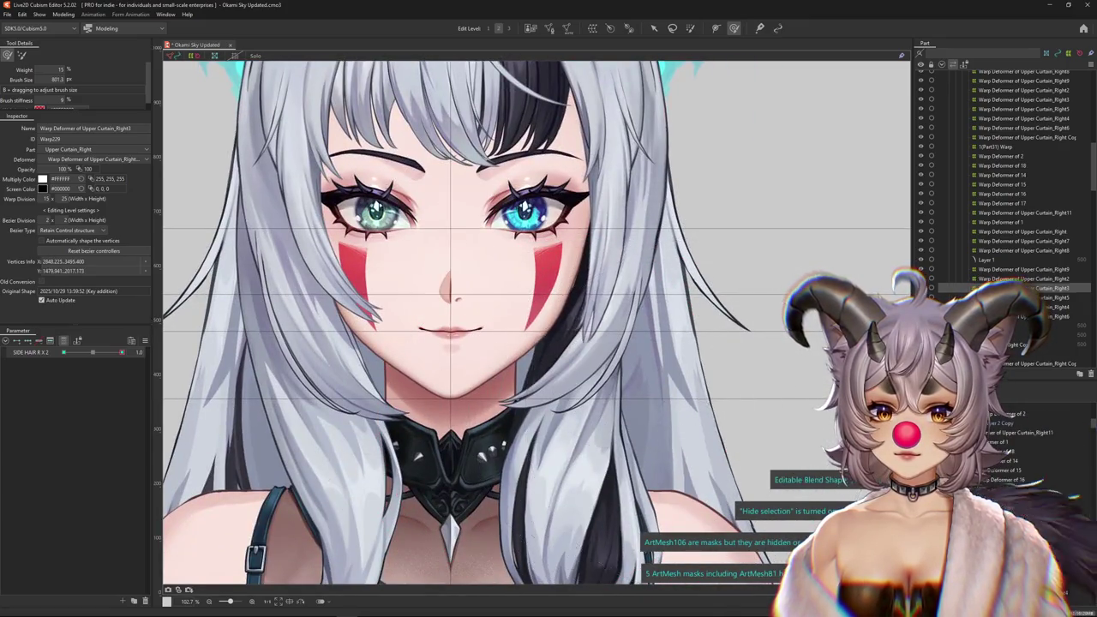
pyautogui.scroll(3, 651, 432)
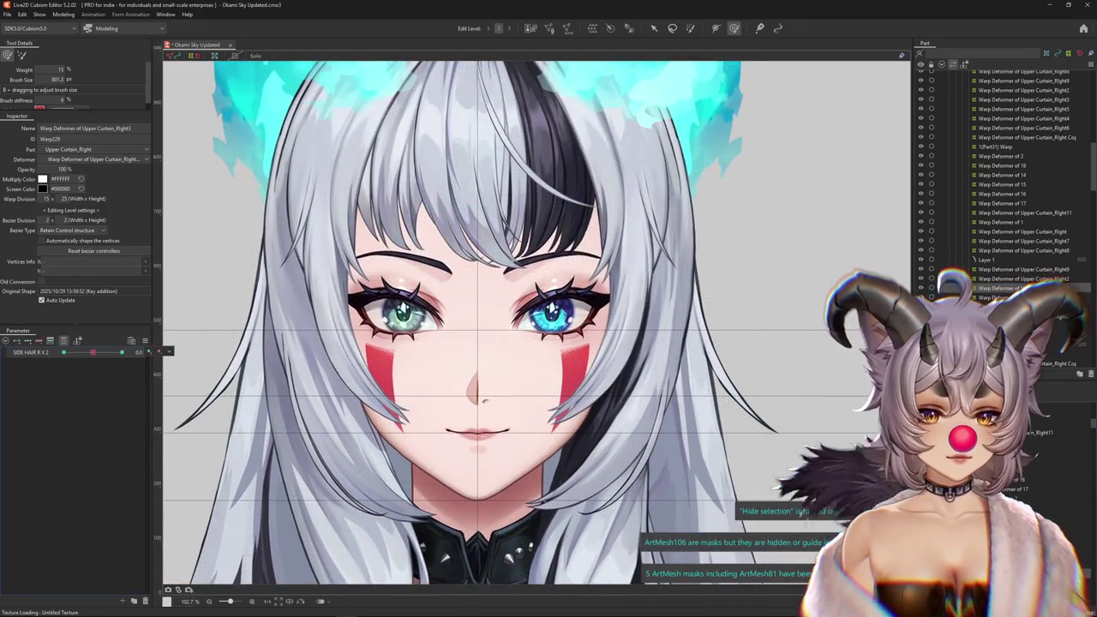
pyautogui.click(1029, 298)
pyautogui.click(122, 352)
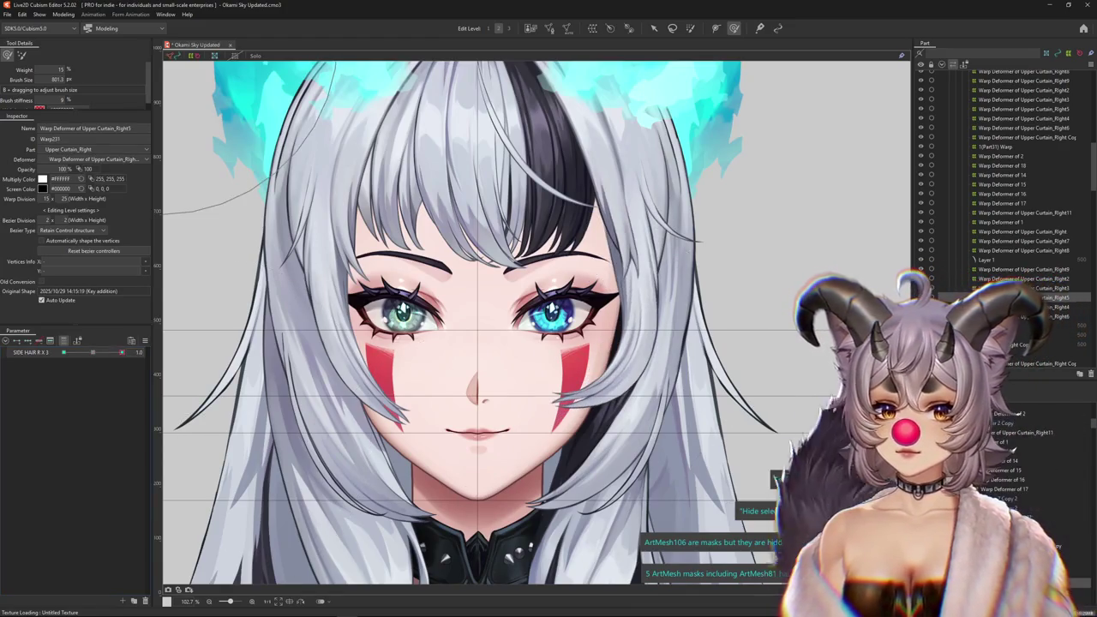
pyautogui.click(63, 352)
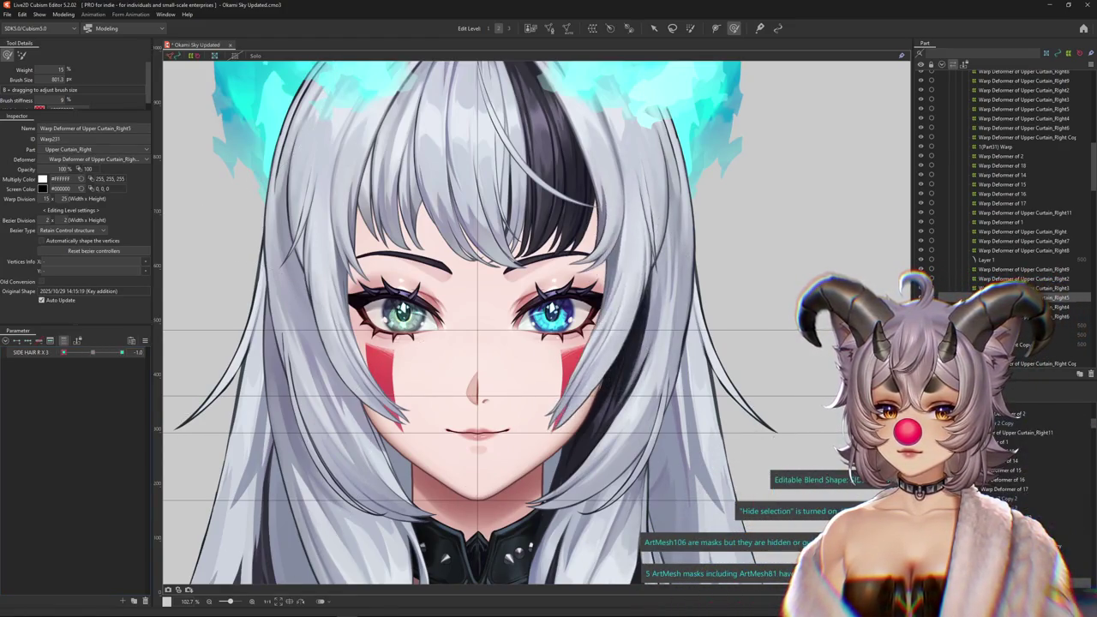
pyautogui.click(184, 362)
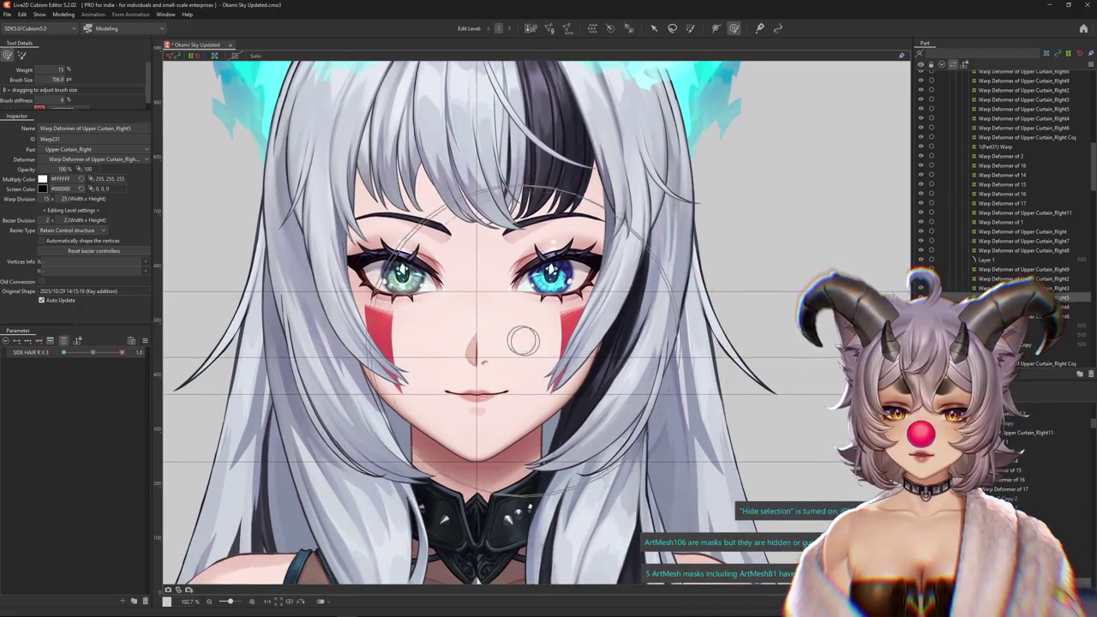
pyautogui.moveTo(553, 340)
pyautogui.mouseDown()
pyautogui.moveTo(519, 428)
pyautogui.moveTo(702, 291)
pyautogui.moveTo(529, 371)
pyautogui.moveTo(541, 384)
pyautogui.mouseUp()
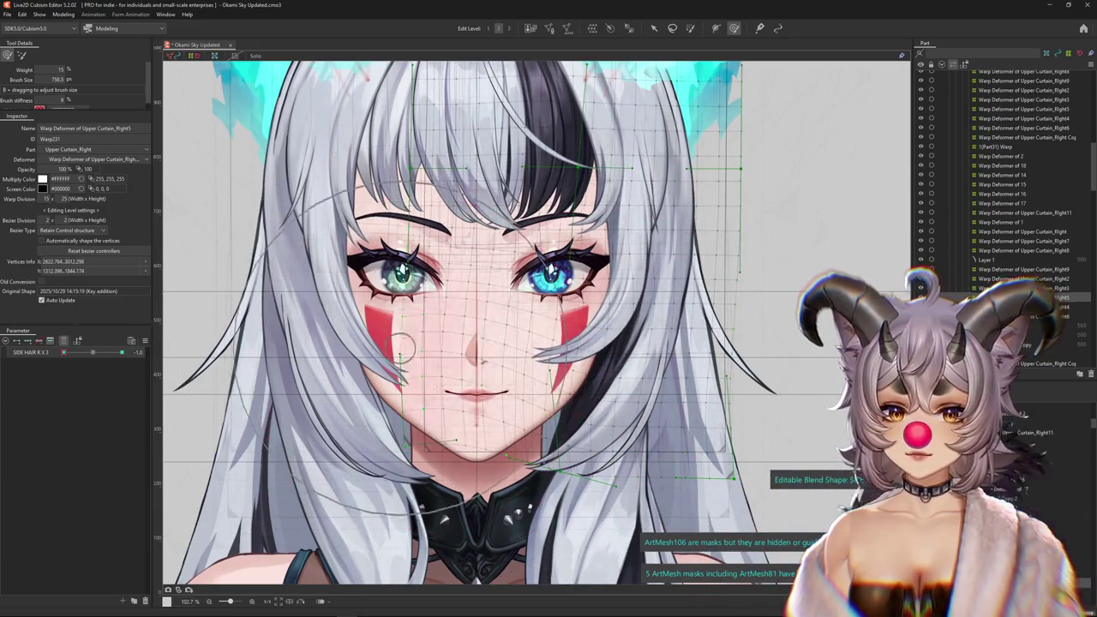
pyautogui.press('h')
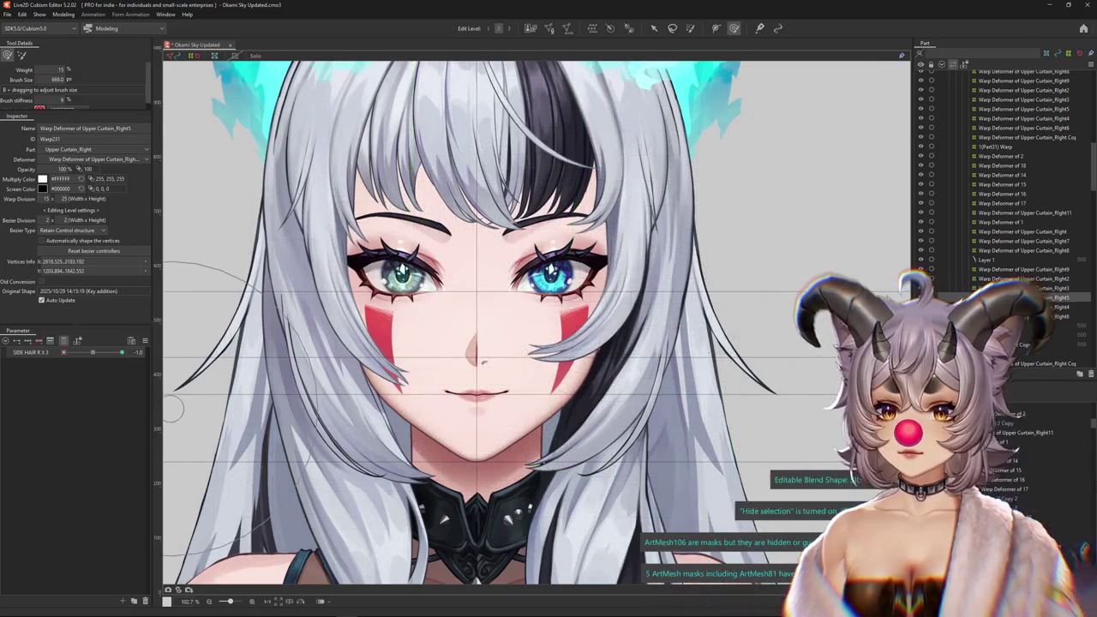
pyautogui.press('h')
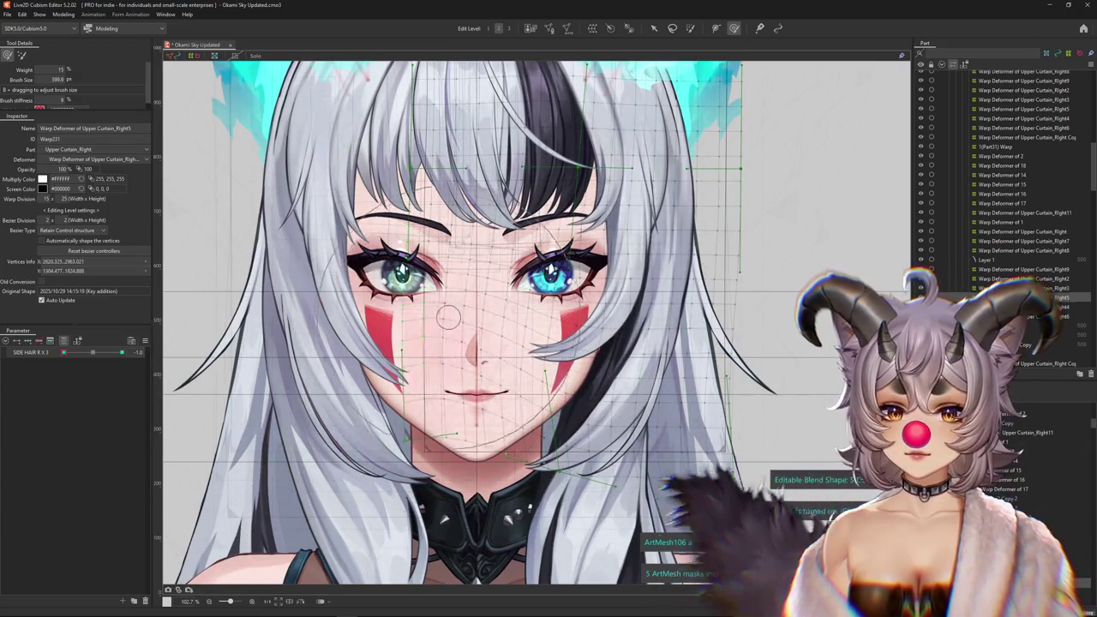
pyautogui.press('h')
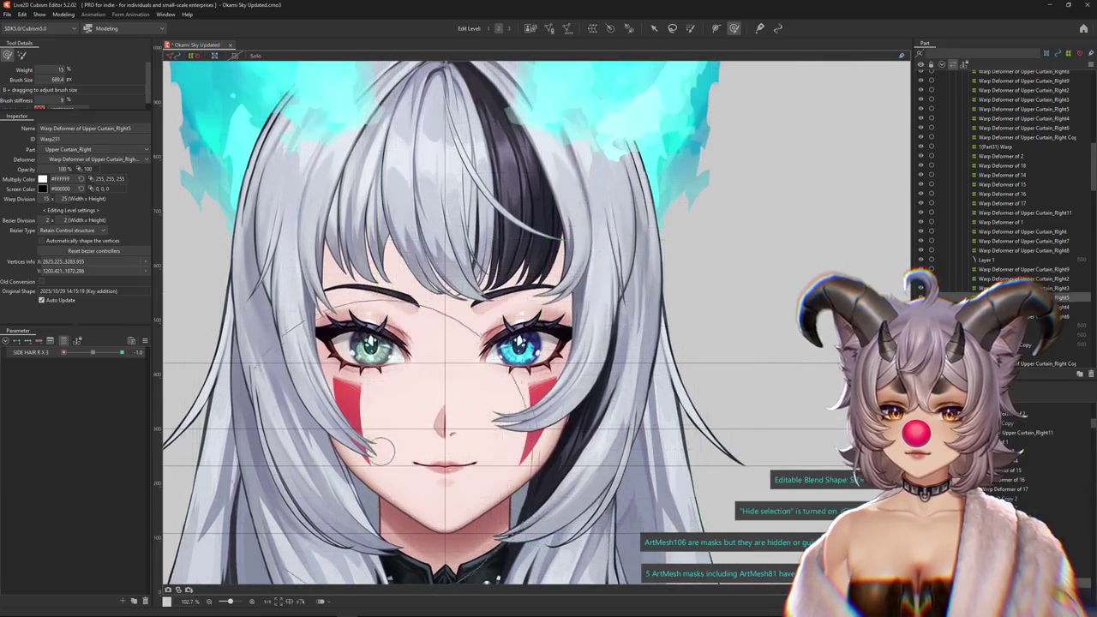
pyautogui.press('h')
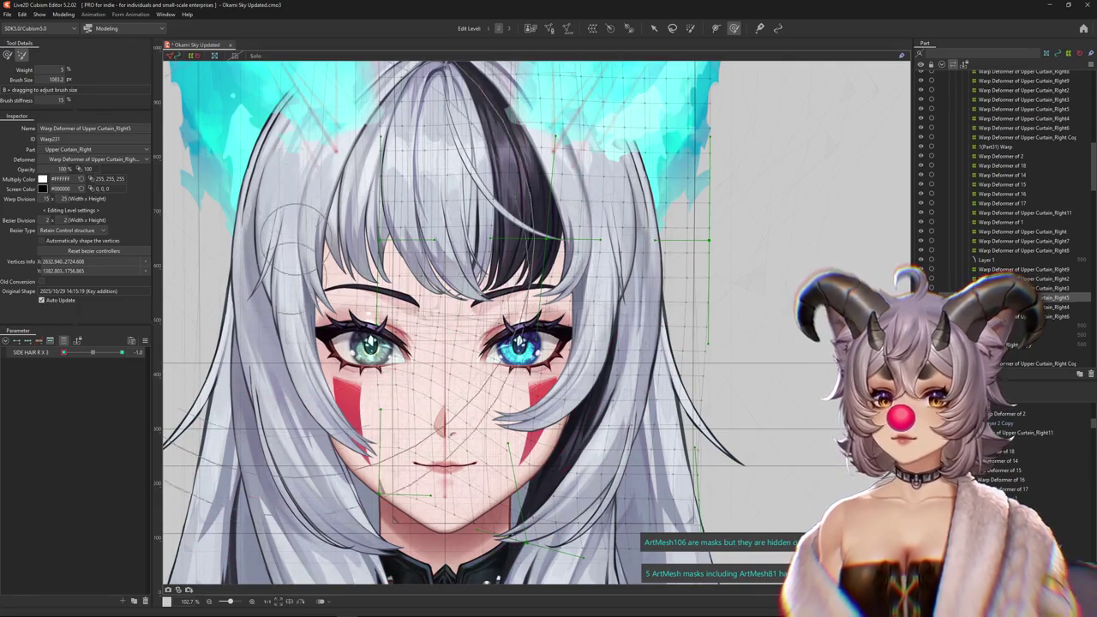
# Refine the 1.0 warp shape near the cheek and jaw.
pyautogui.moveTo(440, 446); pyautogui.dragTo(519, 377)
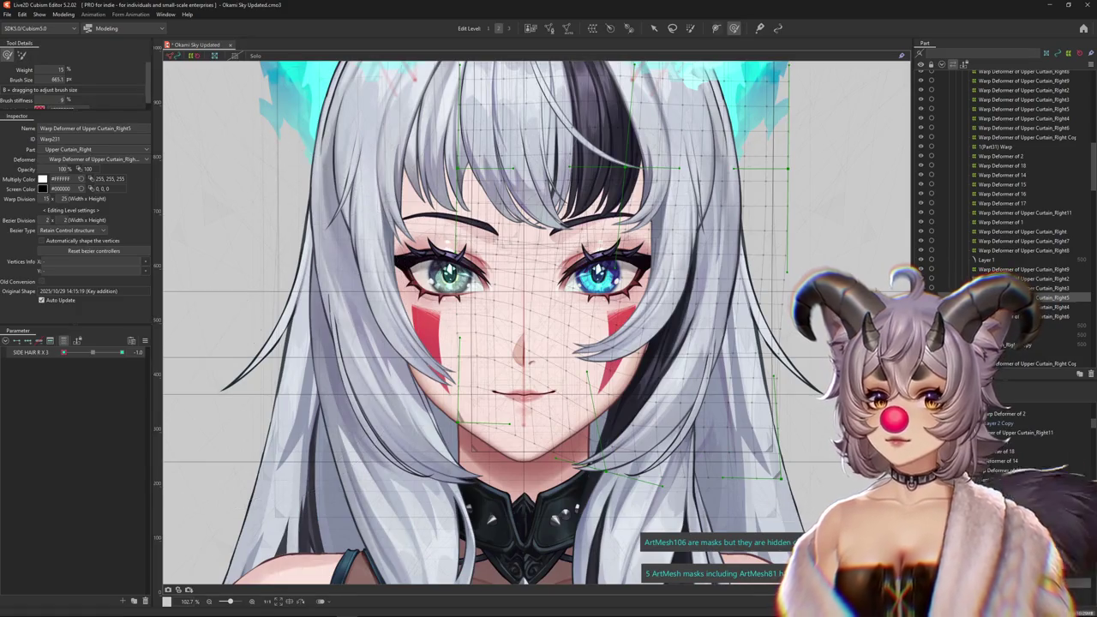
pyautogui.click(591, 336)
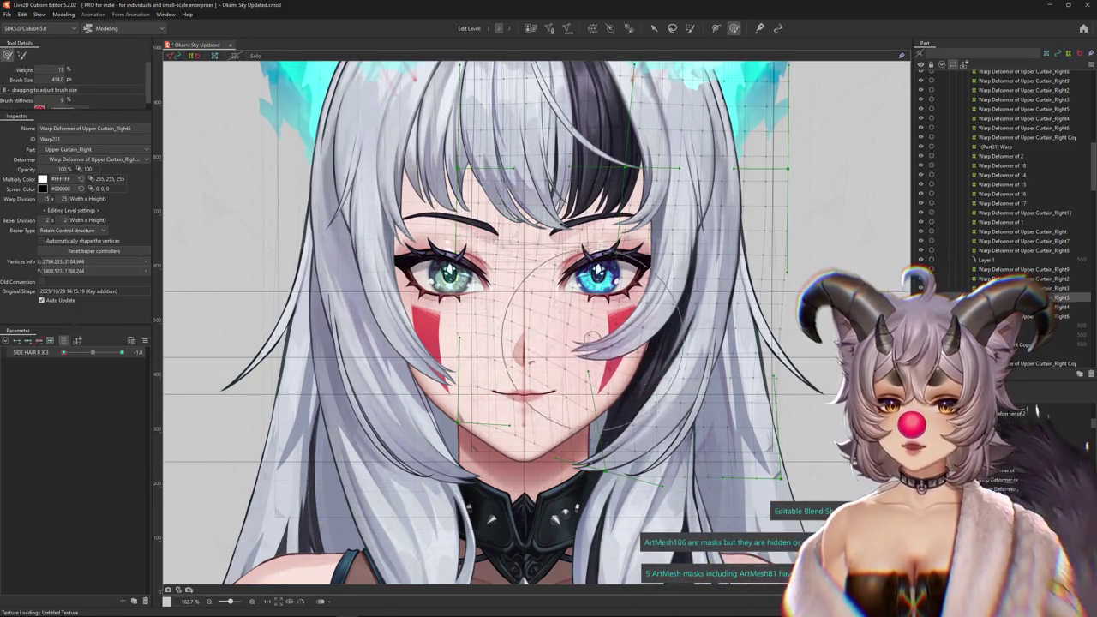
pyautogui.moveTo(591, 337)
pyautogui.mouseDown()
pyautogui.moveTo(507, 437)
pyautogui.moveTo(514, 418)
pyautogui.mouseUp()
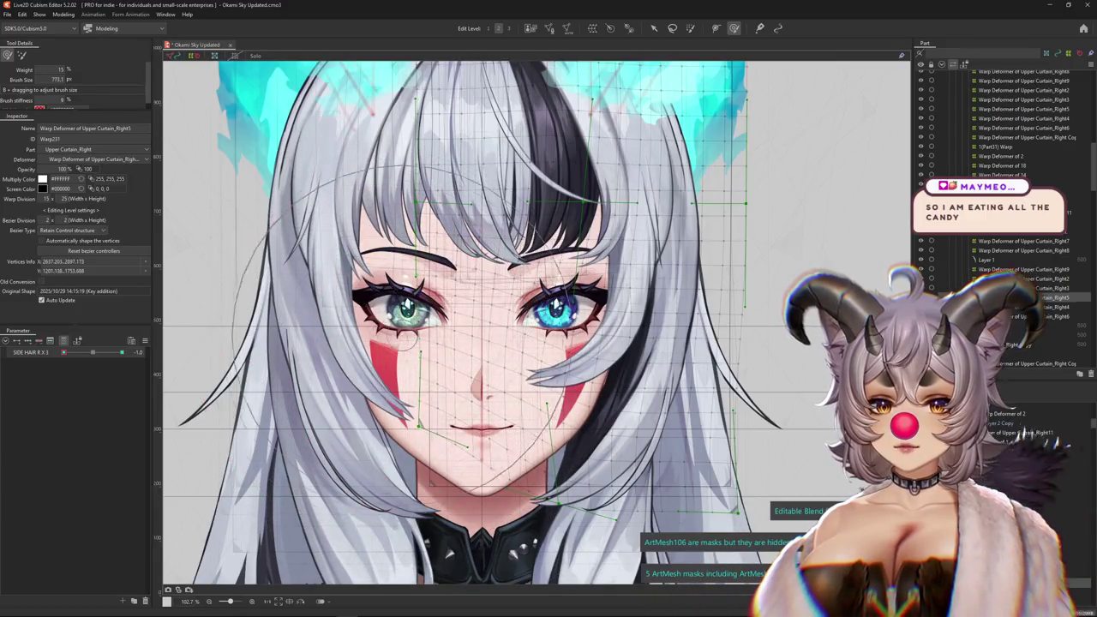
pyautogui.moveTo(506, 377); pyautogui.dragTo(511, 428)
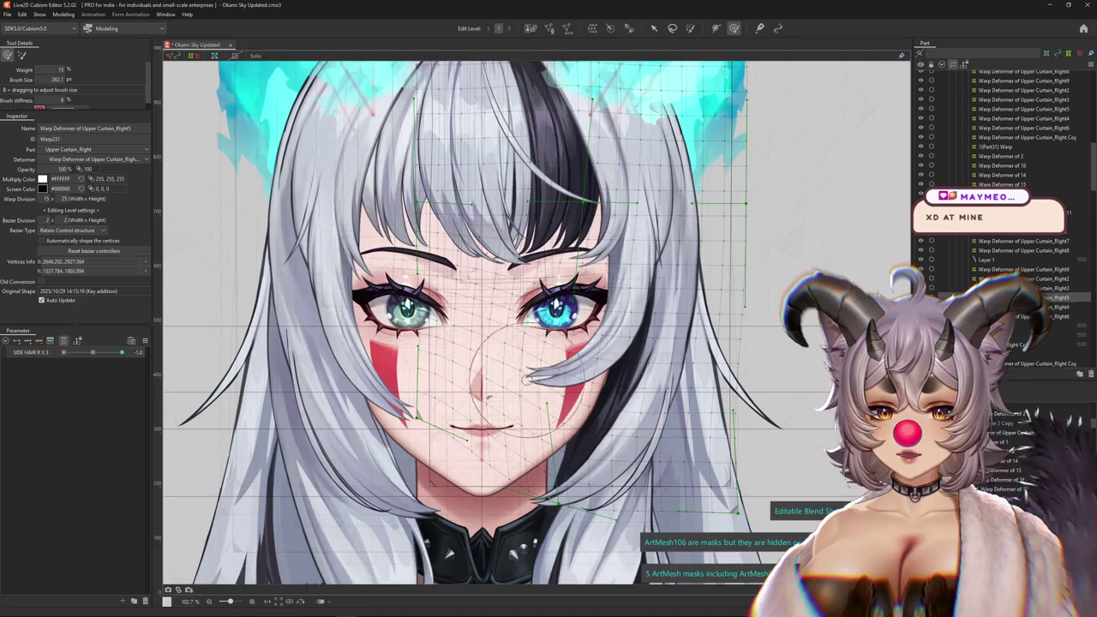
pyautogui.moveTo(545, 390)
pyautogui.mouseDown()
pyautogui.moveTo(441, 396)
pyautogui.moveTo(453, 406)
pyautogui.mouseUp()
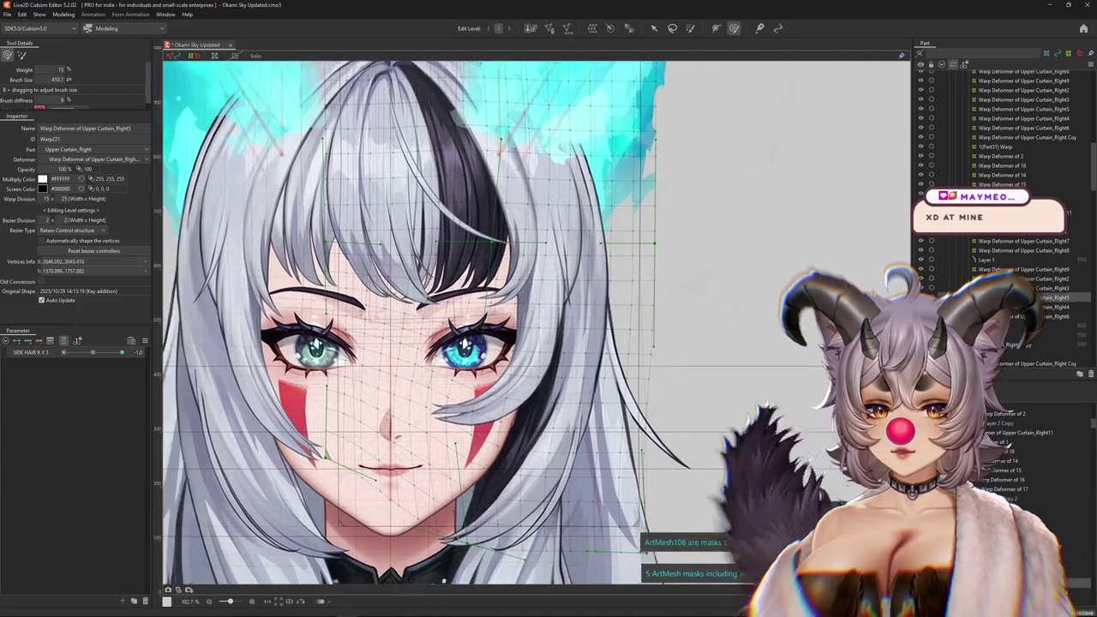
pyautogui.press('Escape')
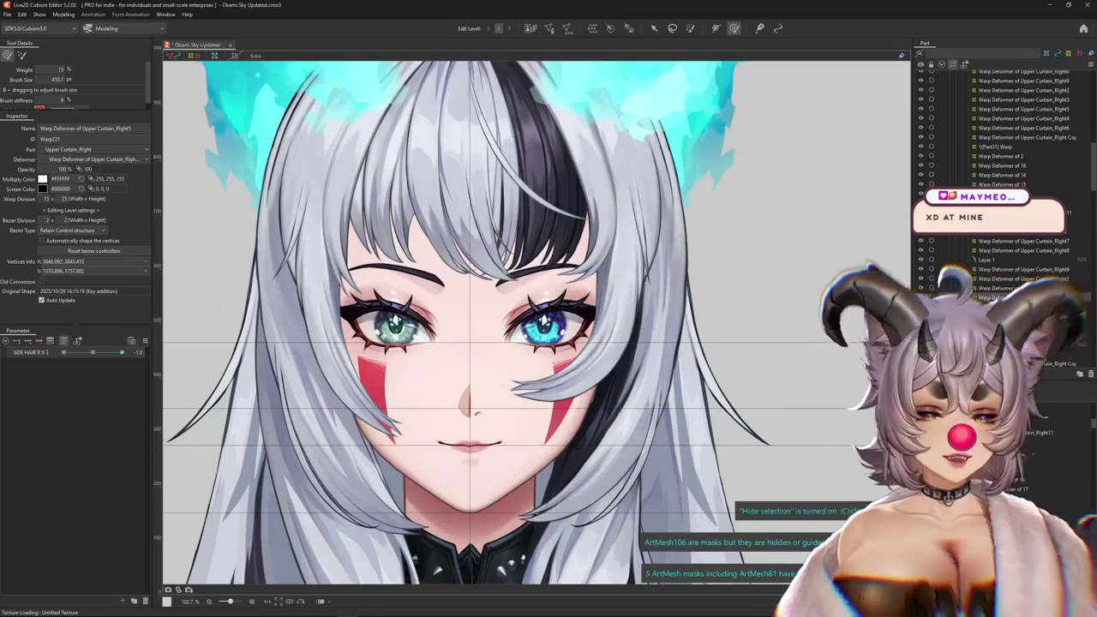
pyautogui.click(822, 463)
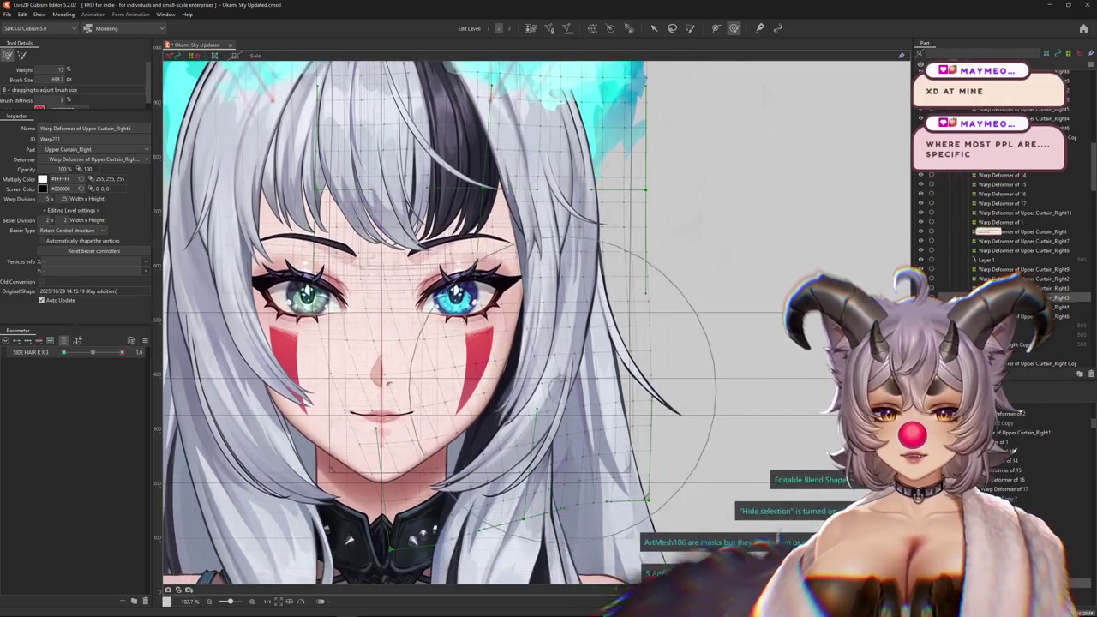
pyautogui.moveTo(501, 454); pyautogui.dragTo(416, 416)
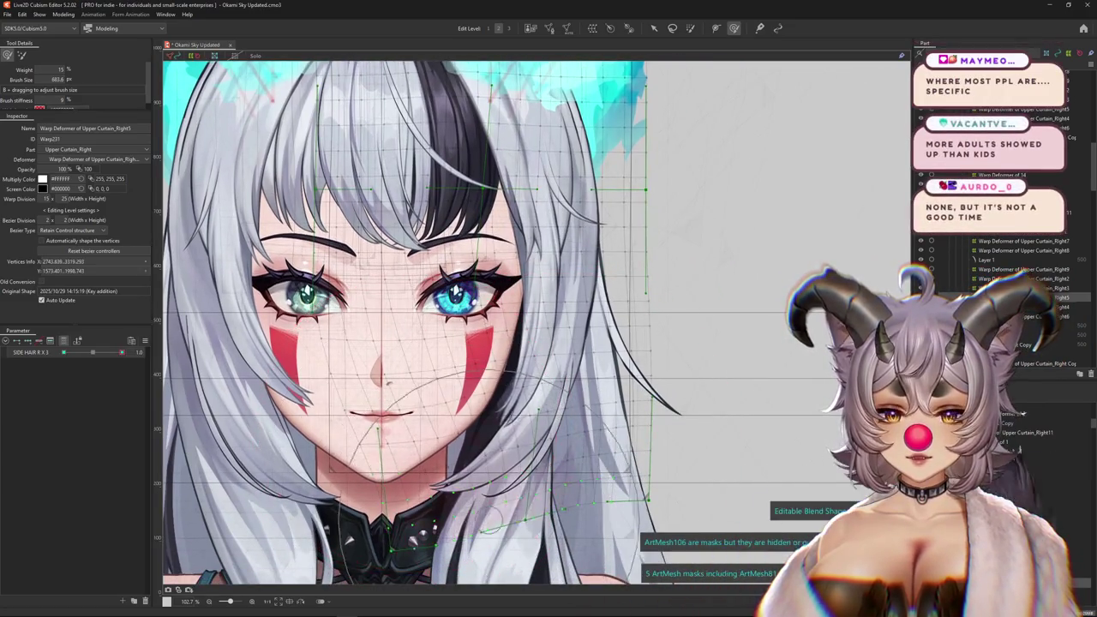
pyautogui.moveTo(641, 299); pyautogui.dragTo(645, 302)
pyautogui.scroll(-3, 373, 201)
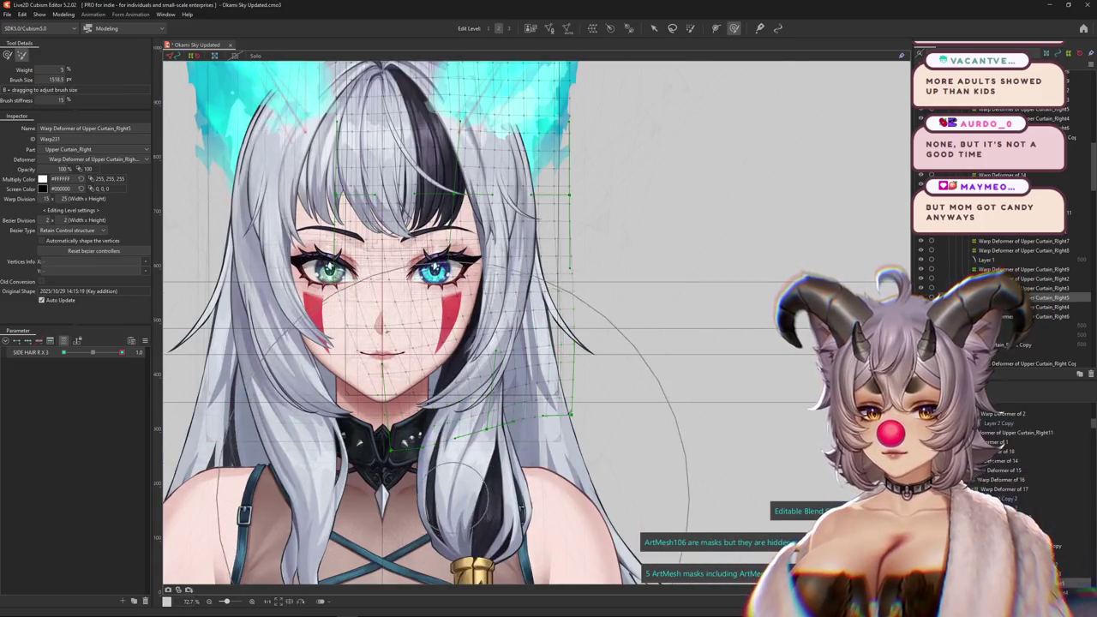
pyautogui.moveTo(471, 496); pyautogui.dragTo(520, 516)
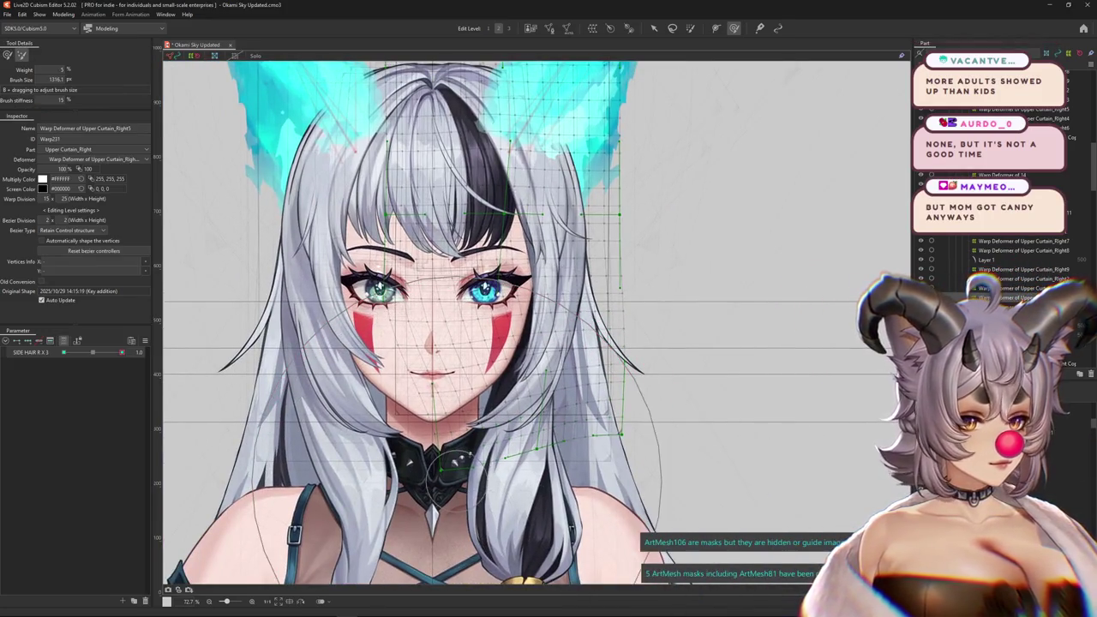
# At SIDE HAIR R X 3 -1.0, reshape the warp grid around the chin and beside the face.
pyautogui.click(63, 352)
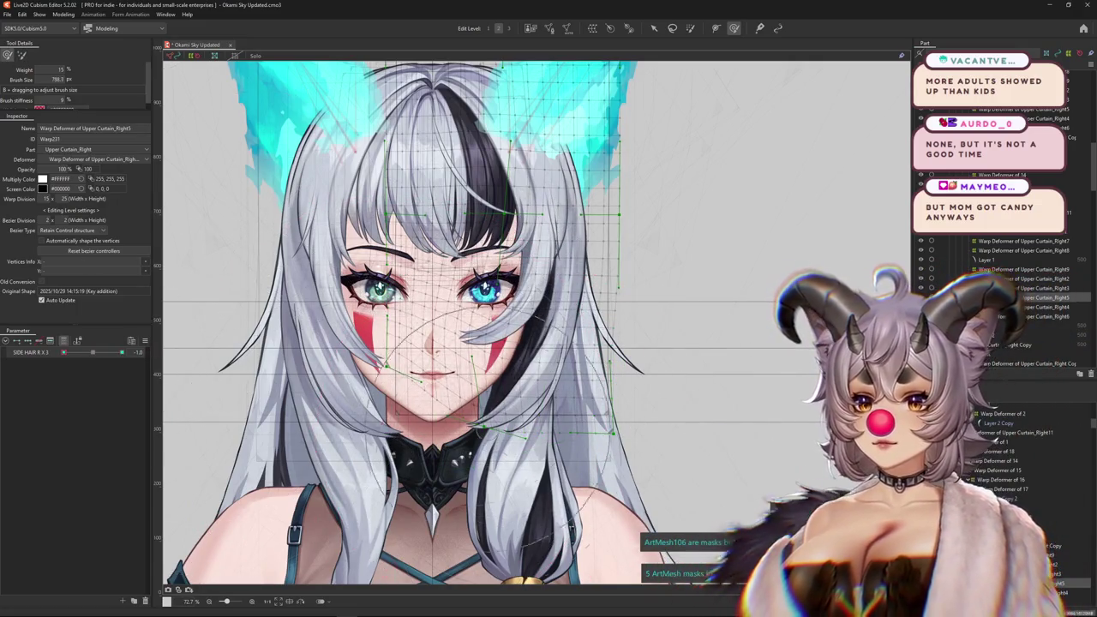
pyautogui.moveTo(516, 495); pyautogui.dragTo(492, 446)
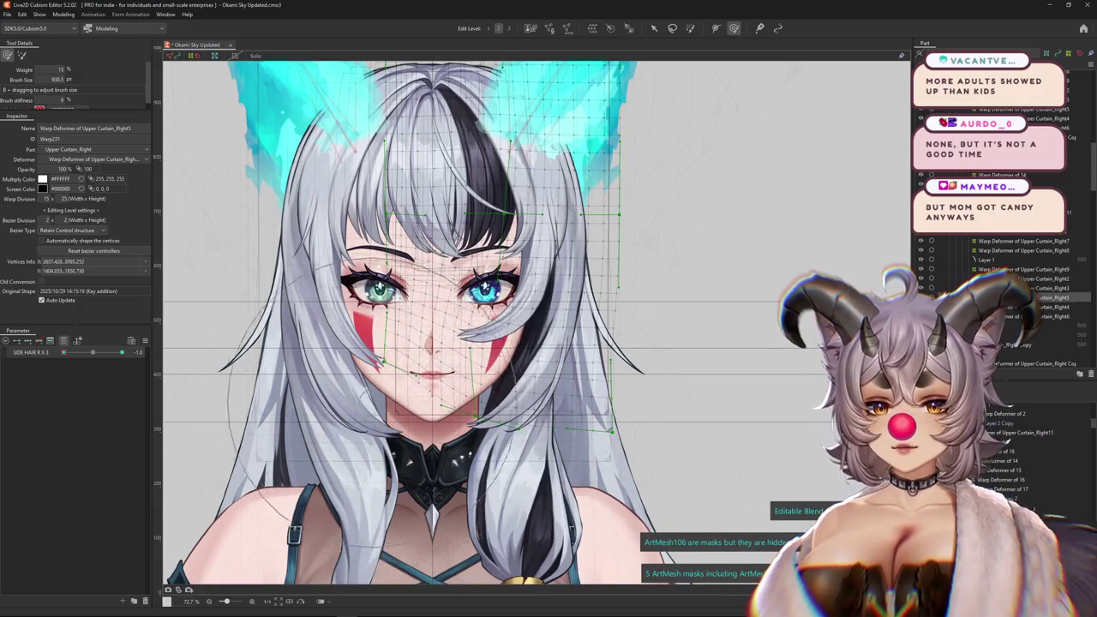
pyautogui.moveTo(437, 326); pyautogui.dragTo(469, 405)
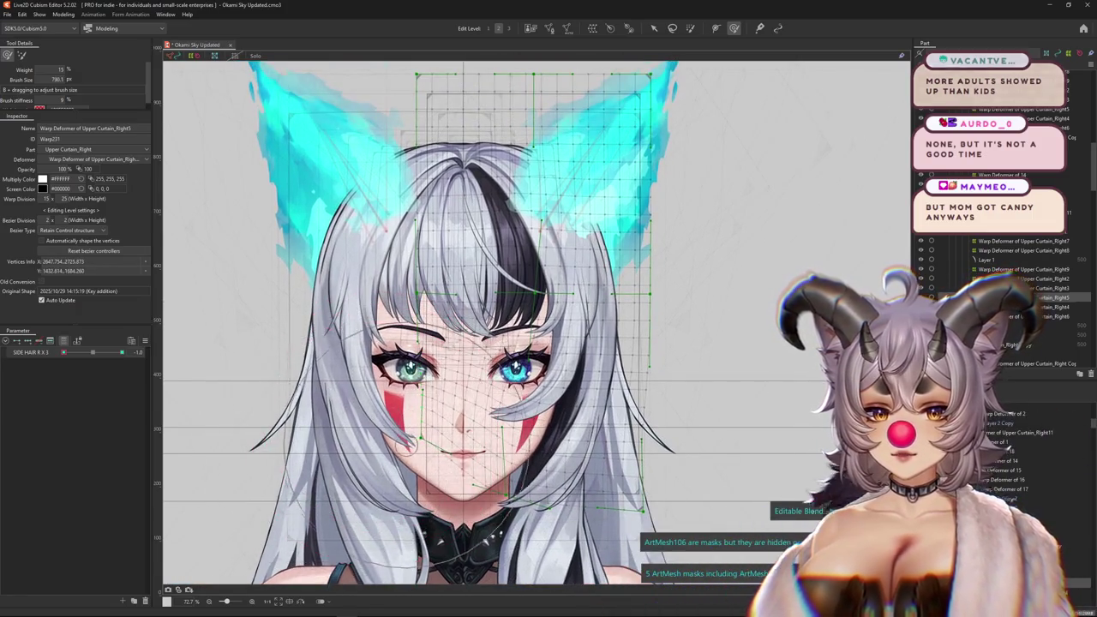
pyautogui.moveTo(463, 463)
pyautogui.mouseDown()
pyautogui.moveTo(463, 442)
pyautogui.moveTo(514, 439)
pyautogui.mouseUp()
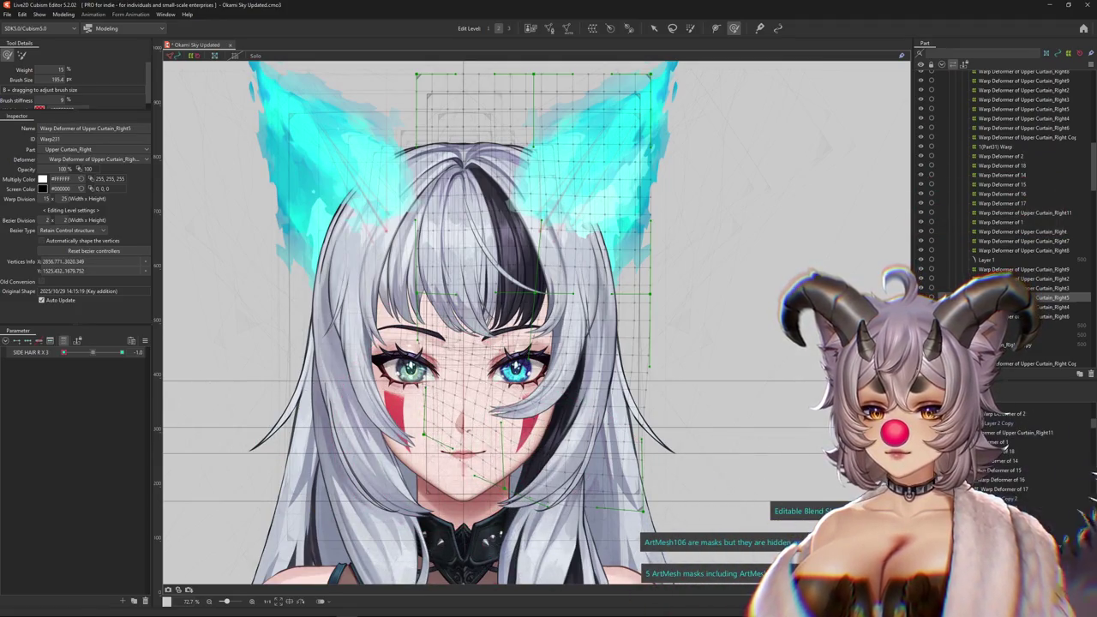
pyautogui.hotkey('ctrl', 'h')
pyautogui.moveTo(79, 352); pyautogui.dragTo(63, 352)
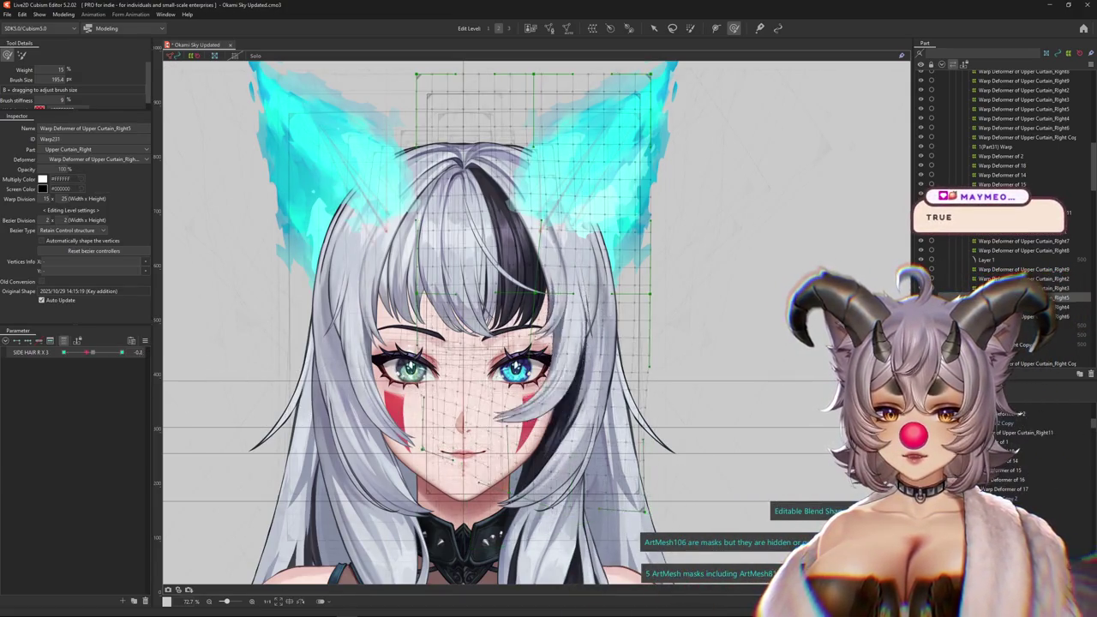
pyautogui.hotkey('ctrl', 'h')
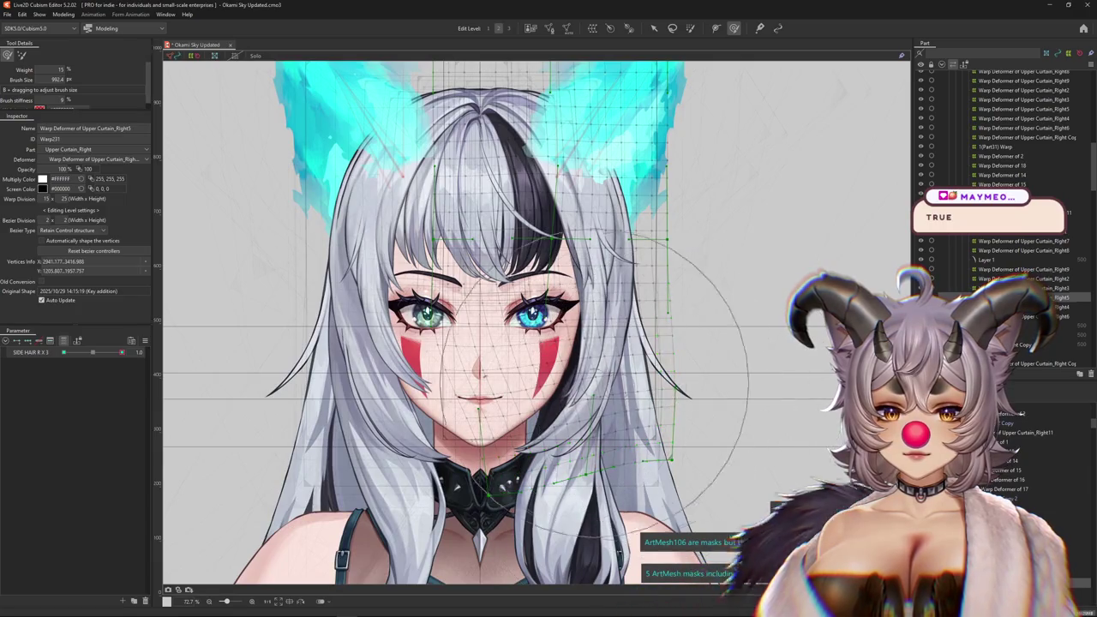
pyautogui.moveTo(549, 395); pyautogui.dragTo(519, 395)
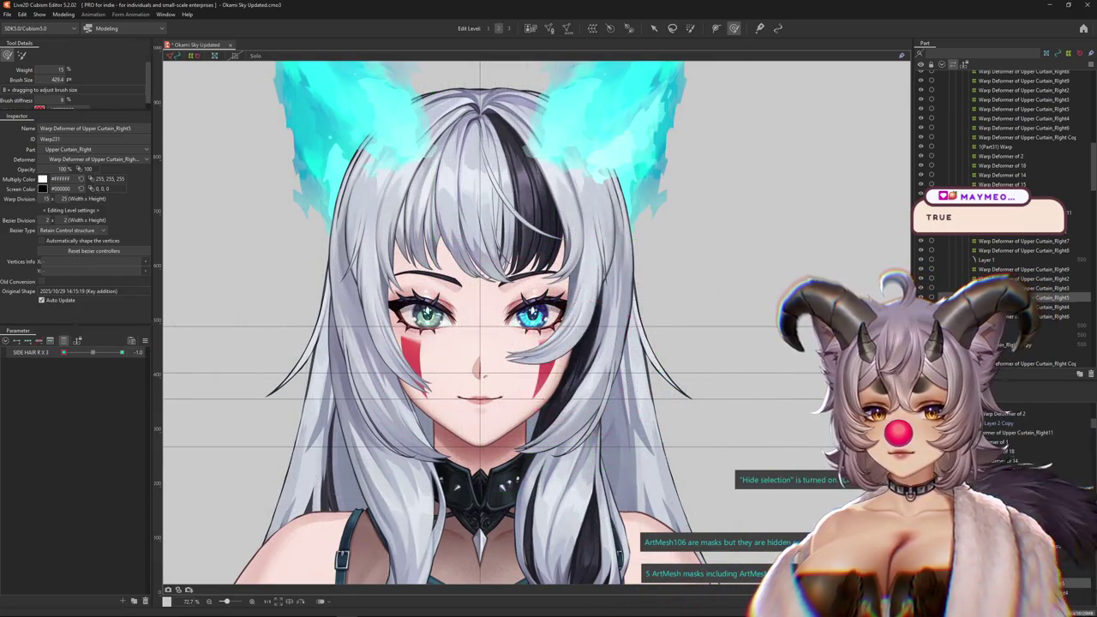
pyautogui.moveTo(294, 355); pyautogui.dragTo(283, 414)
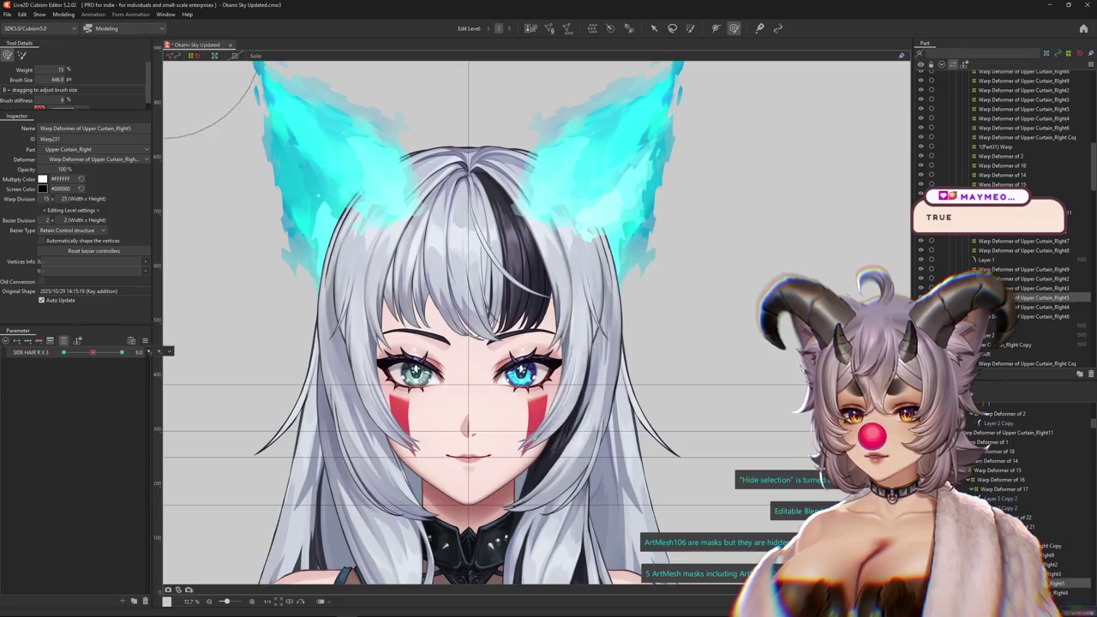
pyautogui.moveTo(479, 446); pyautogui.dragTo(464, 377)
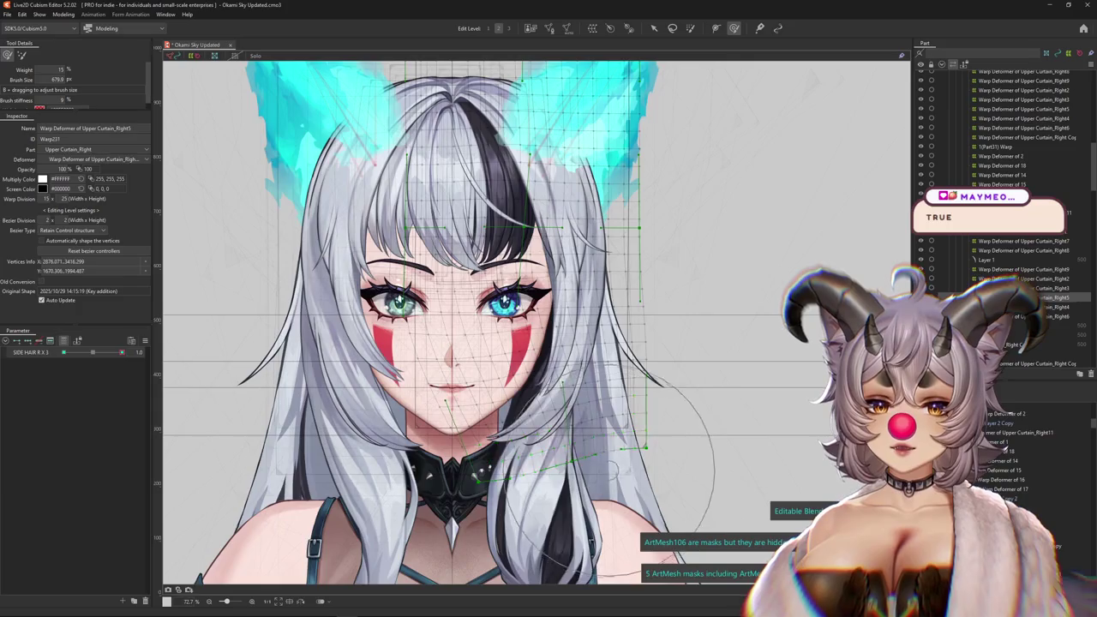
pyautogui.moveTo(612, 470); pyautogui.dragTo(540, 475)
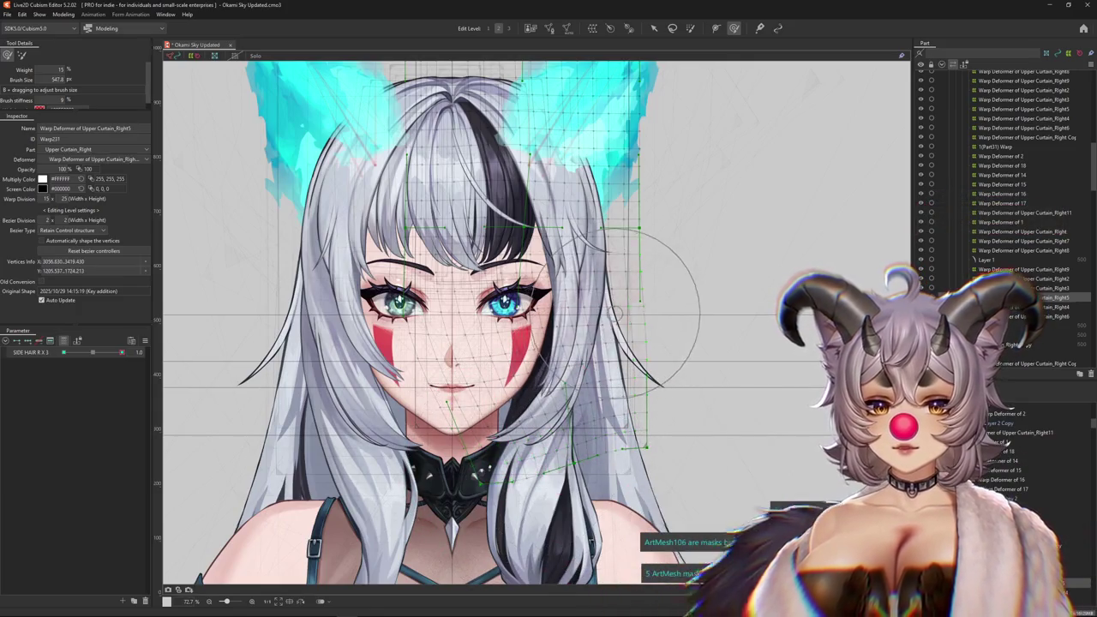
pyautogui.hotkey('ctrl', 'h')
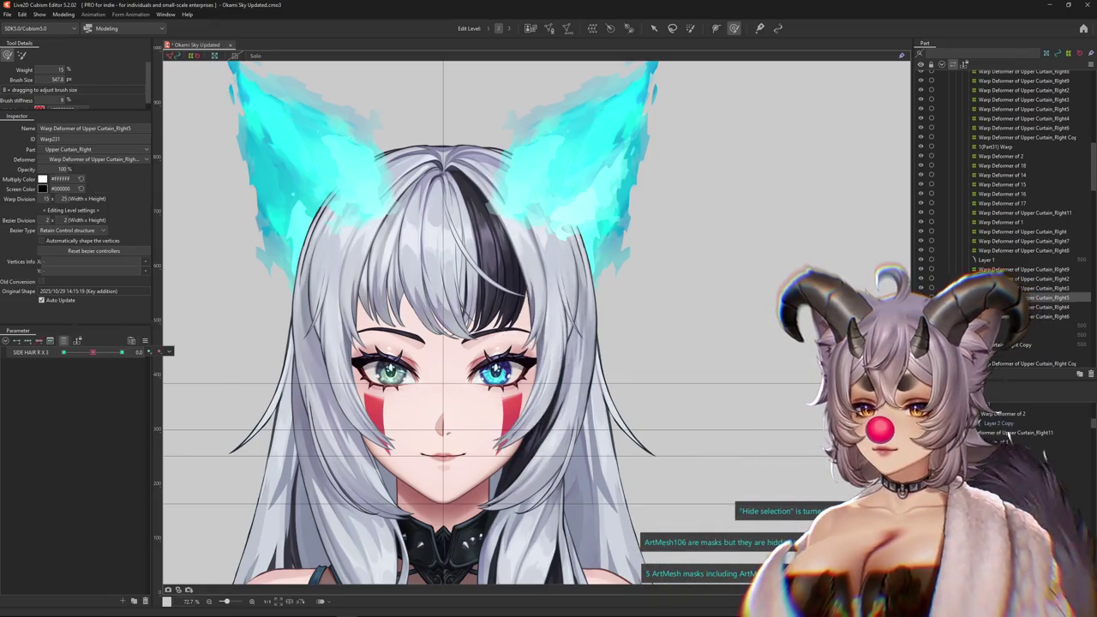
# Set the side-hair parameter's interpolation method to SINE Interpolation in Extended Interpolation.
pyautogui.click(144, 340)
pyautogui.click(191, 505)
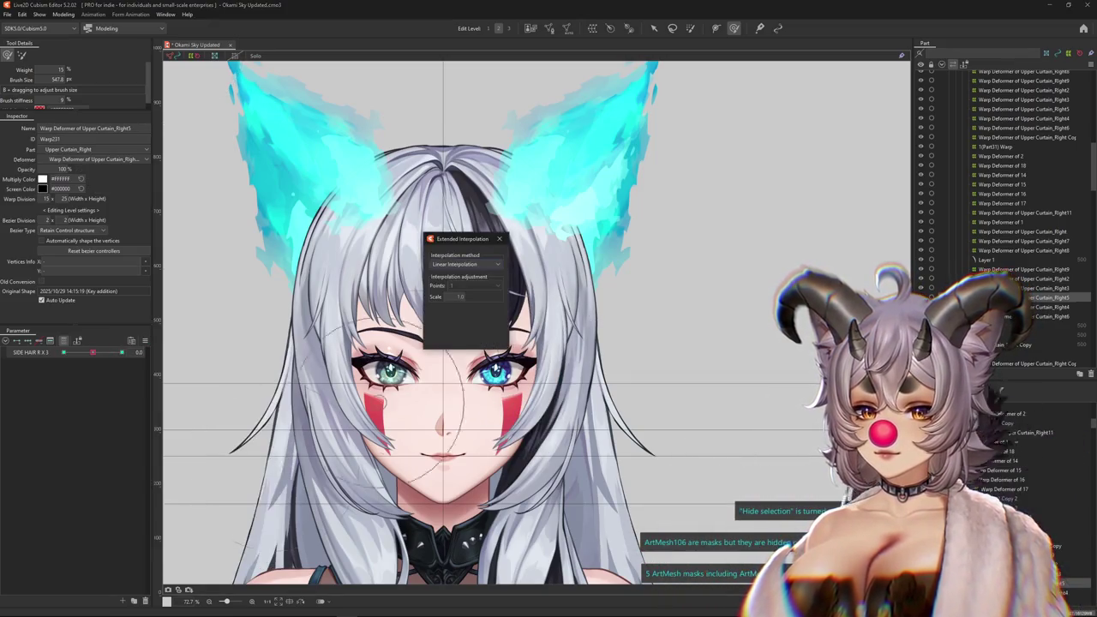
pyautogui.click(467, 285)
pyautogui.press('Escape')
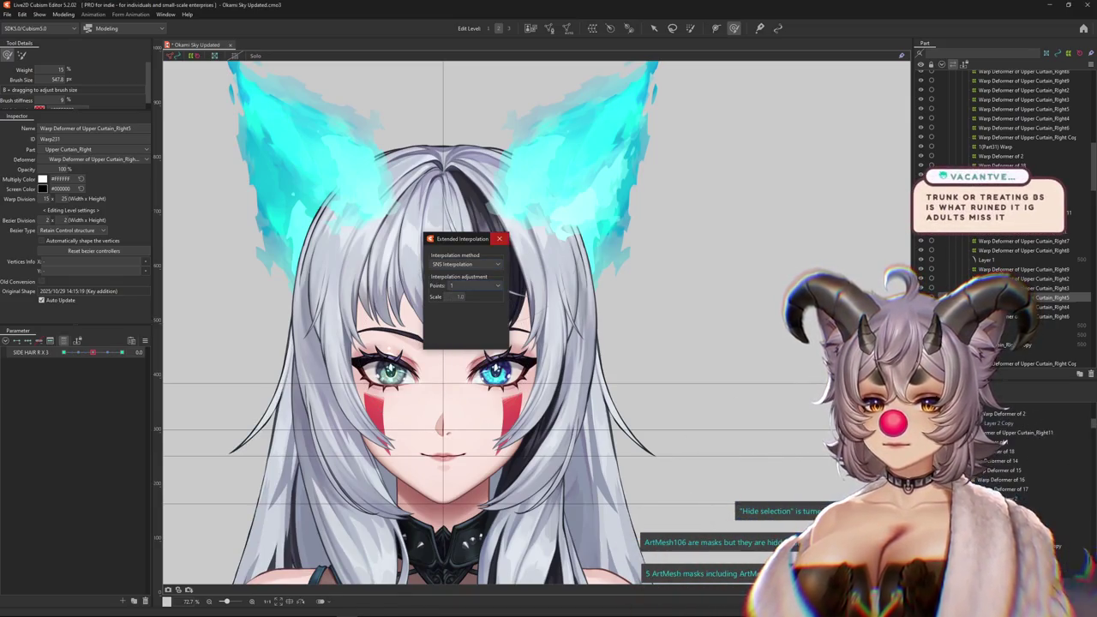
pyautogui.press('Escape')
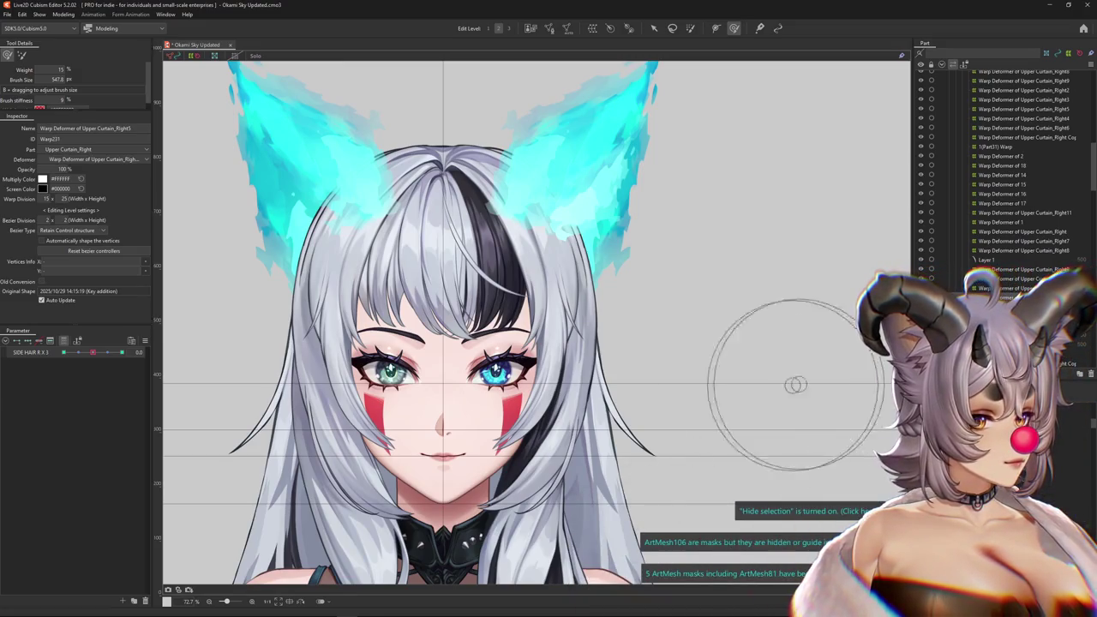
pyautogui.scroll(-2, 540, 428)
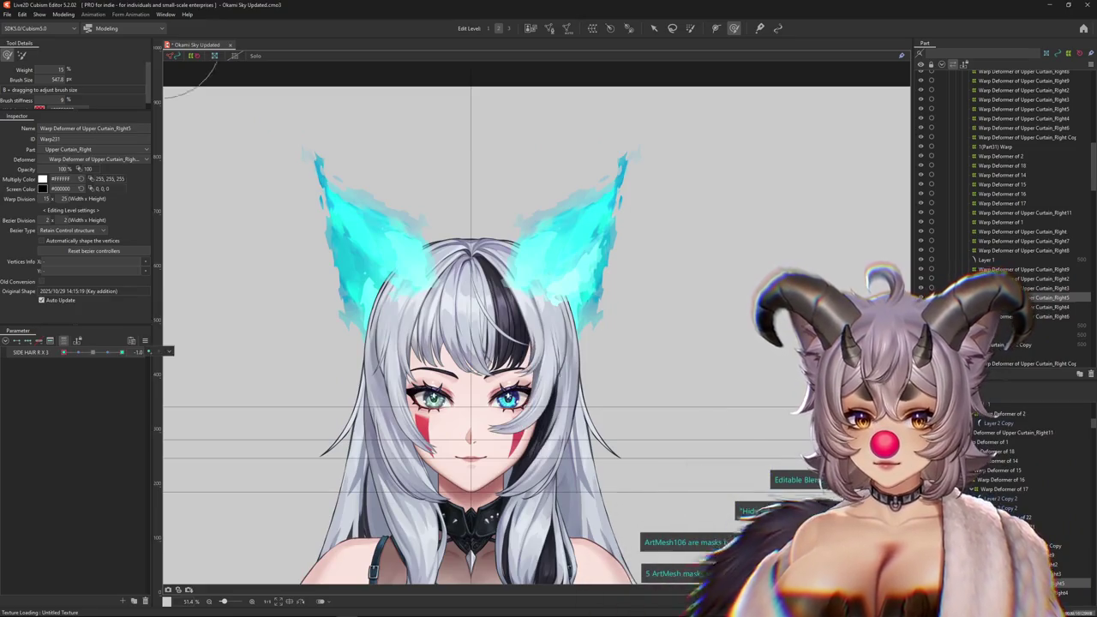
# Set SIDE HAIR R X 4 to its 1.0 keyform, shrink the deform brush, and preview the hair.
pyautogui.click(92, 352)
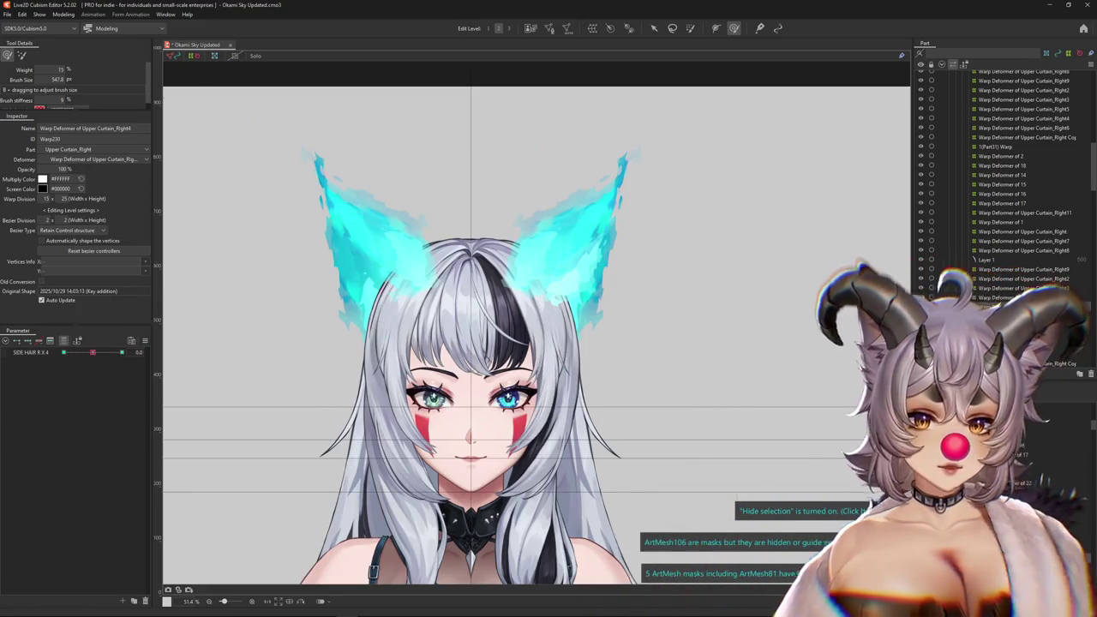
pyautogui.scroll(2, 586, 542)
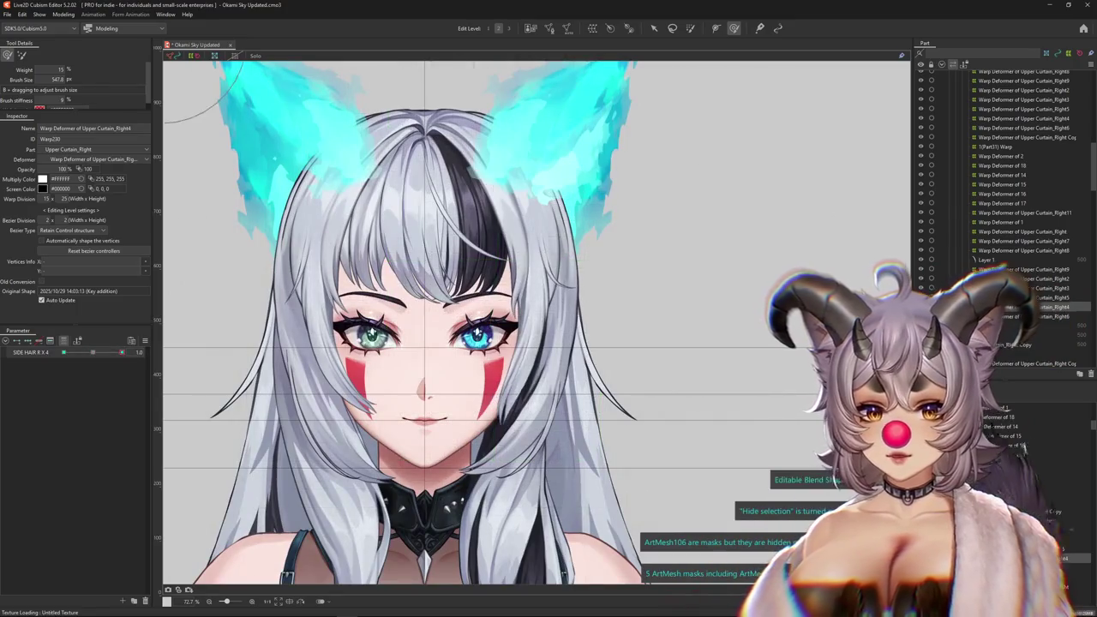
pyautogui.click(121, 352)
pyautogui.moveTo(528, 445); pyautogui.dragTo(538, 422)
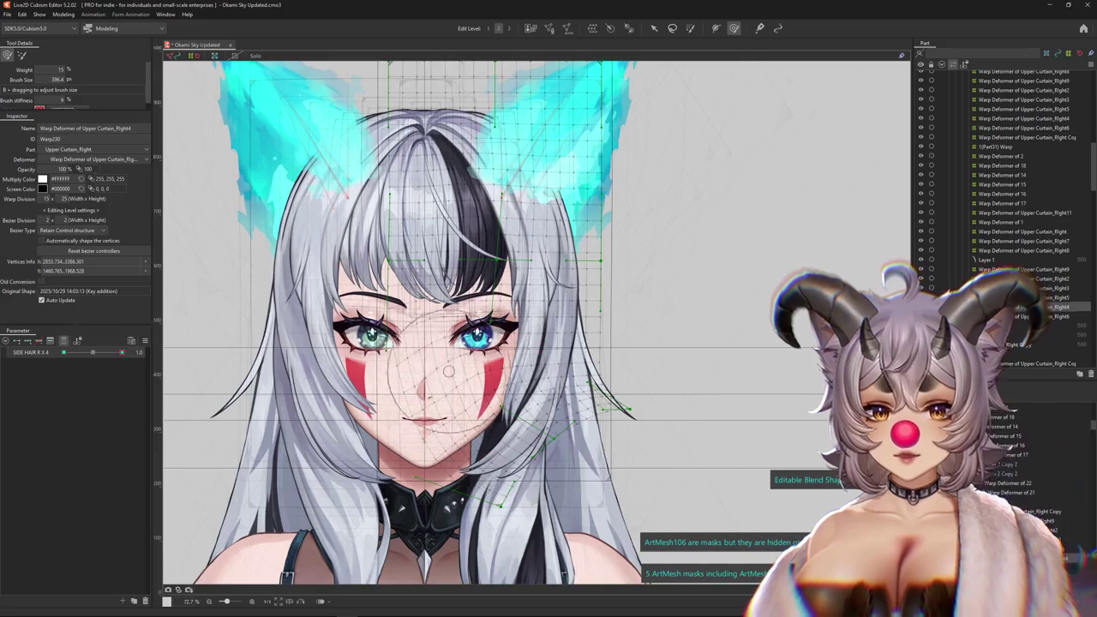
pyautogui.hotkey('ctrl', 'h')
pyautogui.moveTo(121, 353); pyautogui.dragTo(92, 352)
# Reshape Upper Curtain_Right4's warp grid near the bangs with an enlarged deform brush, then preview it.
pyautogui.moveTo(505, 369); pyautogui.dragTo(461, 373)
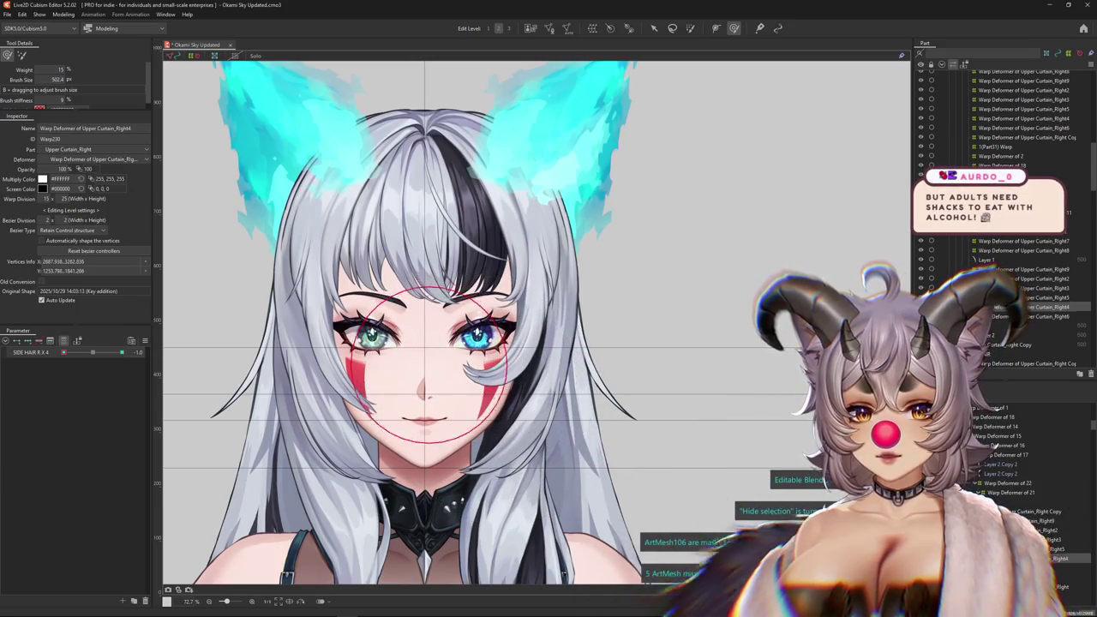
pyautogui.hotkey('ctrl', 'h')
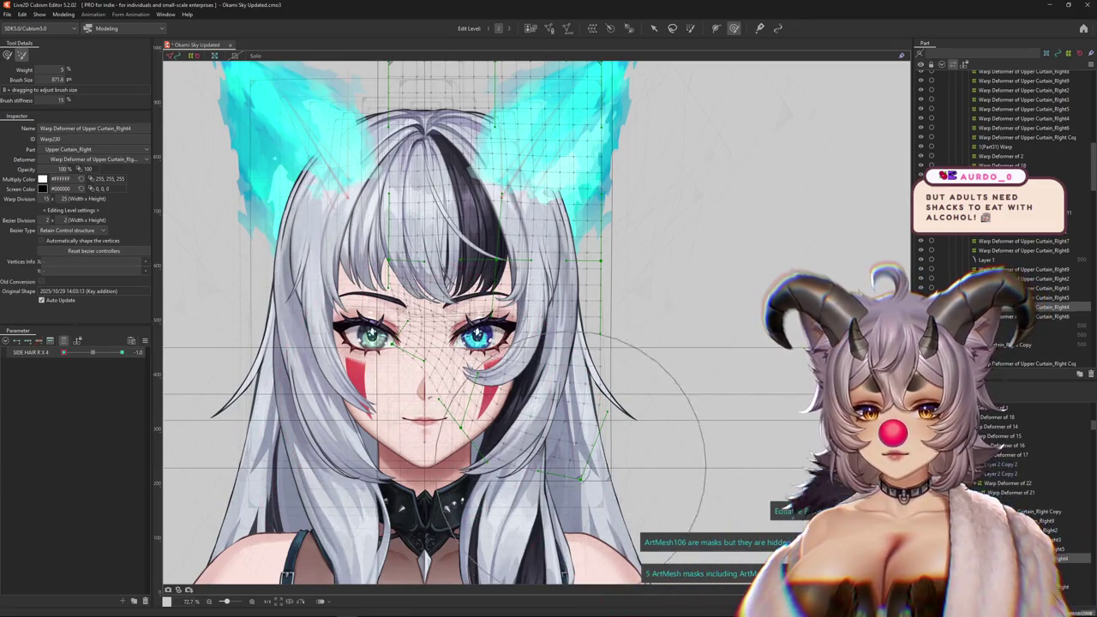
pyautogui.moveTo(415, 310); pyautogui.dragTo(442, 307)
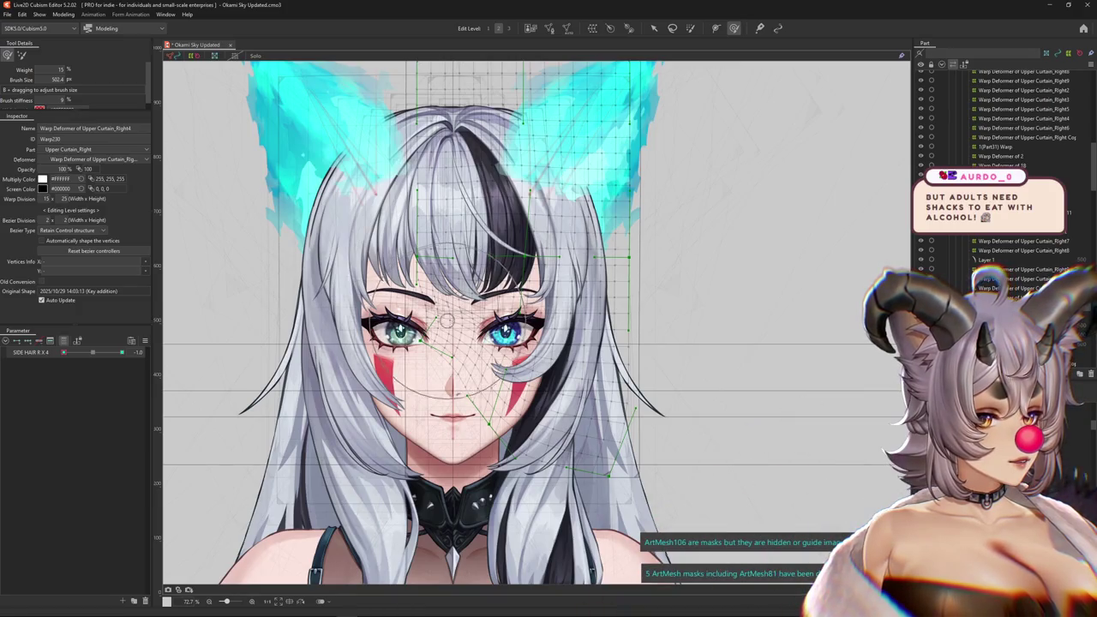
pyautogui.moveTo(446, 322)
pyautogui.mouseDown()
pyautogui.moveTo(505, 480)
pyautogui.moveTo(608, 480)
pyautogui.mouseUp()
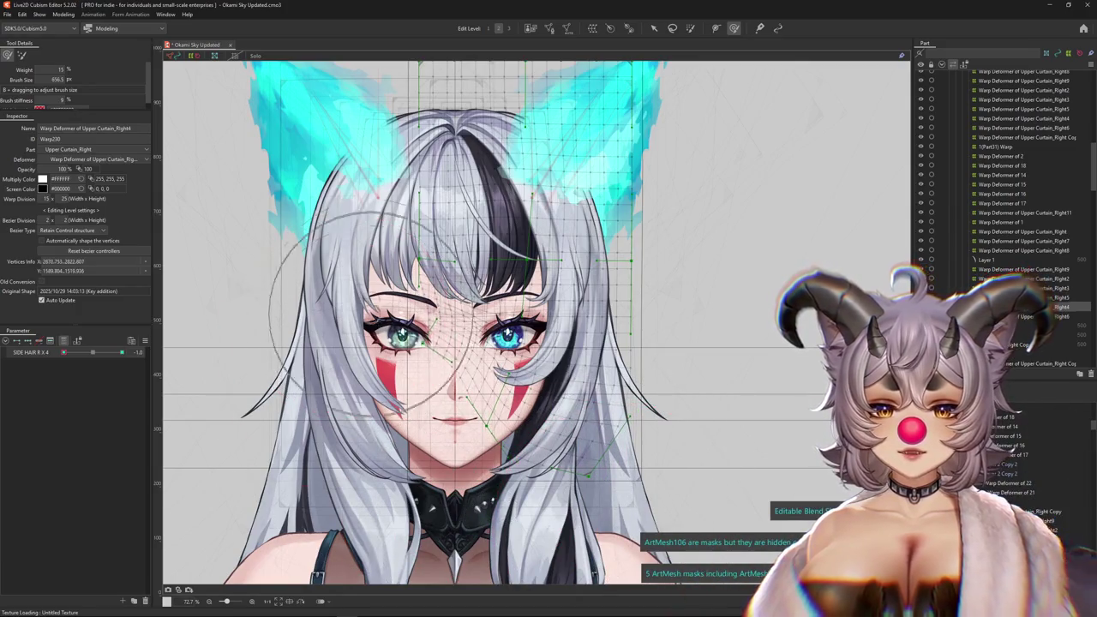
pyautogui.moveTo(370, 247); pyautogui.dragTo(408, 285)
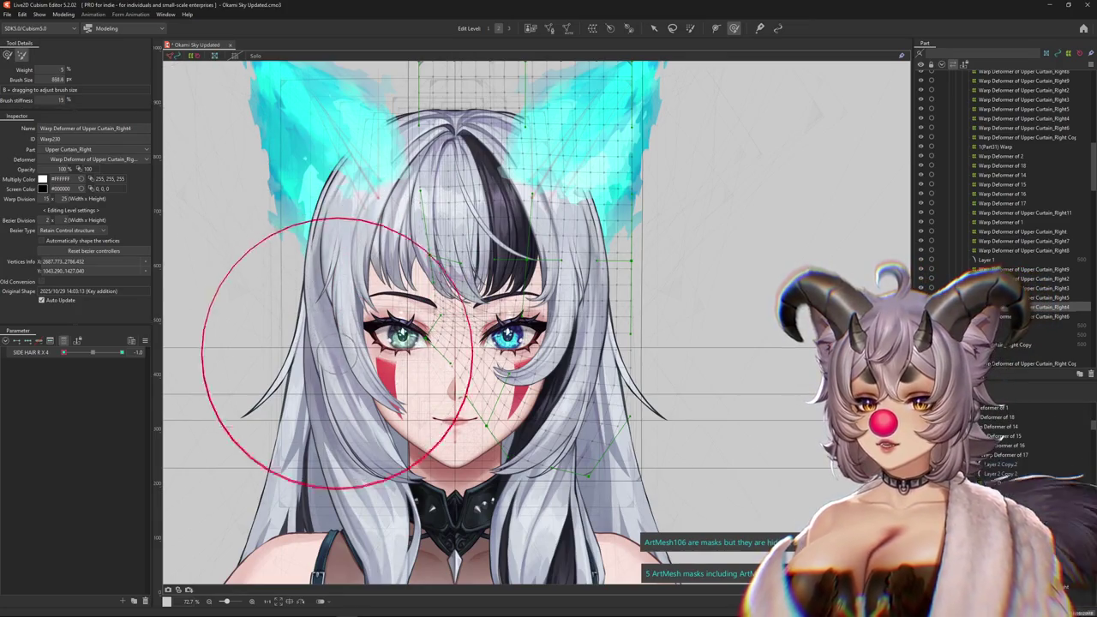
pyautogui.moveTo(333, 352); pyautogui.dragTo(403, 420)
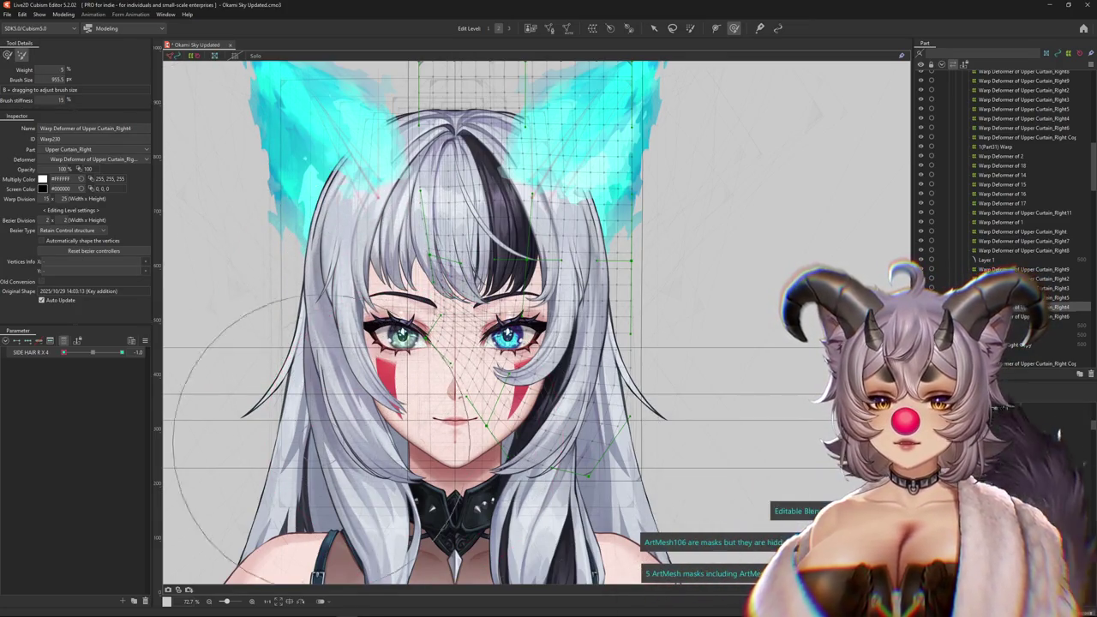
pyautogui.hotkey('ctrl', 'h')
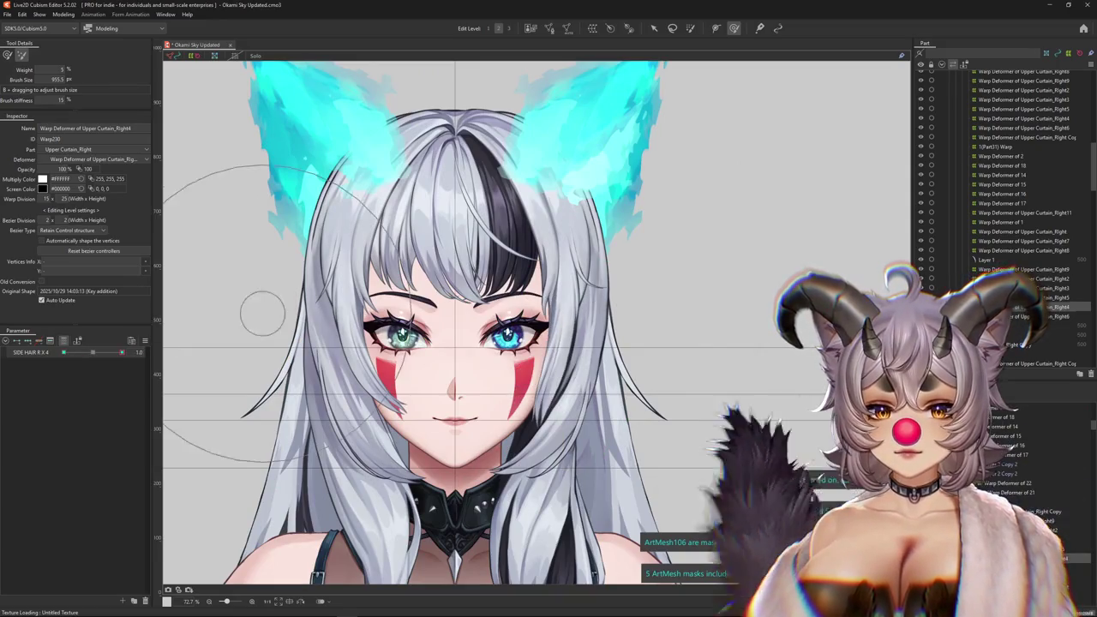
pyautogui.click(63, 15)
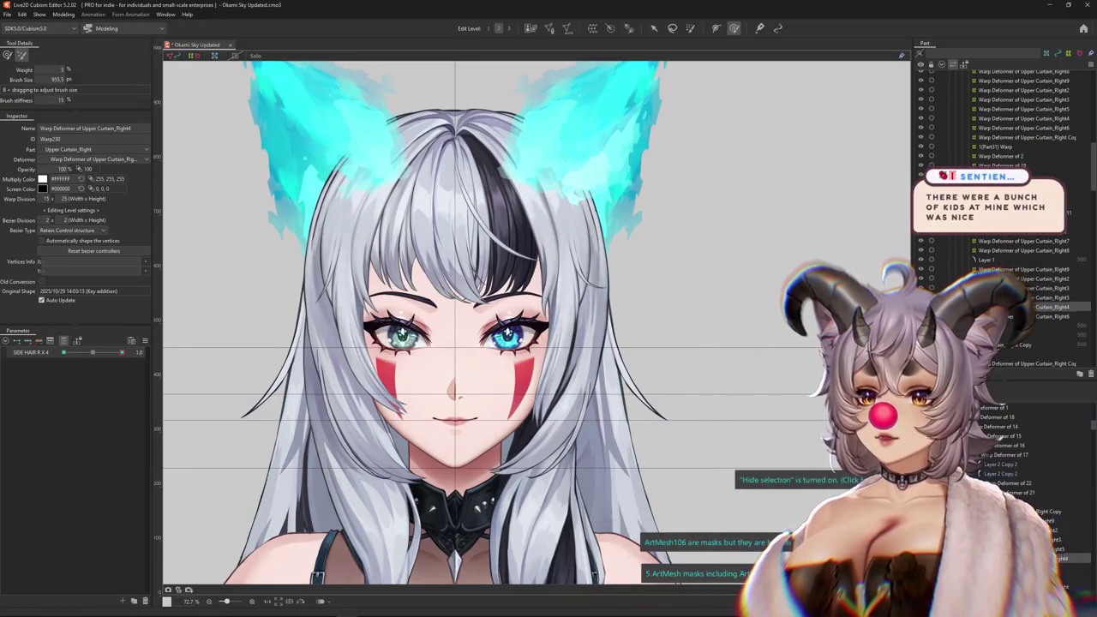
# Open the Physics Settings window and review the current group's output parameters.
pyautogui.click(79, 205)
pyautogui.scroll(1, 677, 300)
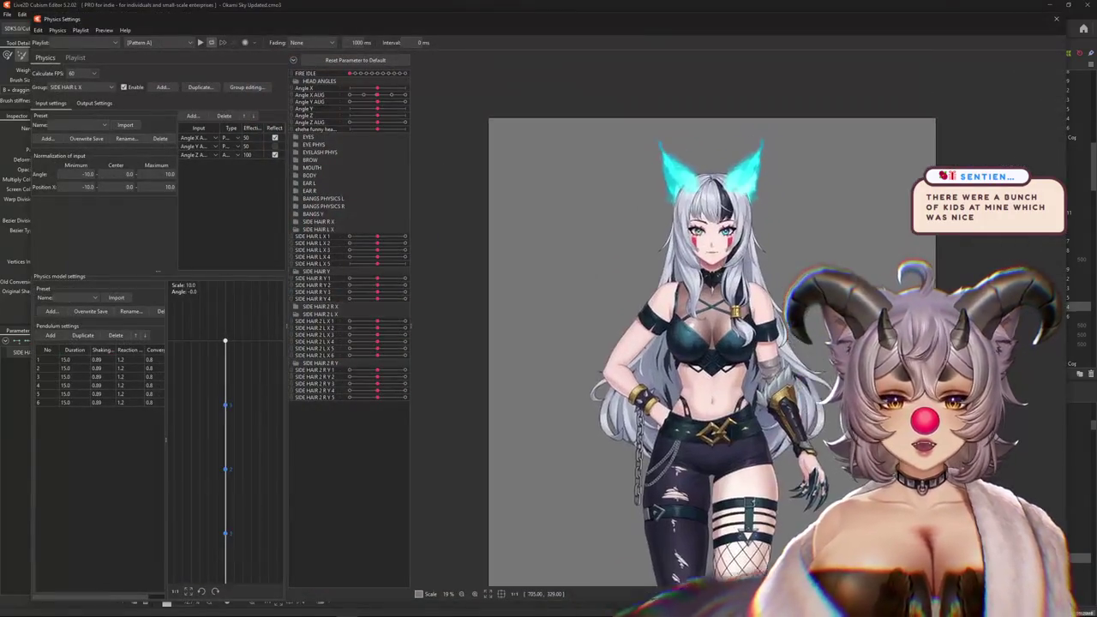
pyautogui.scroll(2, 677, 300)
pyautogui.scroll(2, 677, 300)
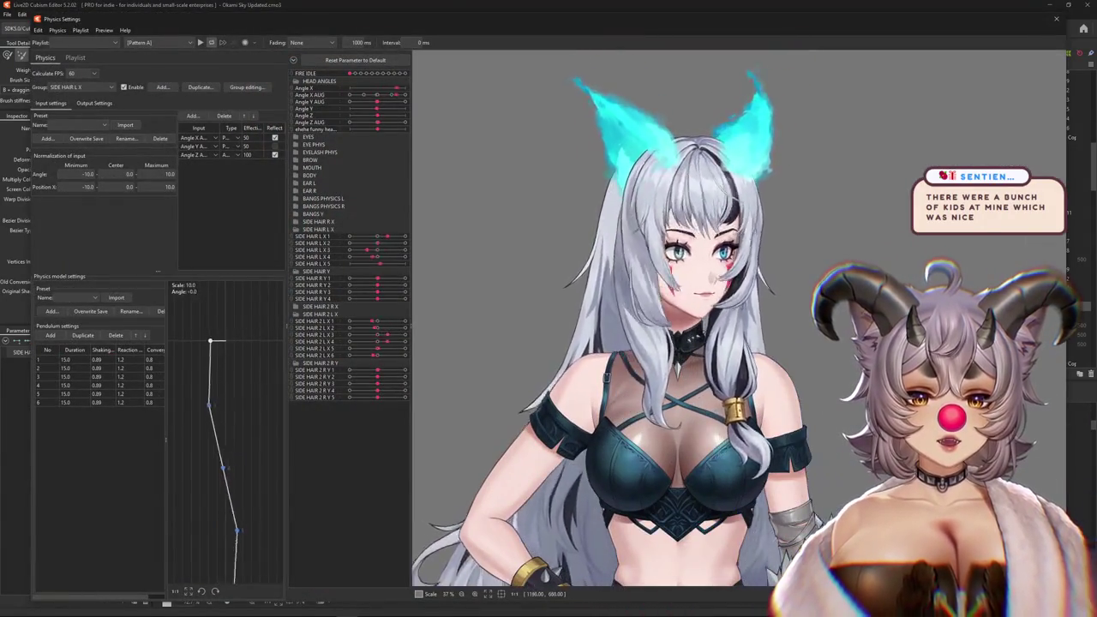
pyautogui.click(73, 86)
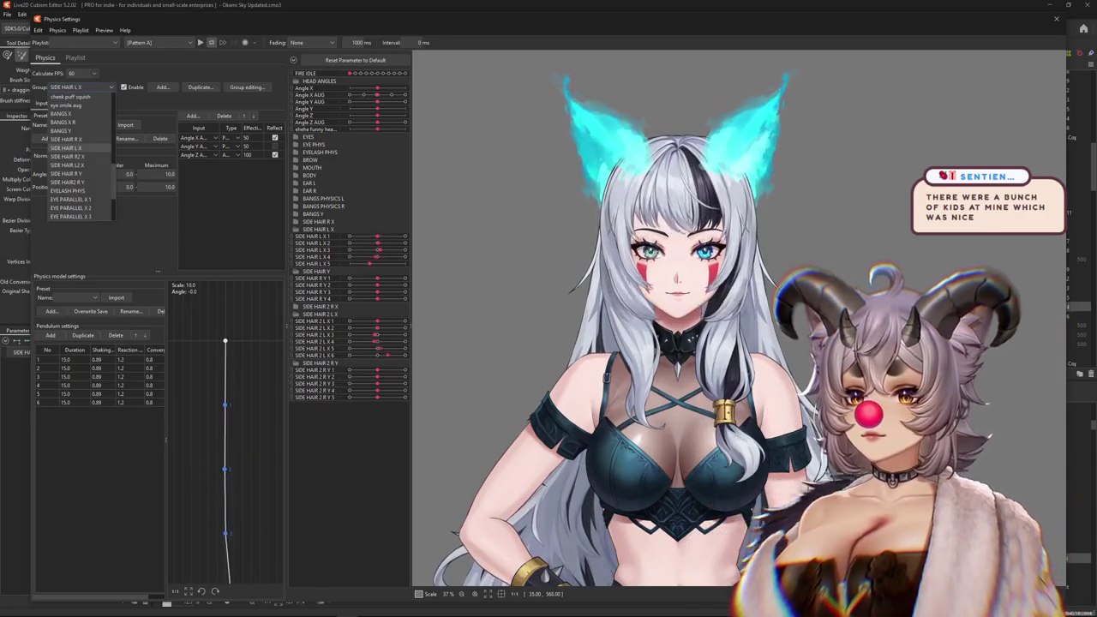
pyautogui.click(94, 102)
# Switch to the SIDE HAIR R X group and tick Reflect on its Angle X input.
pyautogui.click(77, 86)
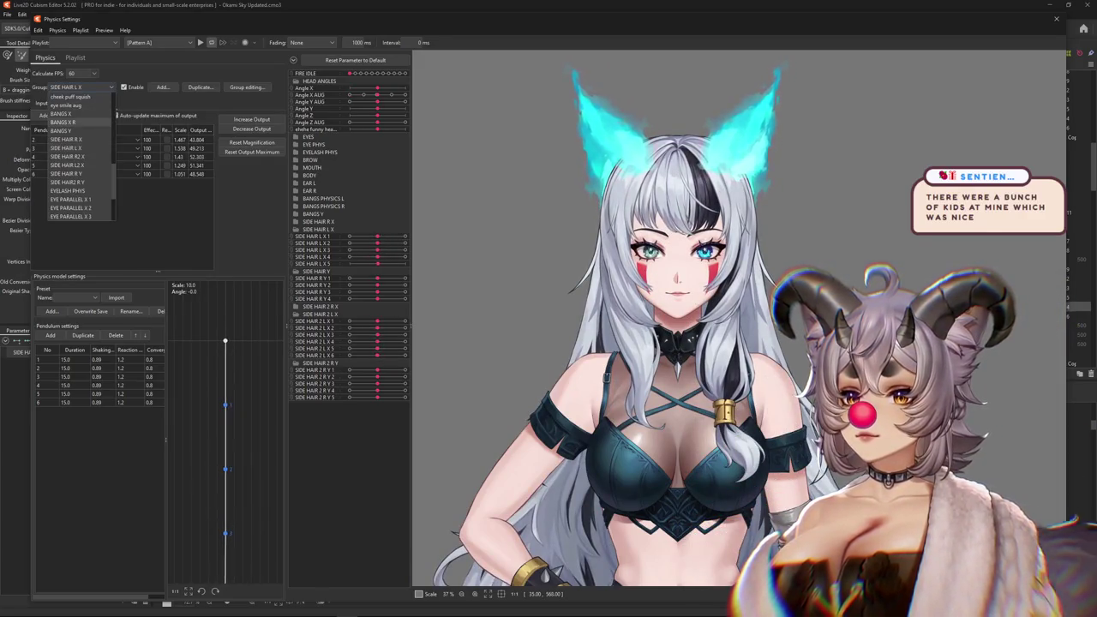
pyautogui.click(66, 139)
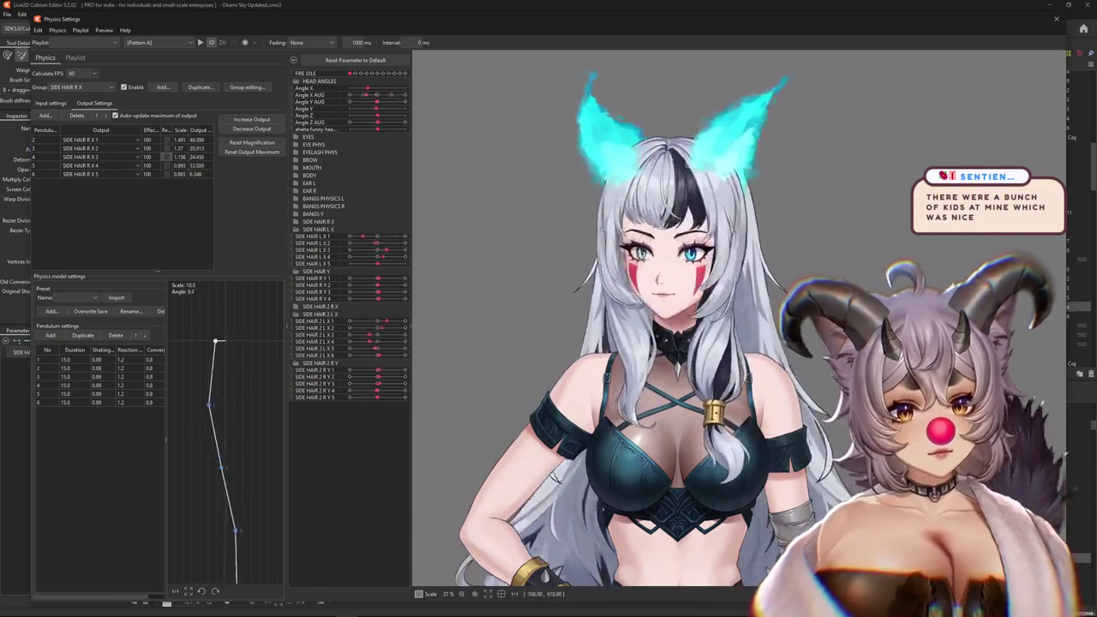
pyautogui.click(50, 103)
pyautogui.click(274, 137)
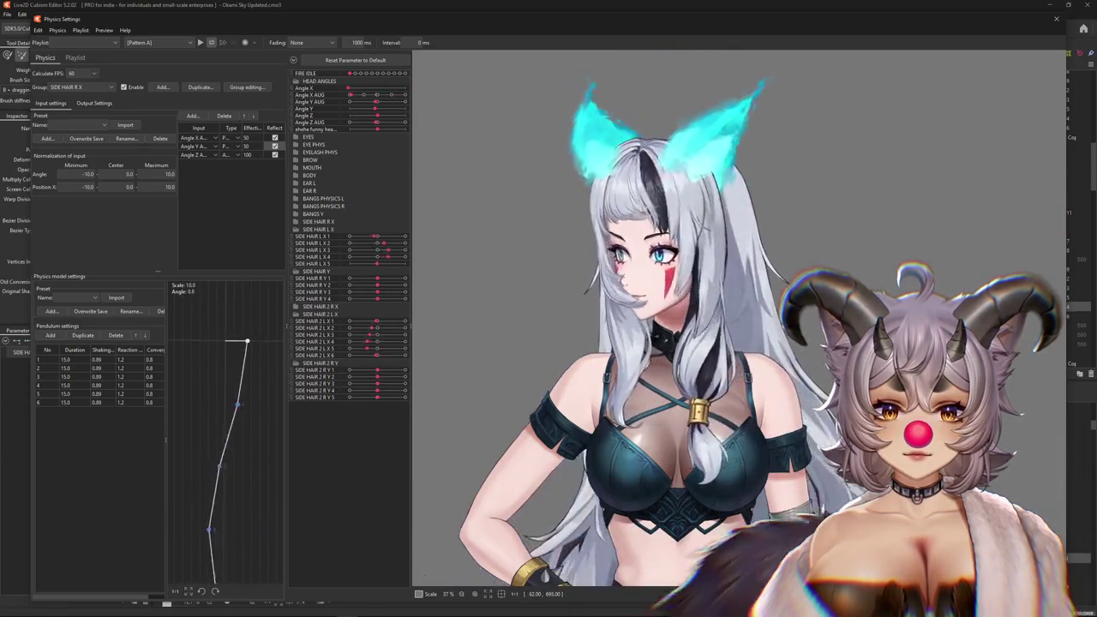
# Review the output parameters of the SIDE HAIR R2 X physics group.
pyautogui.click(81, 86)
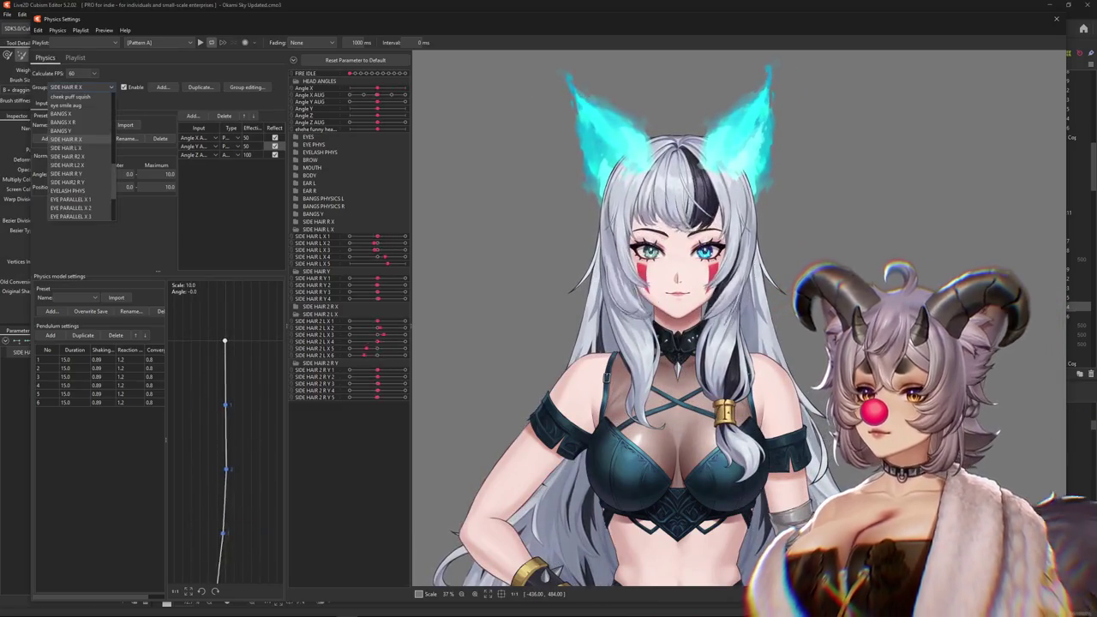
pyautogui.click(69, 156)
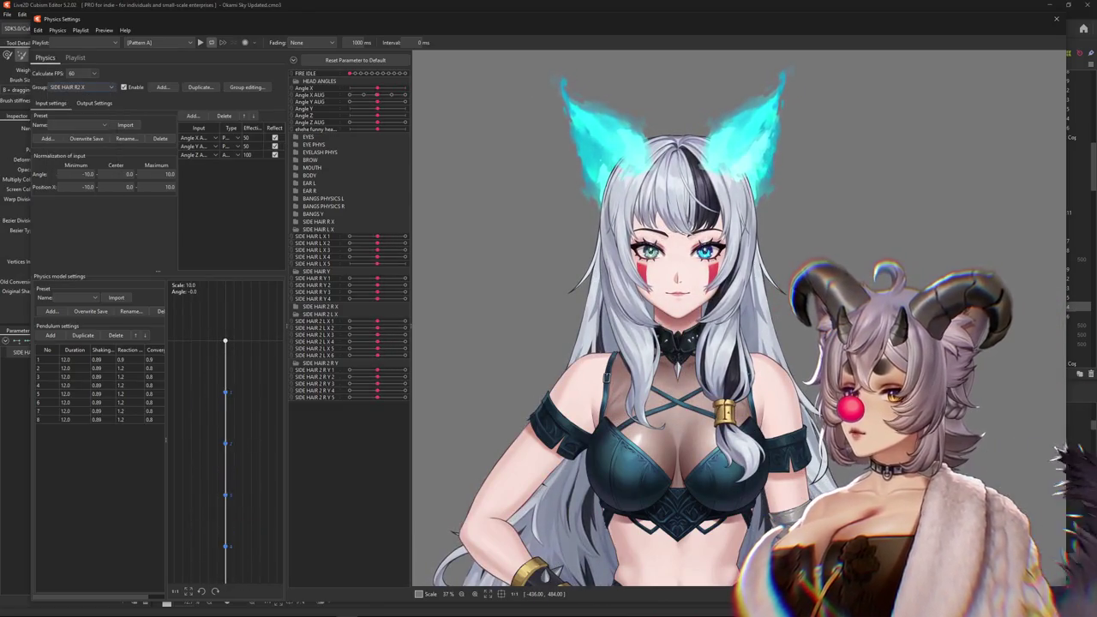
pyautogui.click(94, 103)
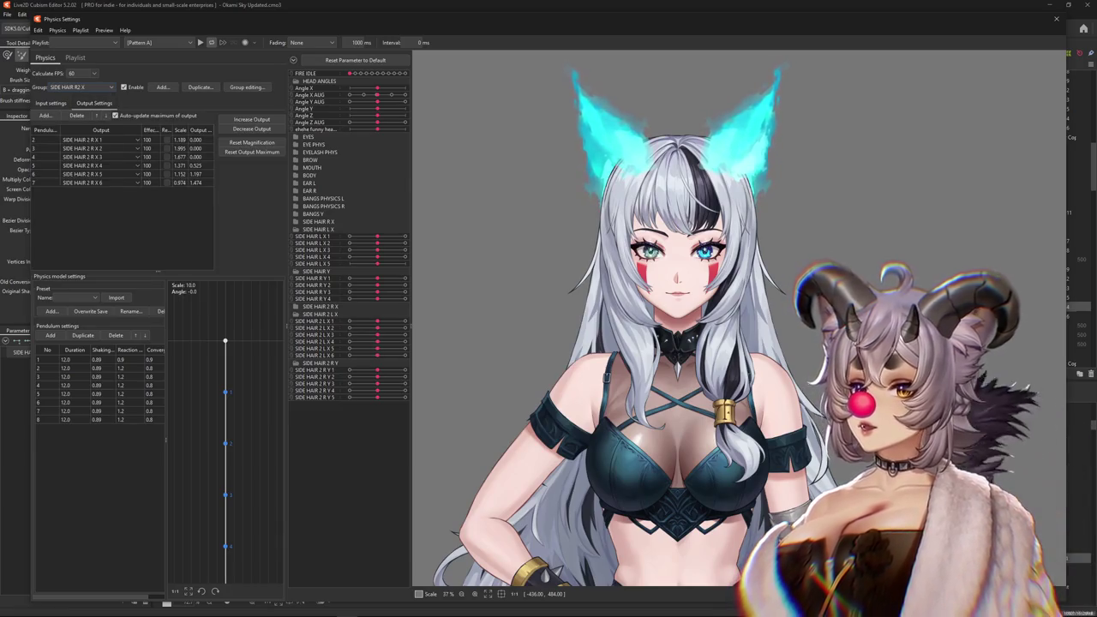
# Show SIDE HAIR L2 X's inputs: Angle X/Y at 50%, Angle Z at 100%.
pyautogui.click(81, 86)
pyautogui.click(69, 165)
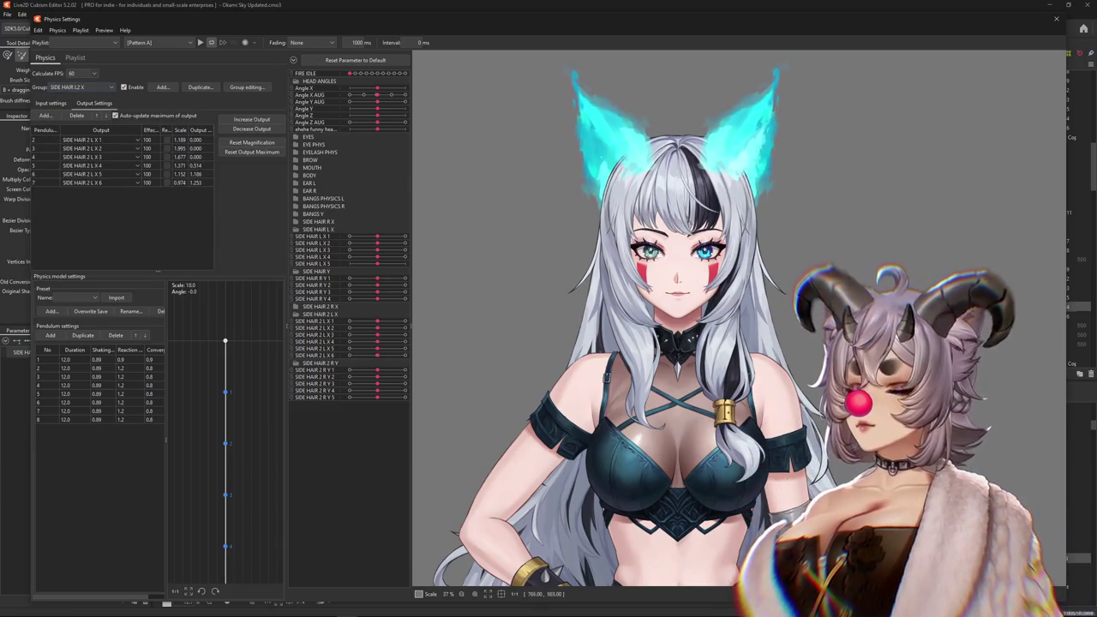
pyautogui.click(51, 103)
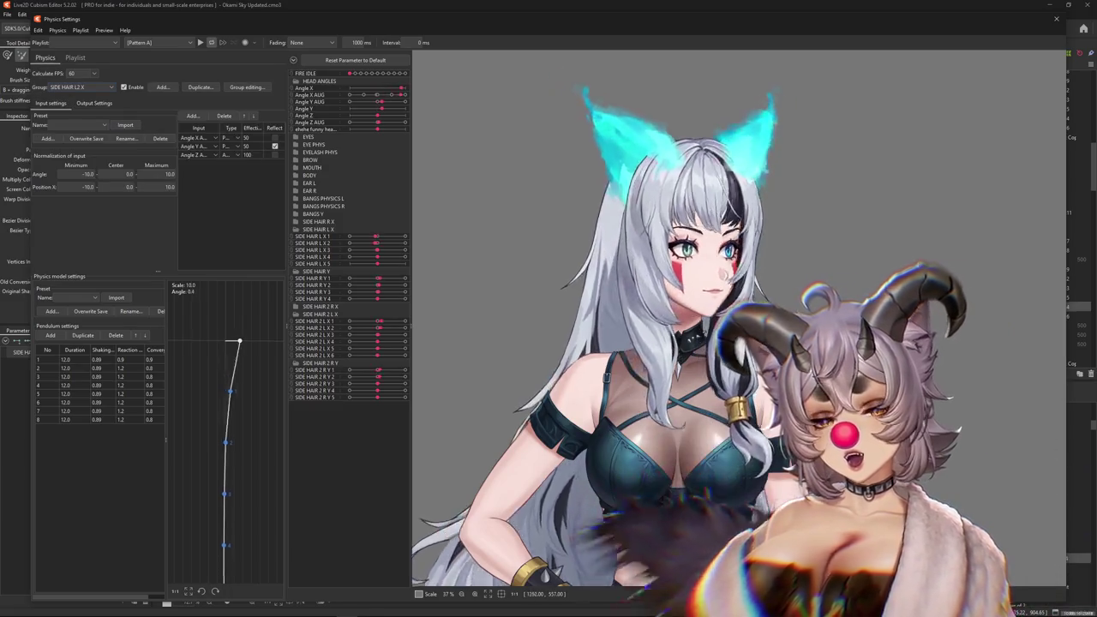
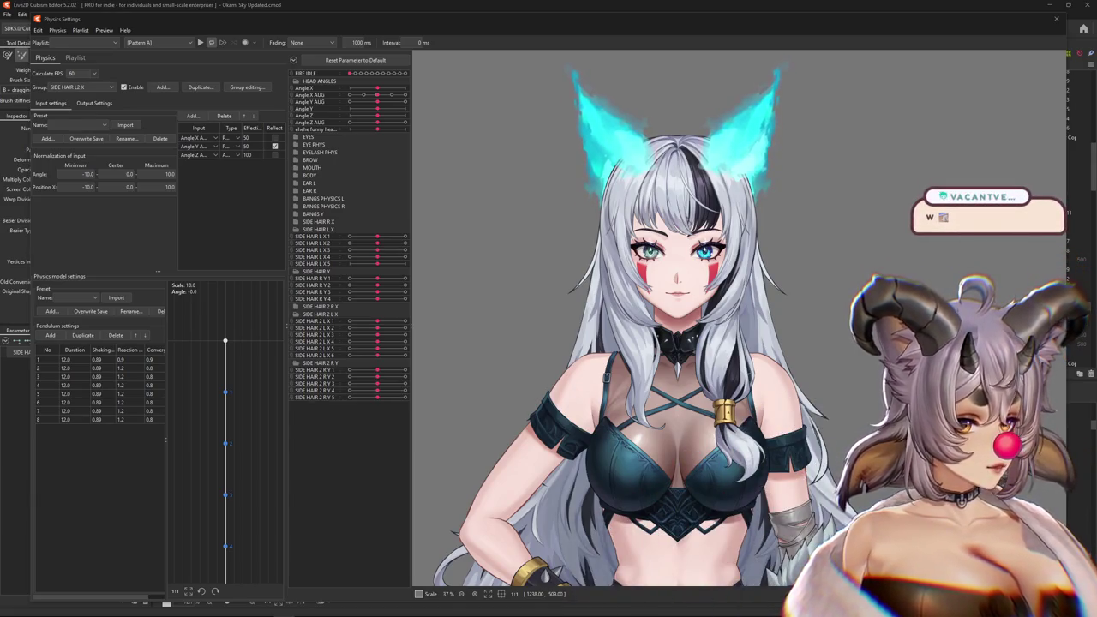
# Swing the physics preview model to test the hair pendulum motion, then close Physics Settings.
pyautogui.scroll(-2, 737, 326)
pyautogui.scroll(4, 737, 326)
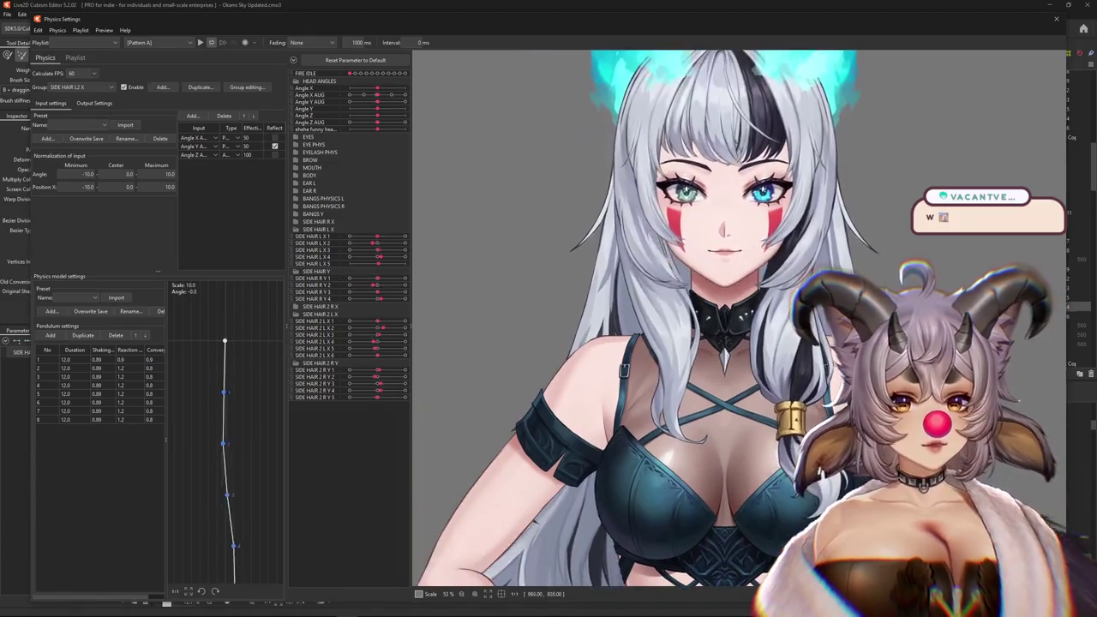
pyautogui.moveTo(724, 257); pyautogui.dragTo(702, 368)
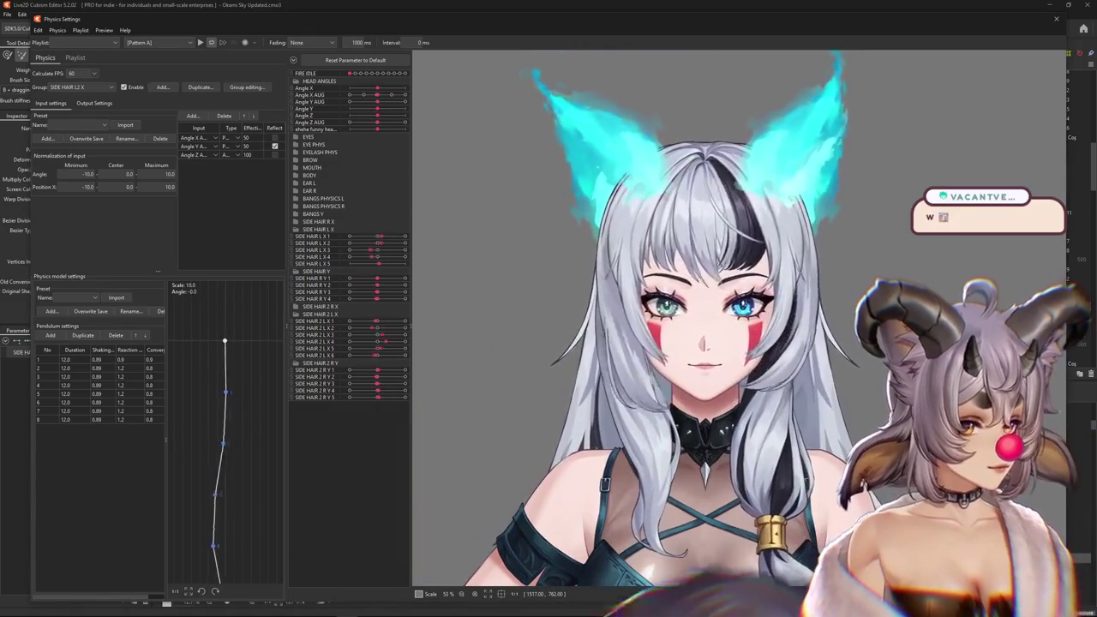
pyautogui.scroll(2, 702, 311)
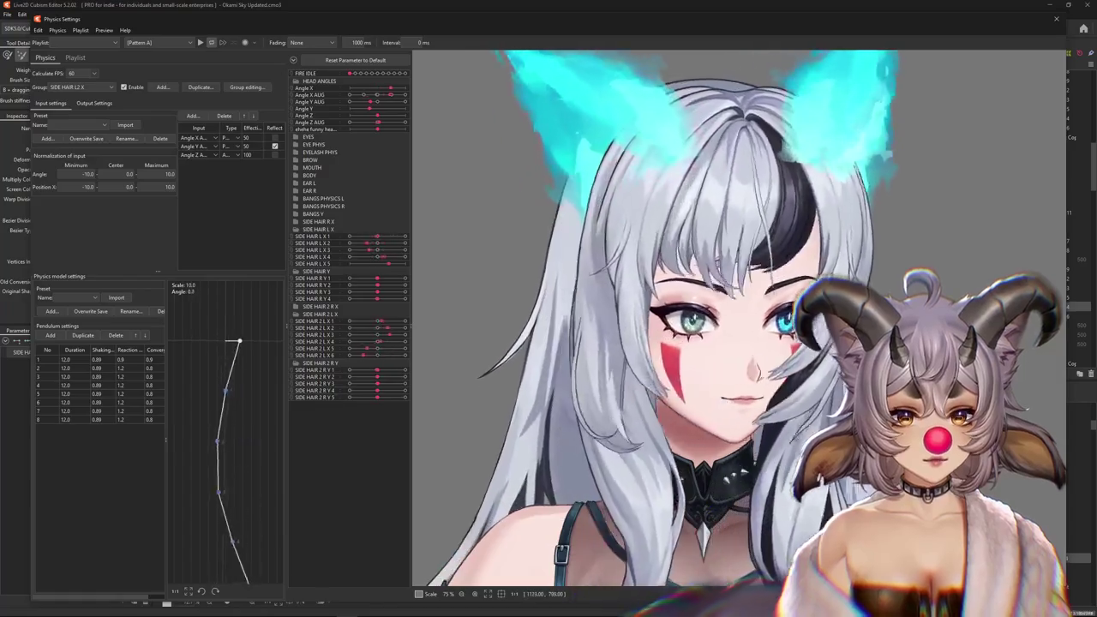
pyautogui.scroll(-5, 737, 325)
pyautogui.scroll(3, 737, 326)
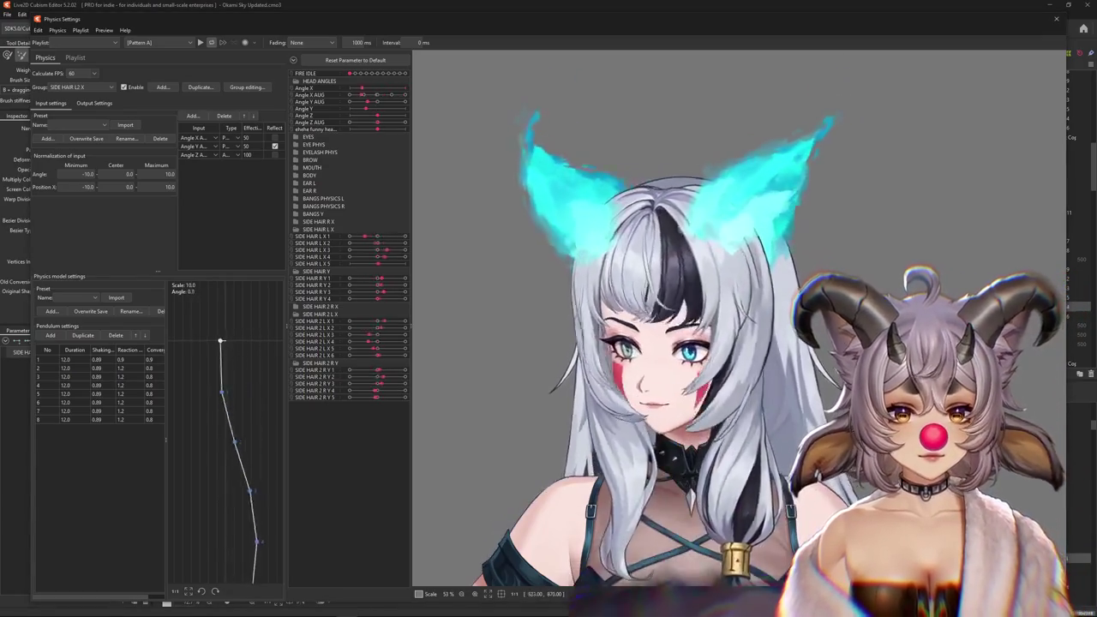
pyautogui.scroll(-2, 754, 317)
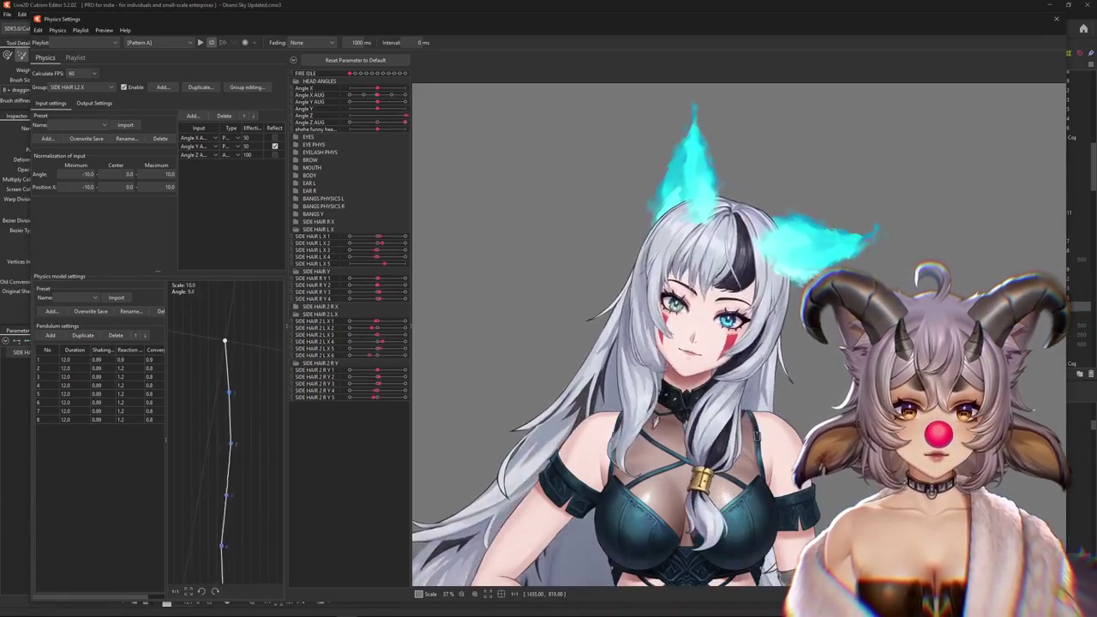
pyautogui.scroll(3, 754, 334)
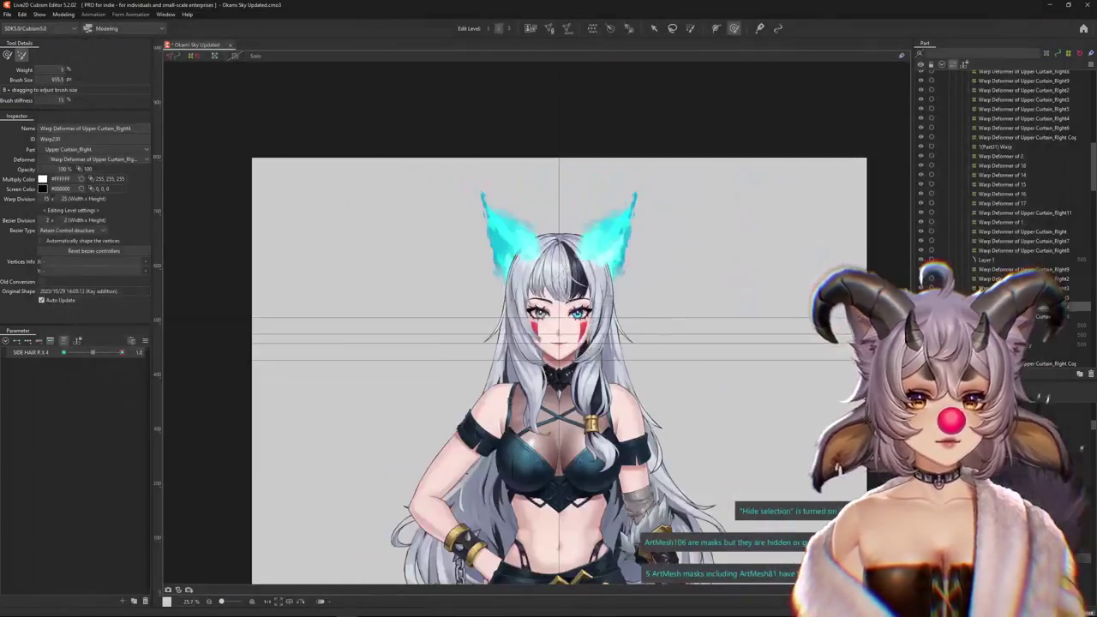
pyautogui.hotkey('ctrl', 's')
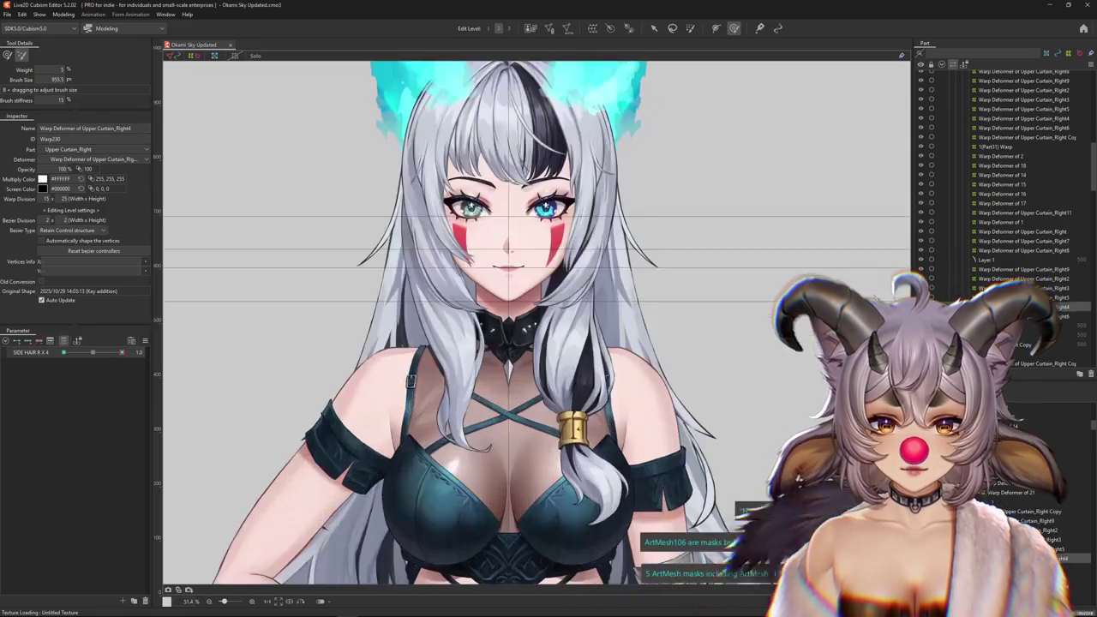
# Clear the canvas selection, create a new parameter folder and rename it LONG HAIR R.
pyautogui.scroll(3, 604, 437)
pyautogui.click(171, 366)
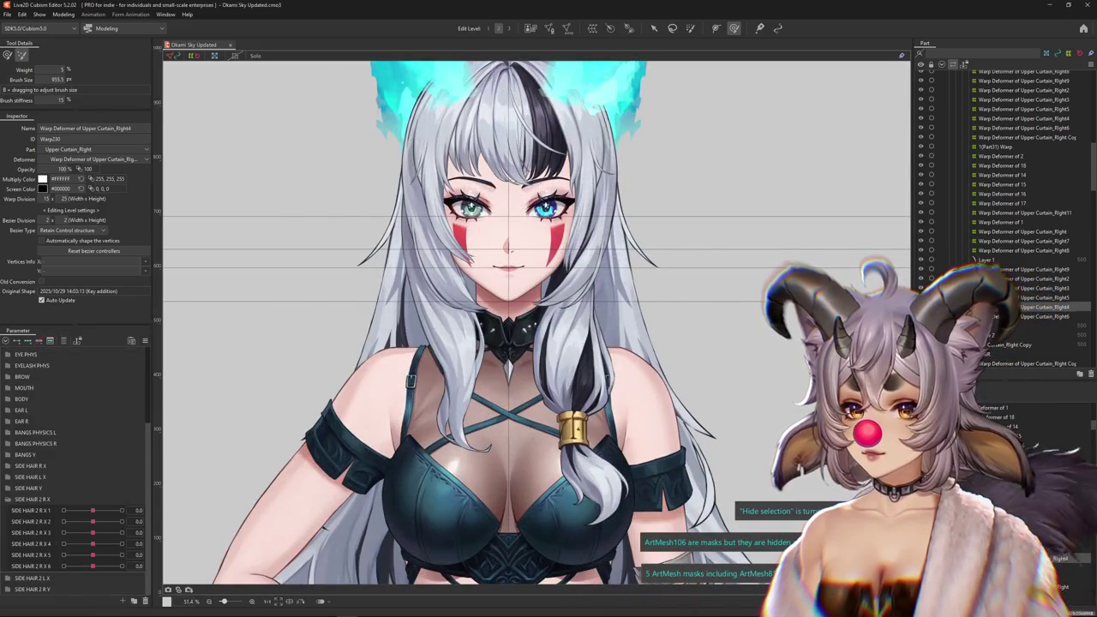
pyautogui.scroll(2, 76, 463)
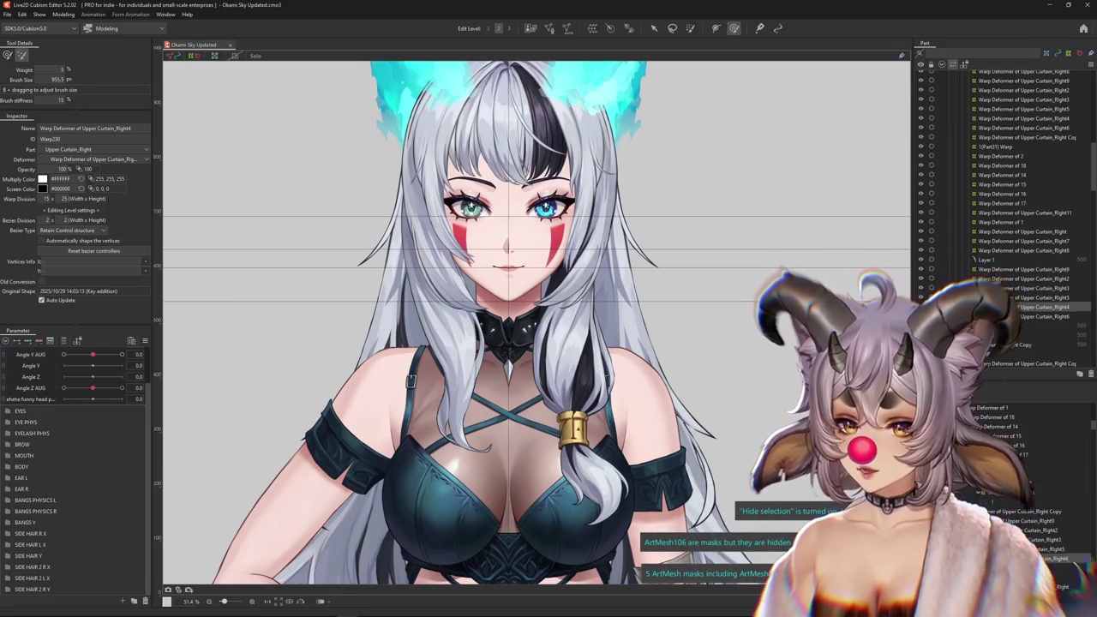
pyautogui.click(528, 367)
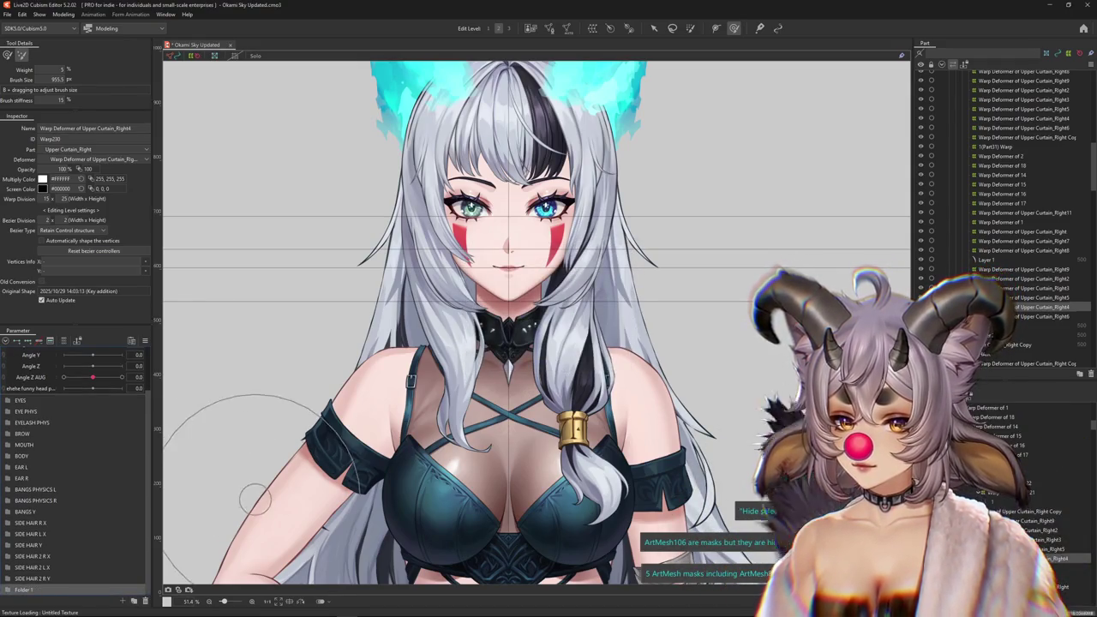
pyautogui.doubleClick(34, 590)
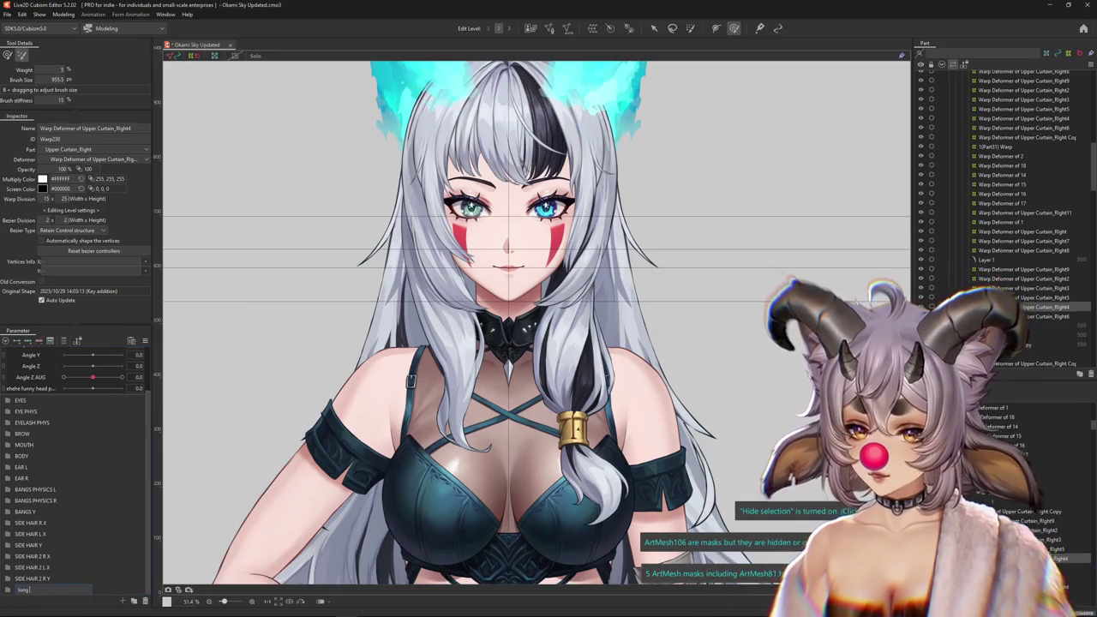
pyautogui.write('LONG HAIR R')
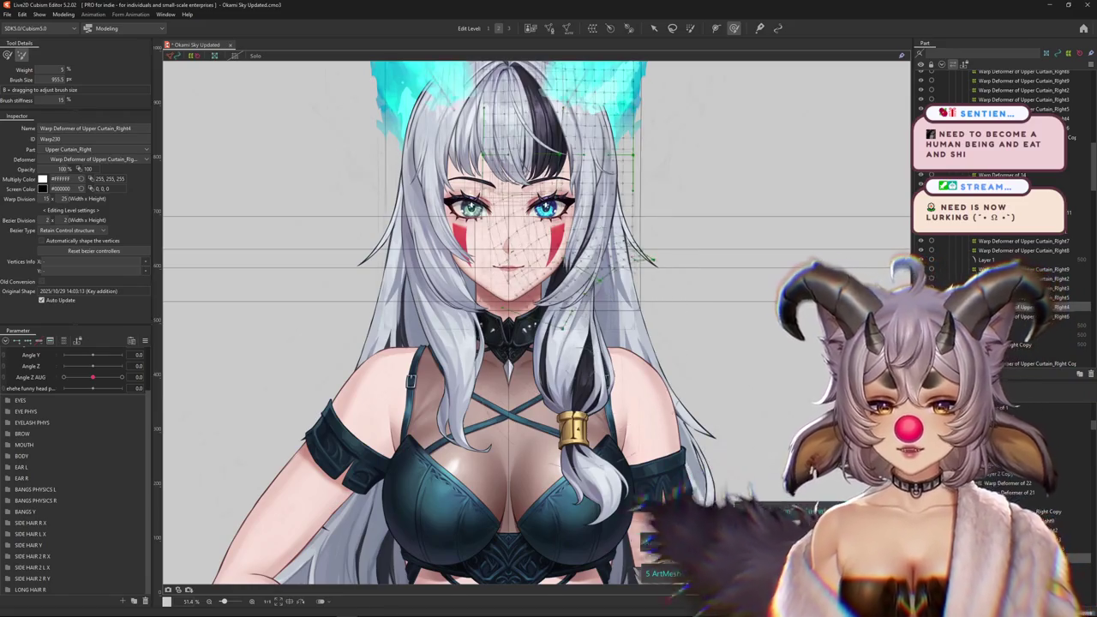
pyautogui.scroll(2, 600, 385)
pyautogui.rightClick(569, 354)
pyautogui.click(597, 361)
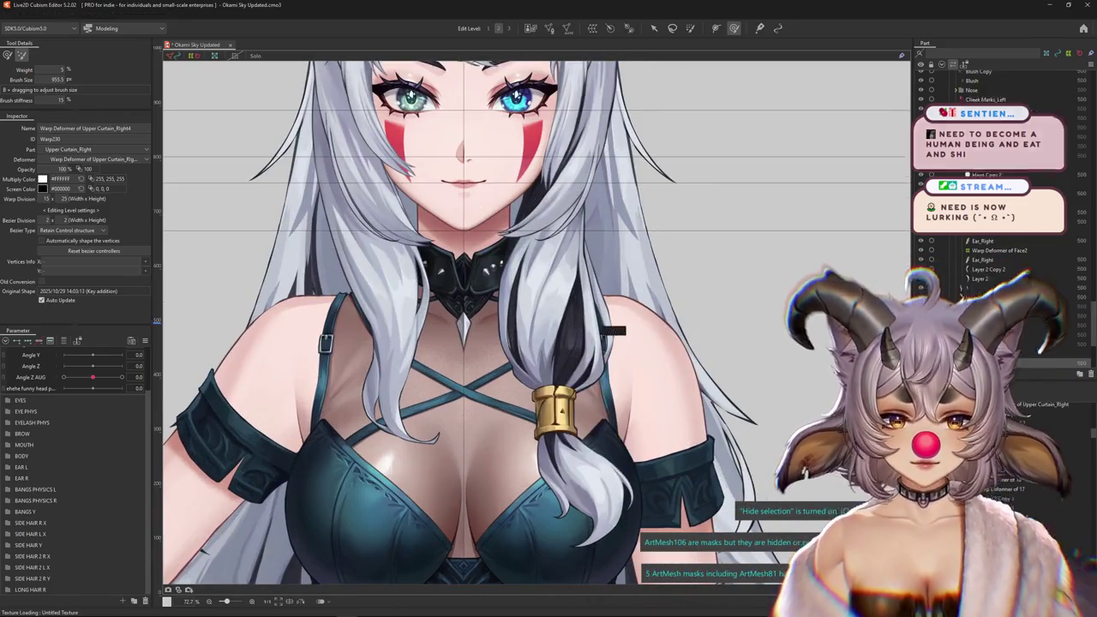
pyautogui.click(553, 407)
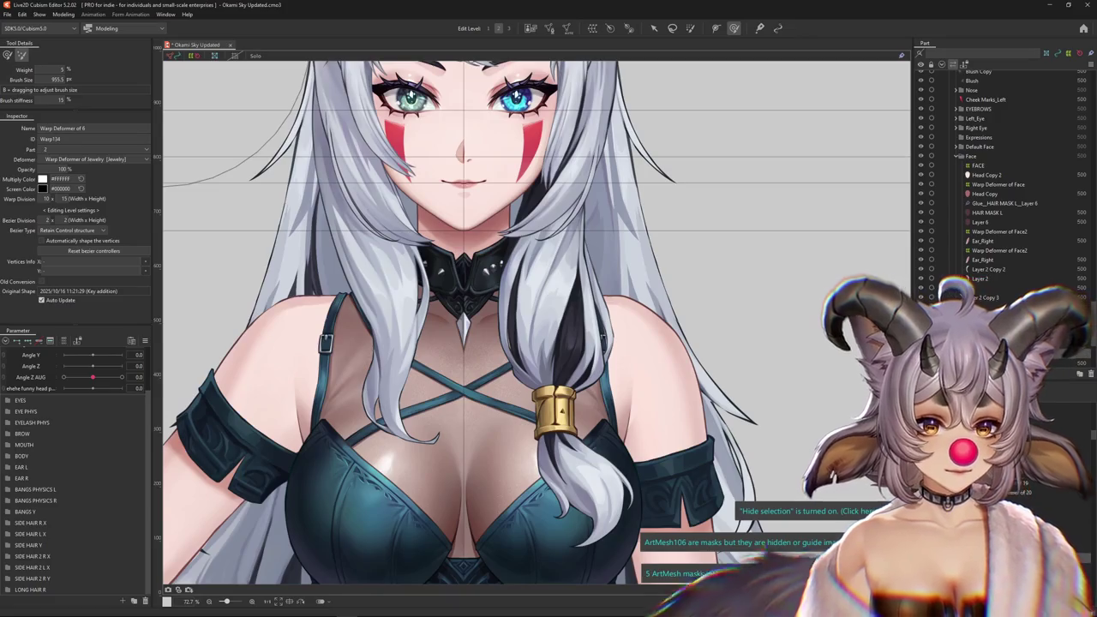
pyautogui.click(583, 480)
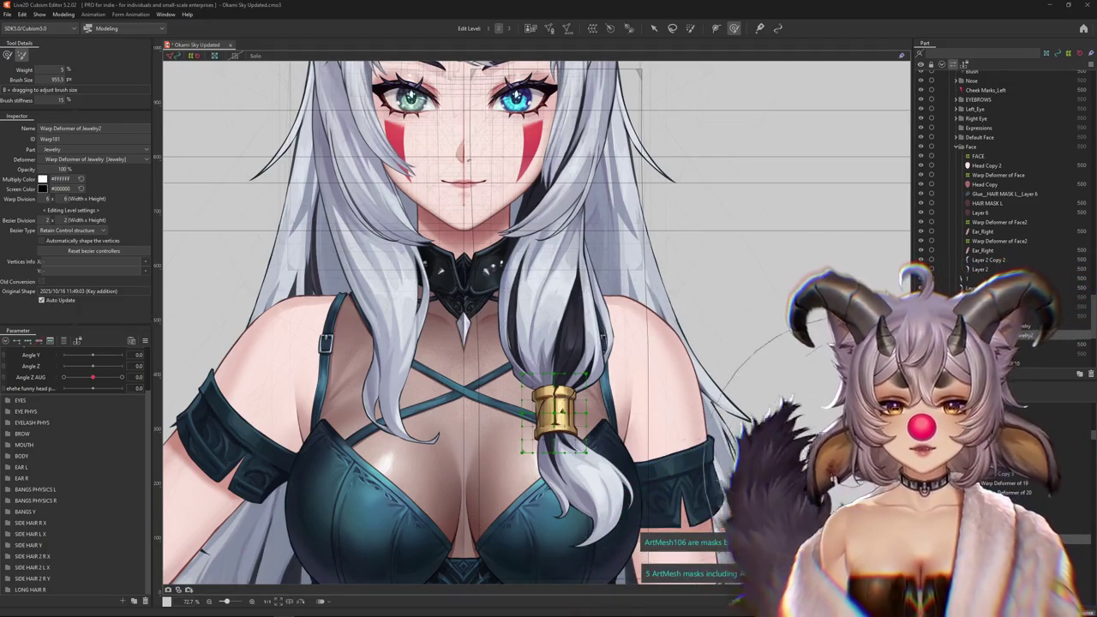
pyautogui.scroll(-3, 536, 322)
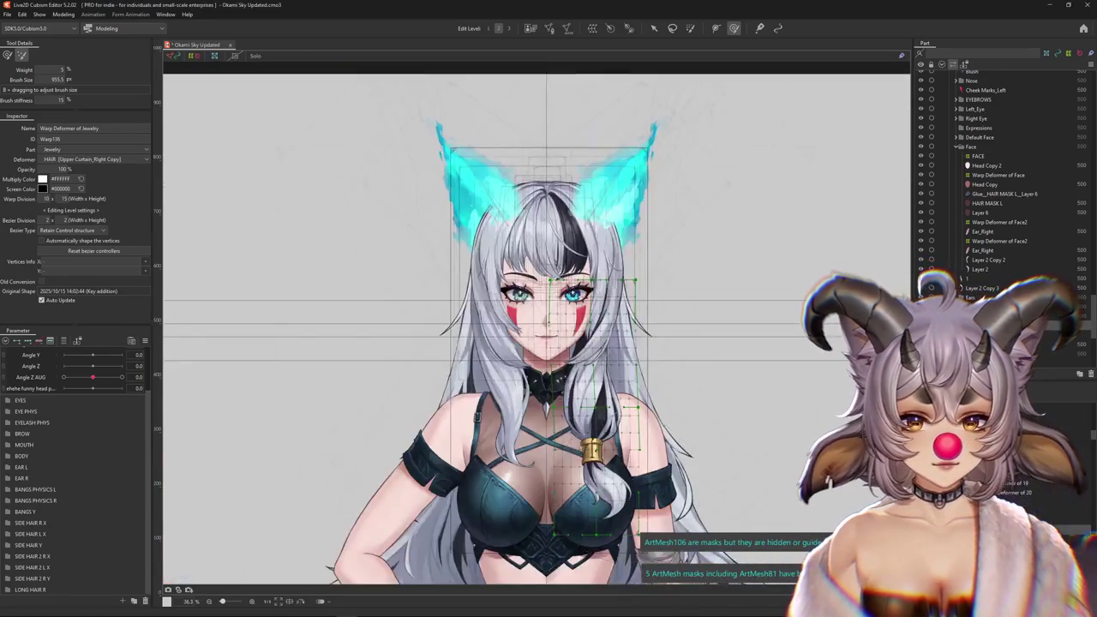
# Select the right braid's warp deformers together, from the braid mesh to the gold cuff.
pyautogui.scroll(2, 536, 322)
pyautogui.scroll(1, 536, 322)
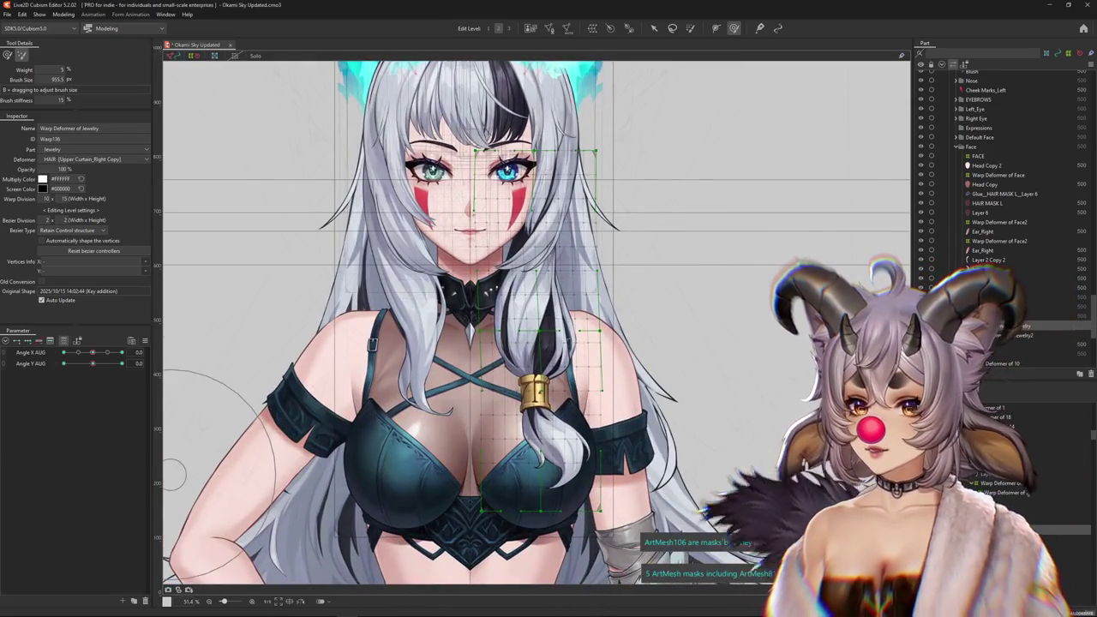
pyautogui.click(557, 218)
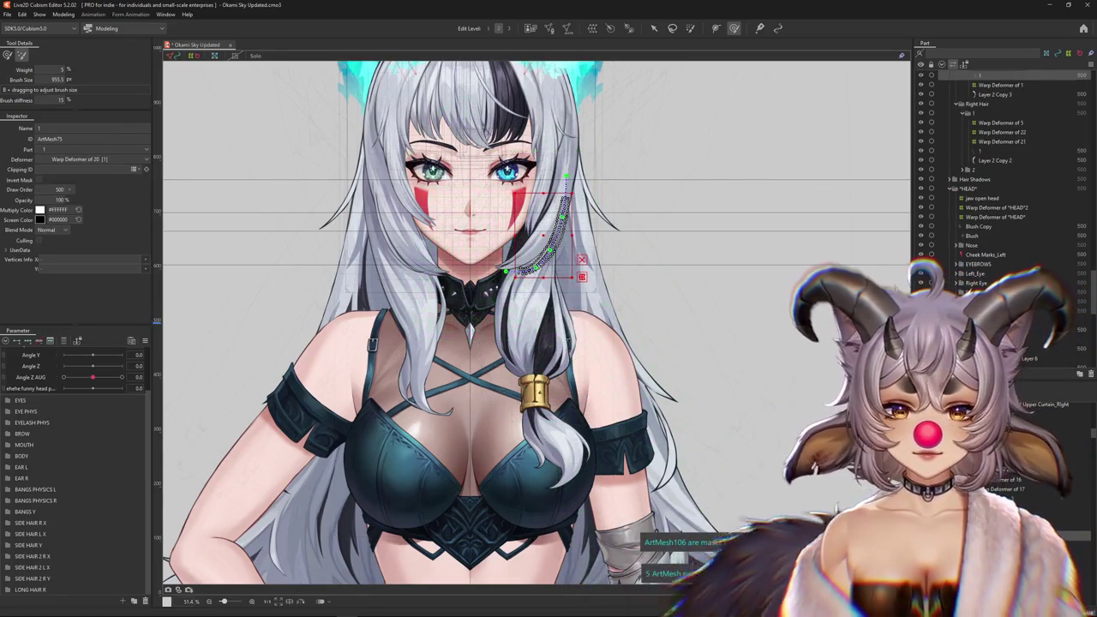
pyautogui.click(514, 292)
pyautogui.rightClick(538, 356)
pyautogui.click(566, 444)
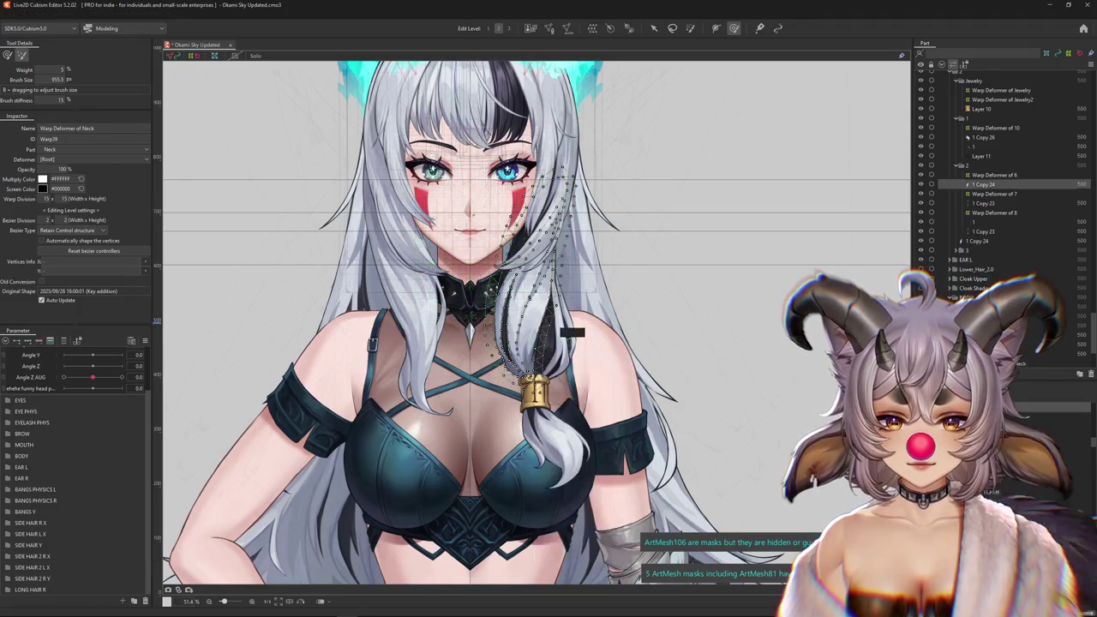
pyautogui.click(533, 392)
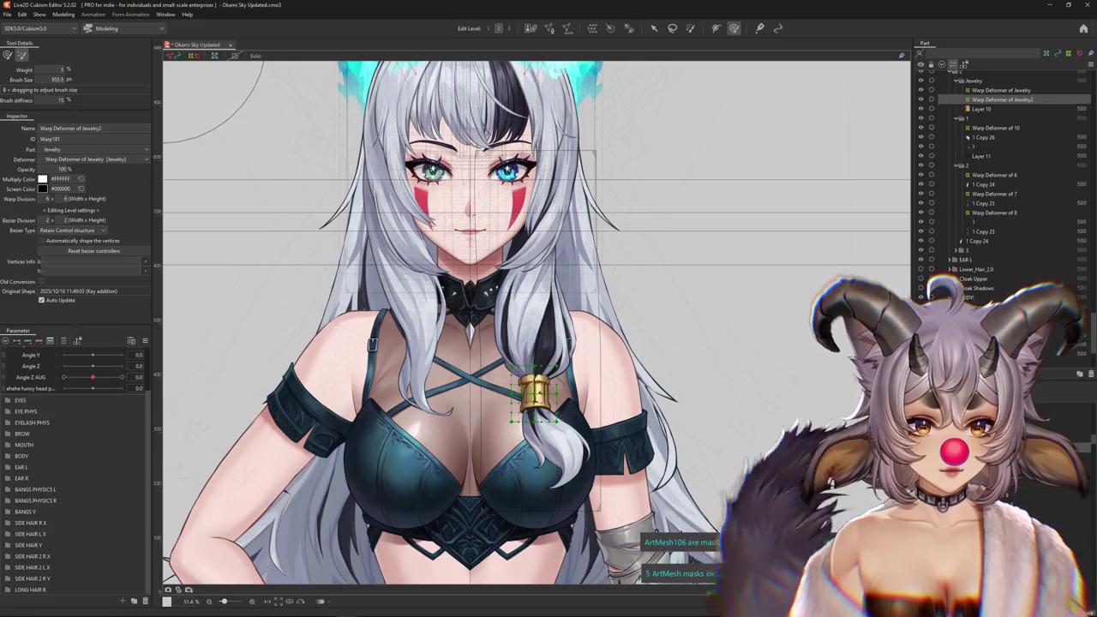
pyautogui.hotkey('ctrl', 'a')
# Pick the braid's Warp Deformer of 7 and test-bend the braid strand sideways.
pyautogui.scroll(1, 434, 284)
pyautogui.scroll(1, 433, 285)
pyautogui.scroll(1, 433, 285)
pyautogui.scroll(2, 434, 284)
pyautogui.moveTo(433, 284)
pyautogui.mouseDown()
pyautogui.moveTo(438, 317)
pyautogui.moveTo(410, 271)
pyautogui.mouseUp()
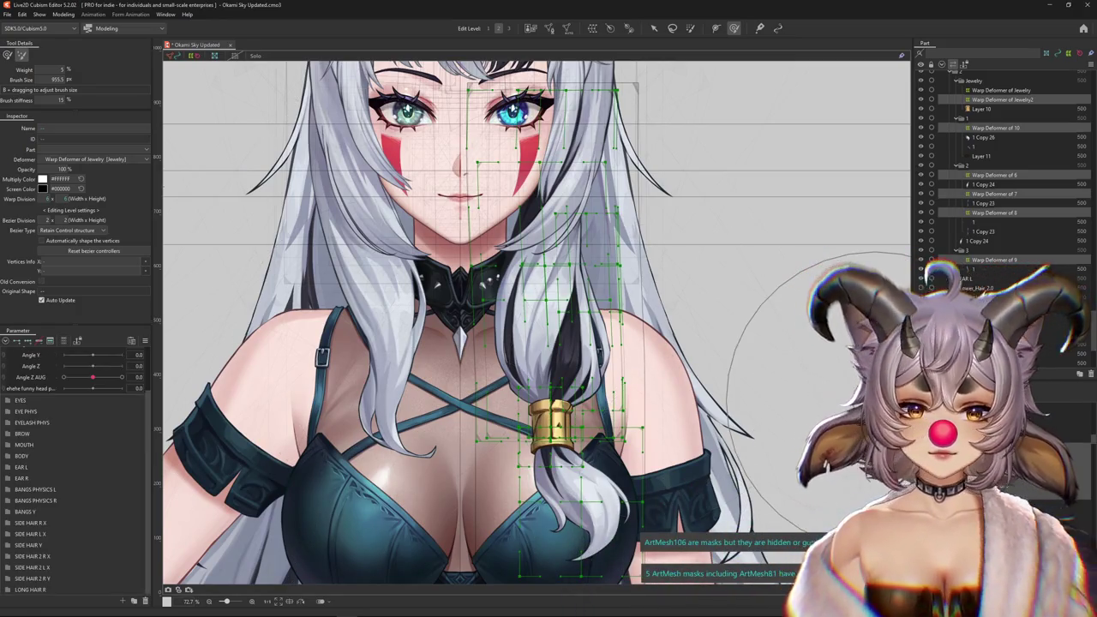
pyautogui.scroll(-2, 737, 387)
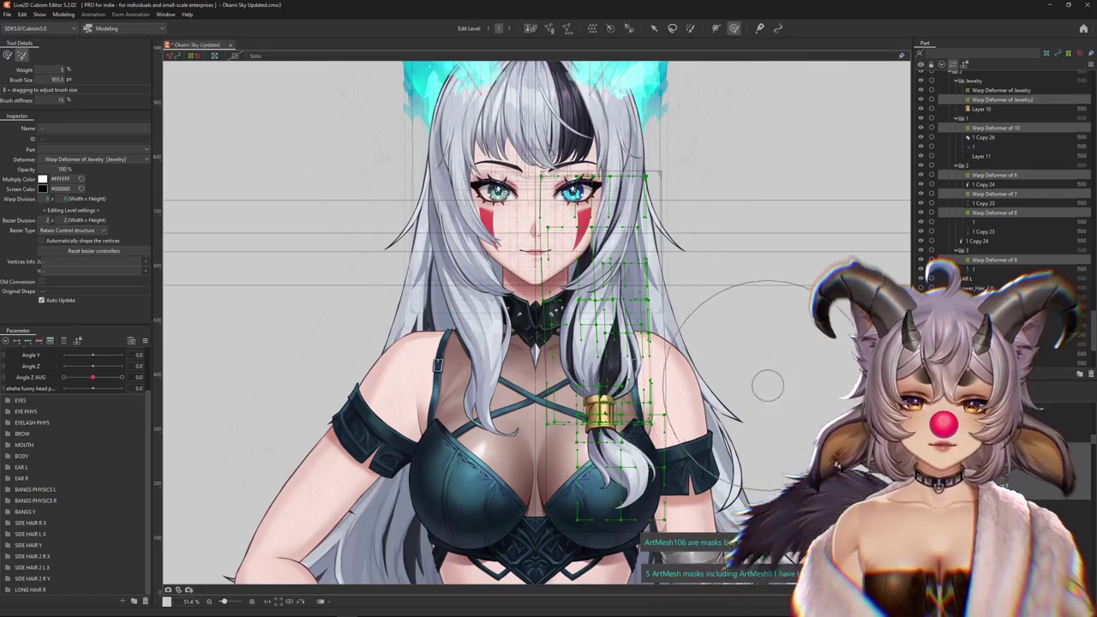
pyautogui.scroll(4, 579, 329)
pyautogui.rightClick(608, 364)
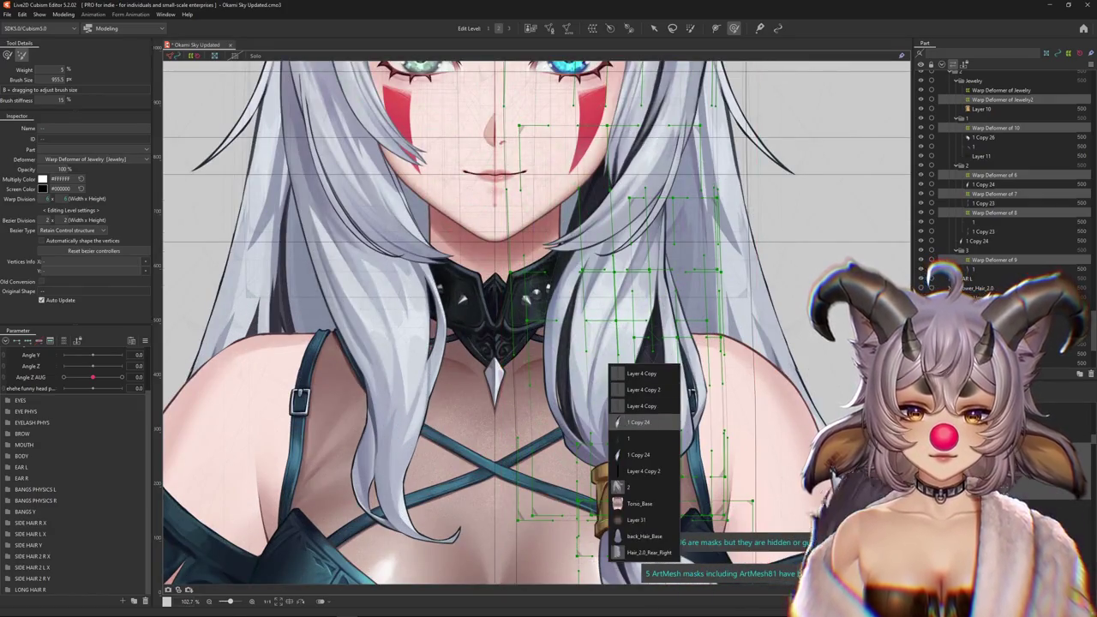
pyautogui.click(638, 421)
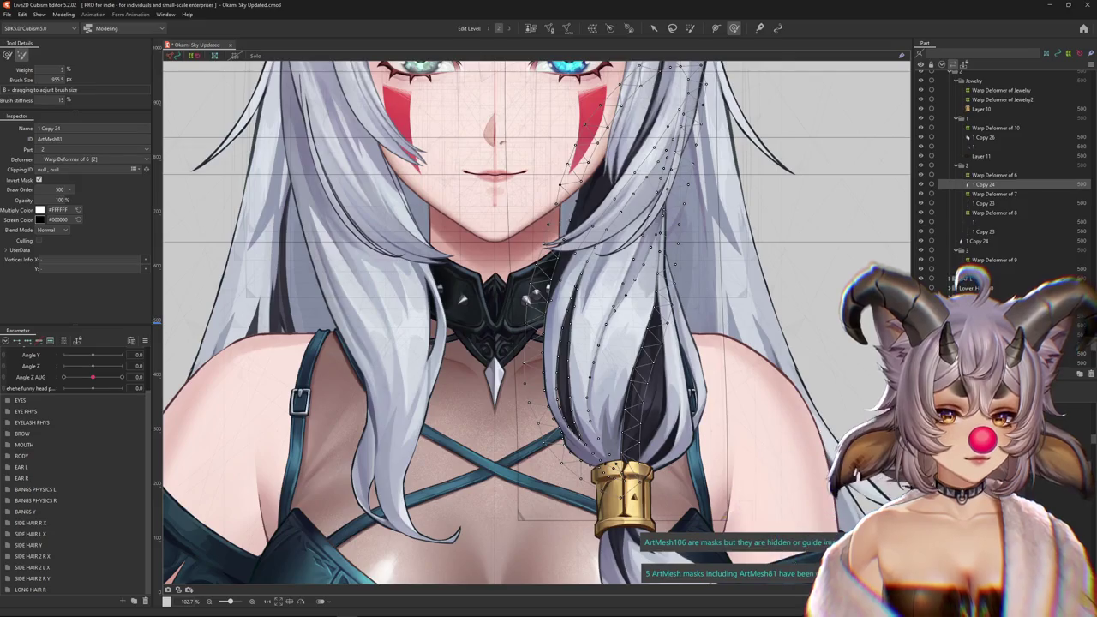
pyautogui.click(994, 194)
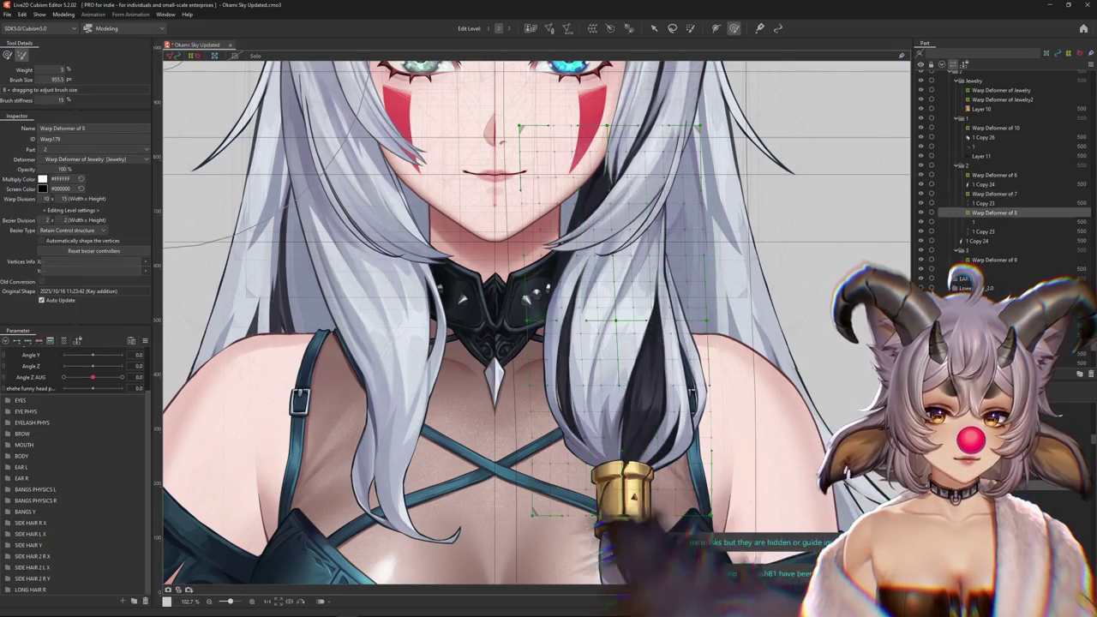
pyautogui.scroll(-2, 623, 351)
pyautogui.moveTo(626, 360)
pyautogui.mouseDown()
pyautogui.moveTo(583, 325)
pyautogui.moveTo(622, 334)
pyautogui.mouseUp()
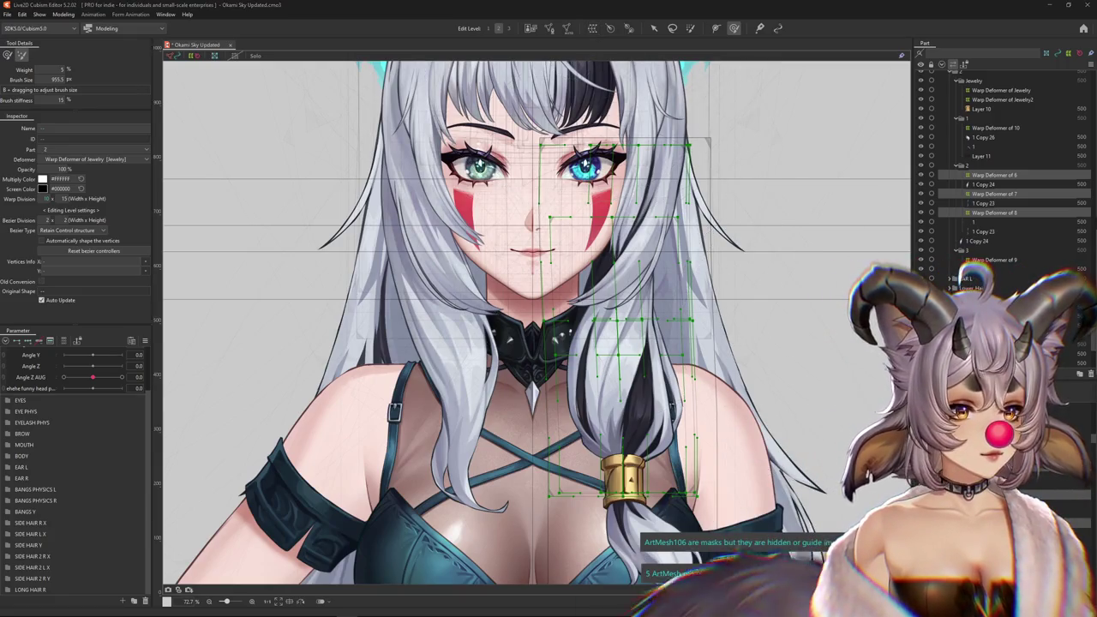
# Keep only Warp Deformer of Jewelry selected and collapse the HEAD ANGLES parameter group.
pyautogui.click(623, 478)
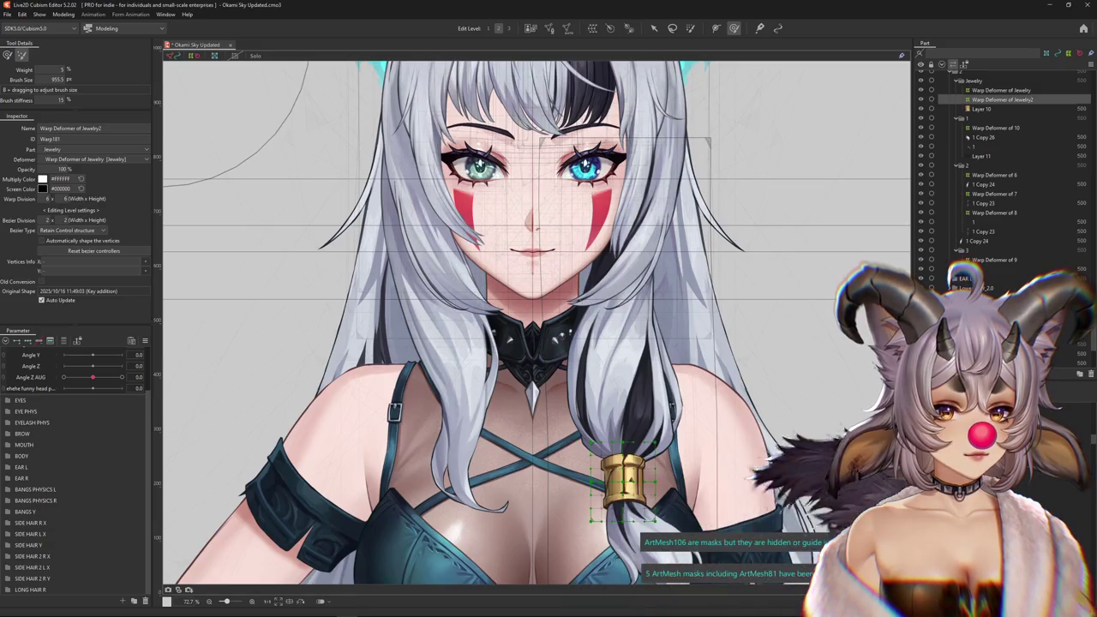
pyautogui.hotkey('ctrl', 'a')
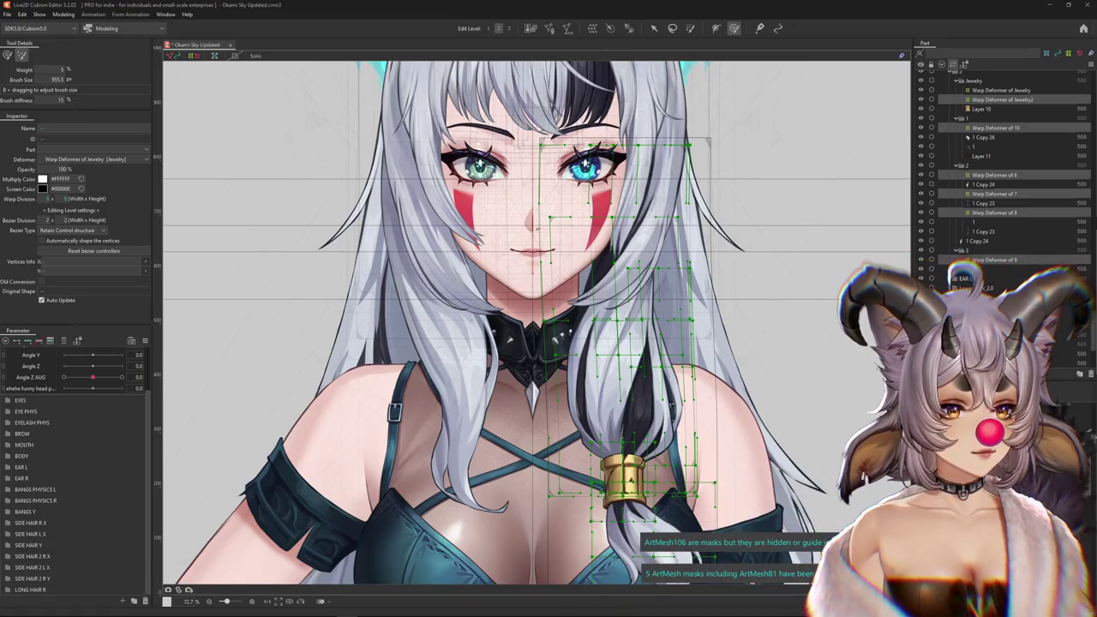
pyautogui.click(1001, 90)
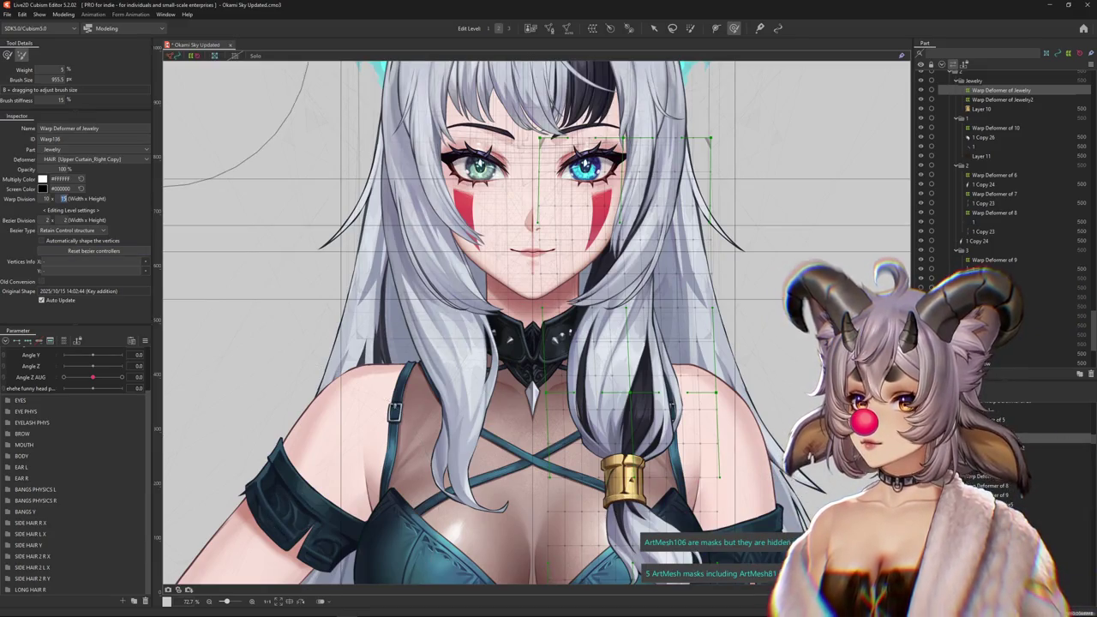
pyautogui.moveTo(201, 345); pyautogui.dragTo(183, 331)
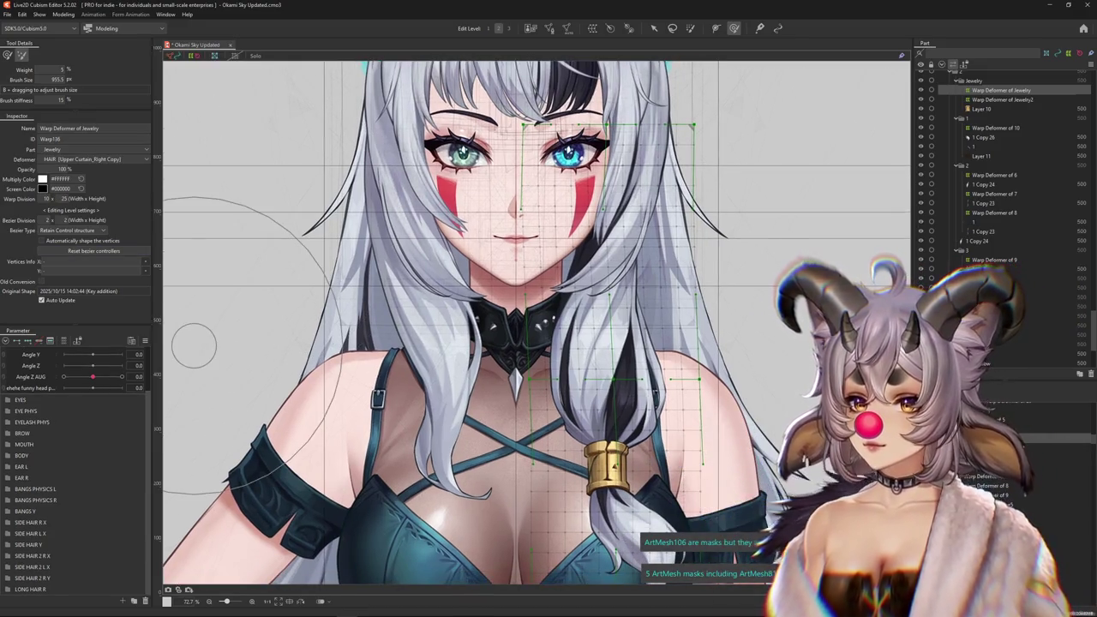
pyautogui.scroll(2, 73, 394)
pyautogui.click(8, 364)
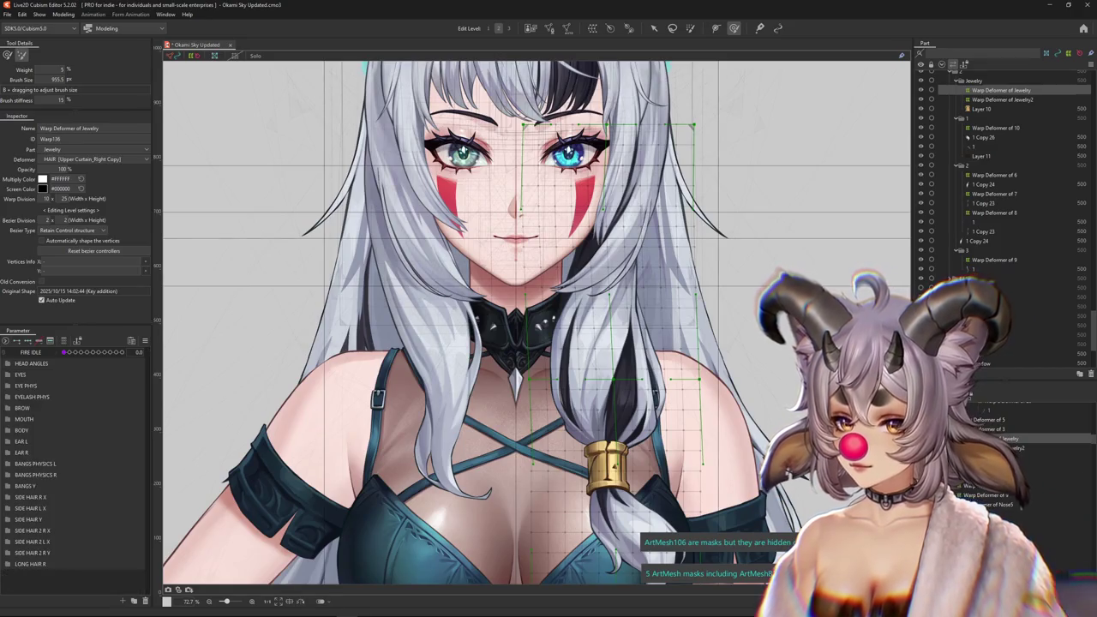
# Create parameters LONG HAIR R X 1 and LONG HAIR R X 2 in the LONG HAIR R folder.
pyautogui.click(122, 601)
pyautogui.write('LONG HAIR')
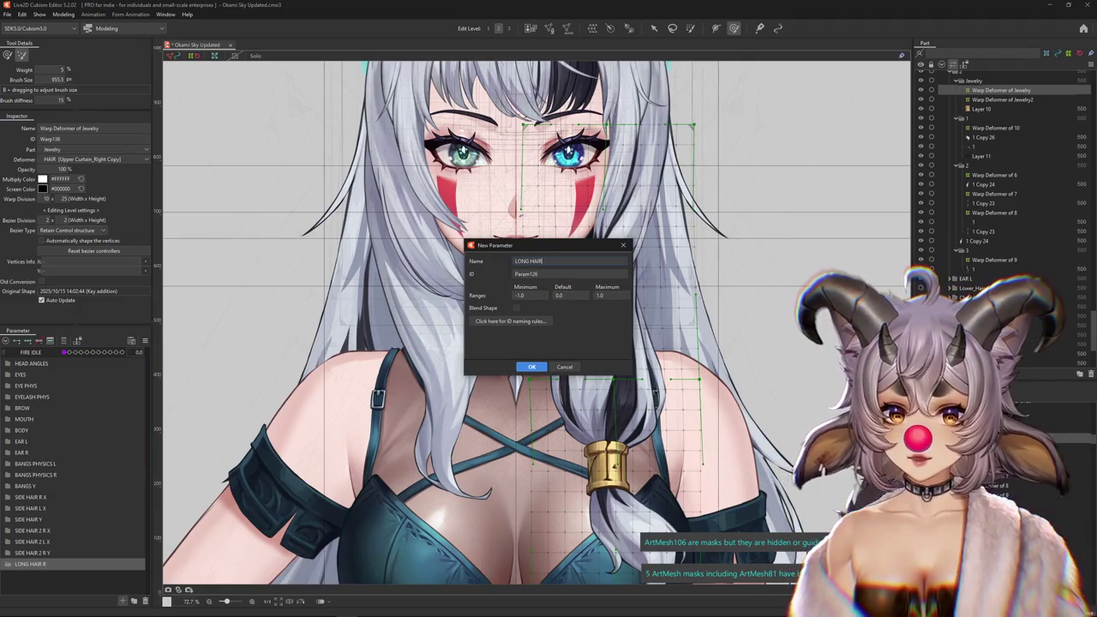
pyautogui.write(' R X 1')
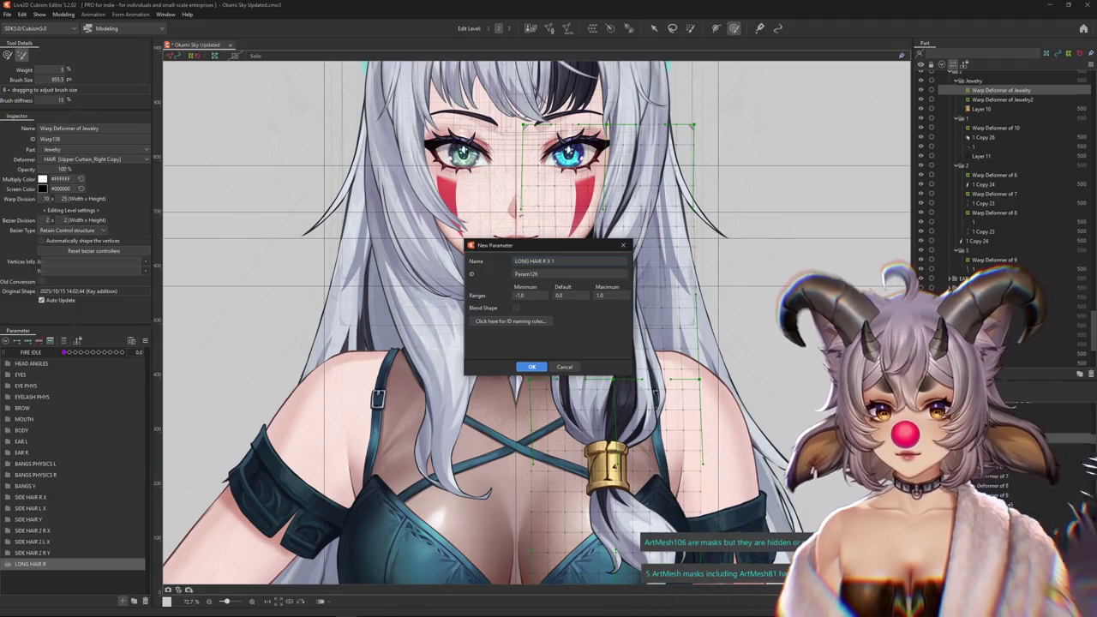
pyautogui.click(531, 367)
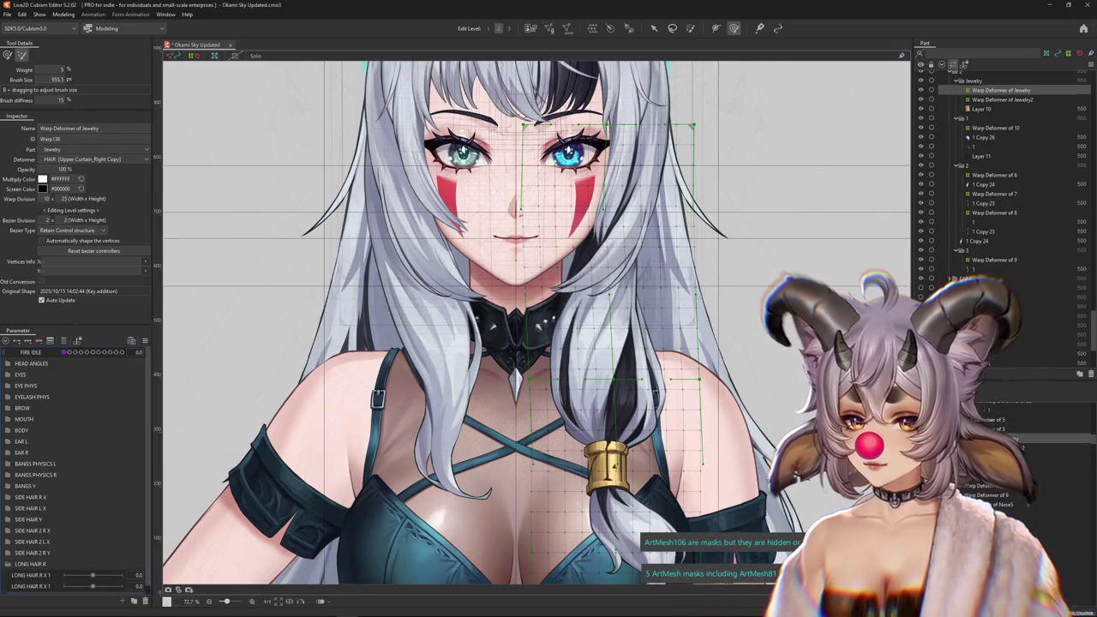
pyautogui.doubleClick(34, 588)
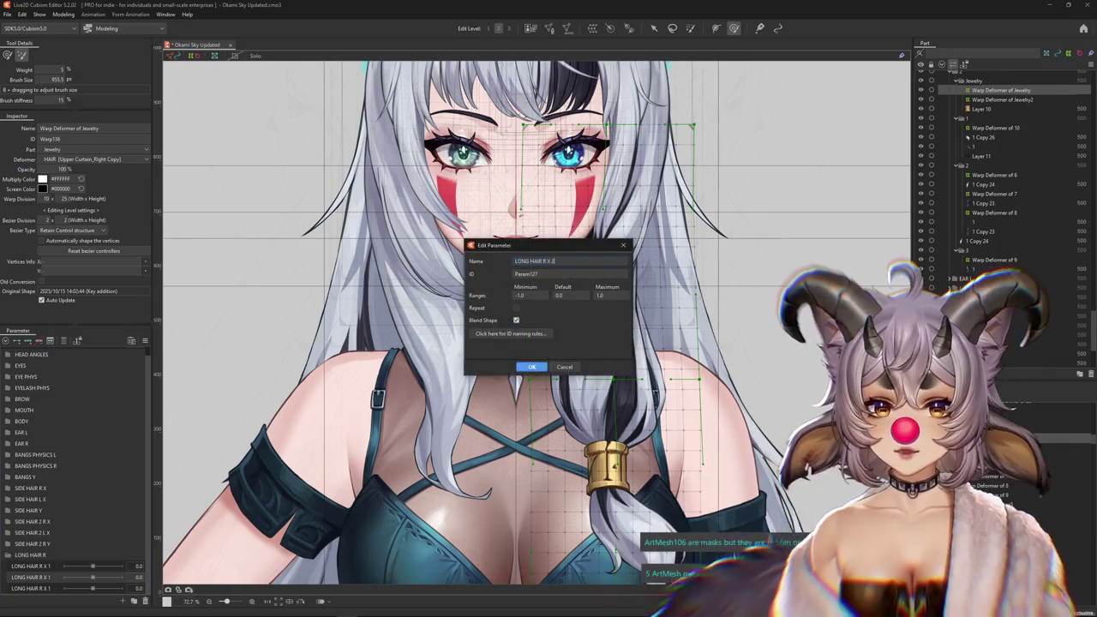
pyautogui.press('Return')
# Replicate the parameter into LONG HAIR R X 3, X 4 and X 5.
pyautogui.rightClick(53, 566)
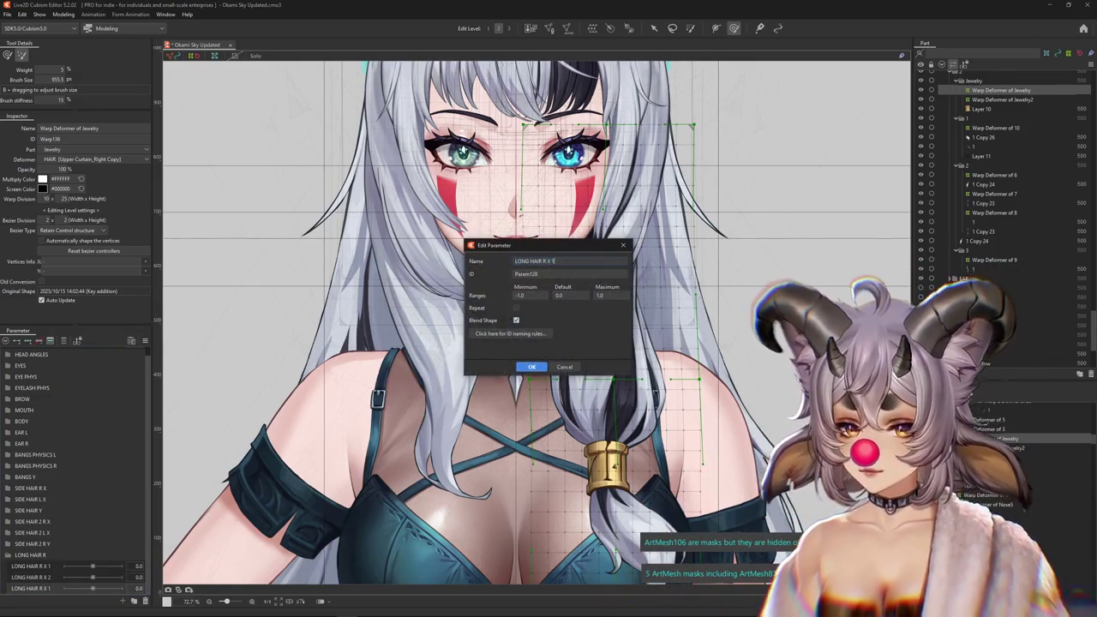
pyautogui.write('3')
pyautogui.press('Return')
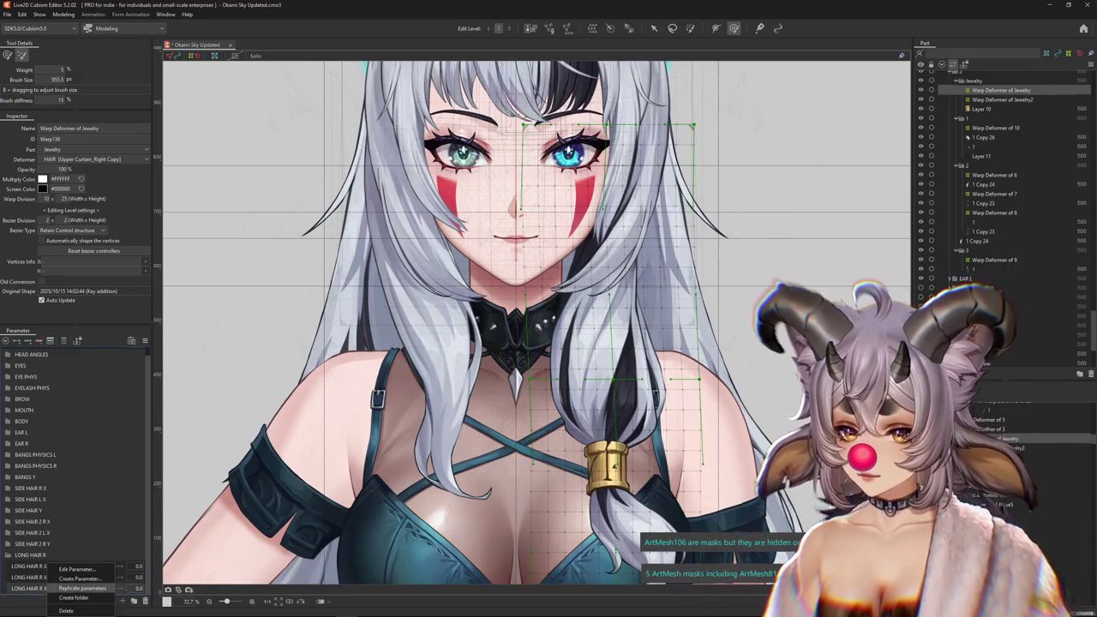
pyautogui.click(70, 569)
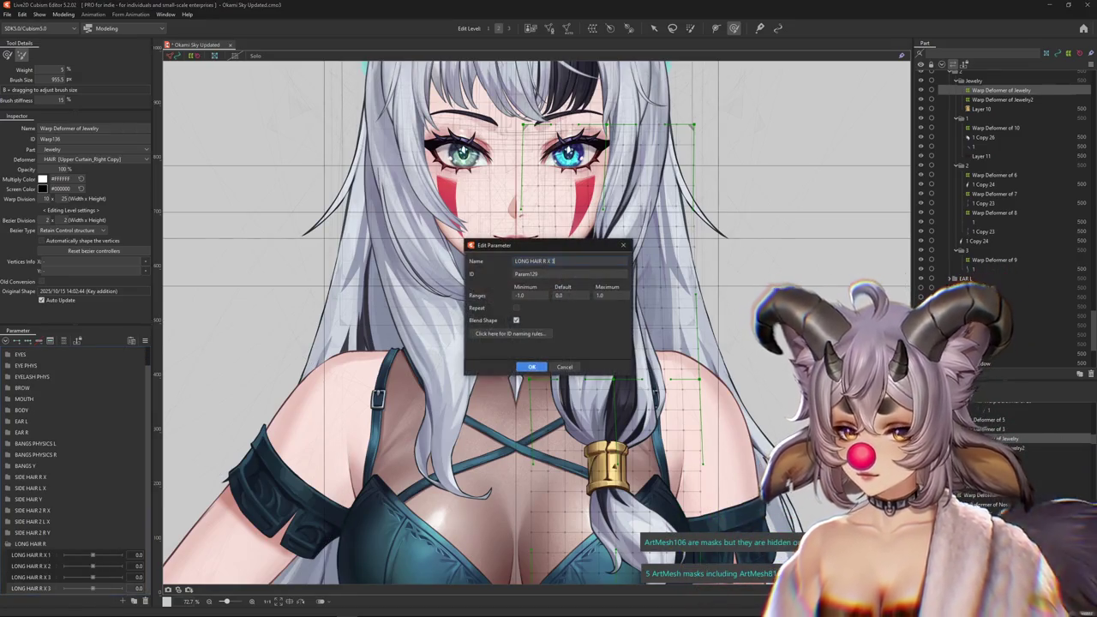
pyautogui.press('Return')
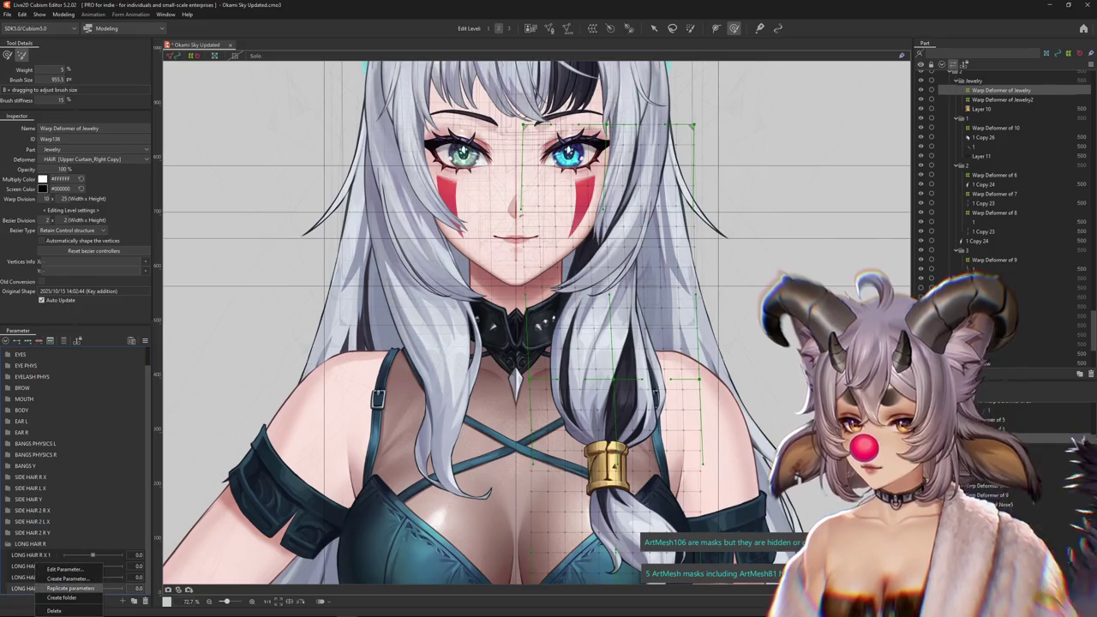
pyautogui.click(82, 578)
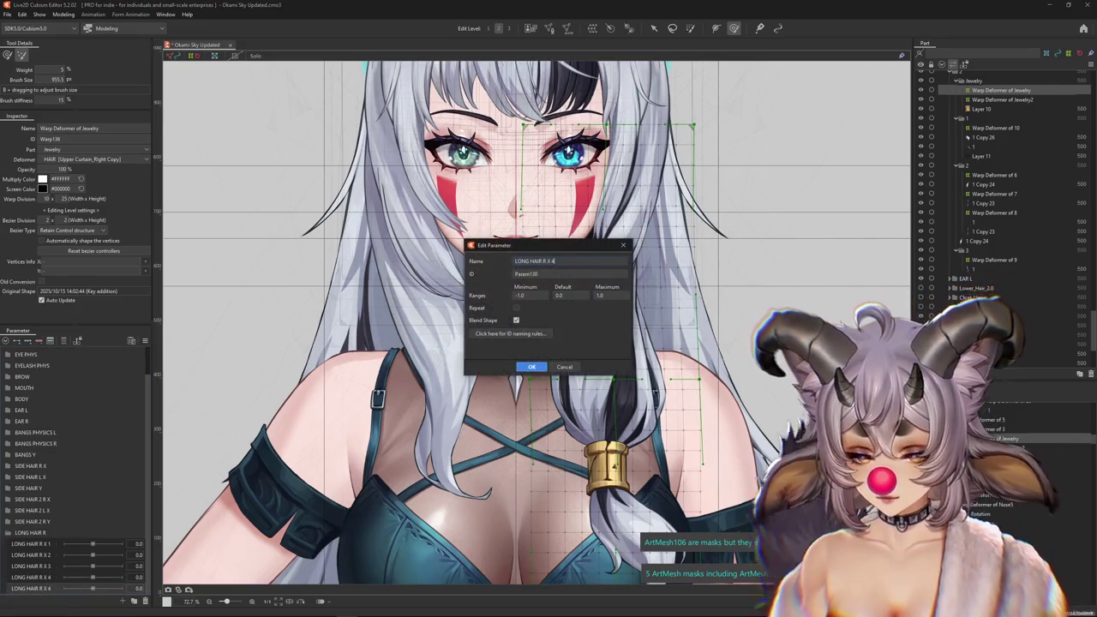
pyautogui.press('Return')
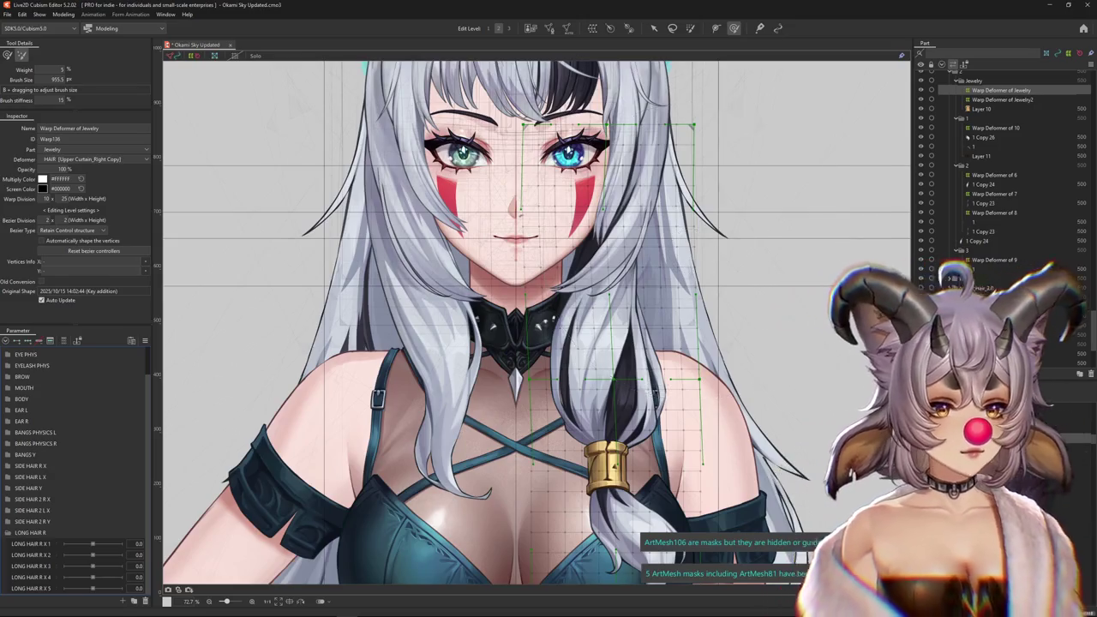
pyautogui.moveTo(699, 298); pyautogui.dragTo(647, 278)
pyautogui.scroll(-2, 647, 278)
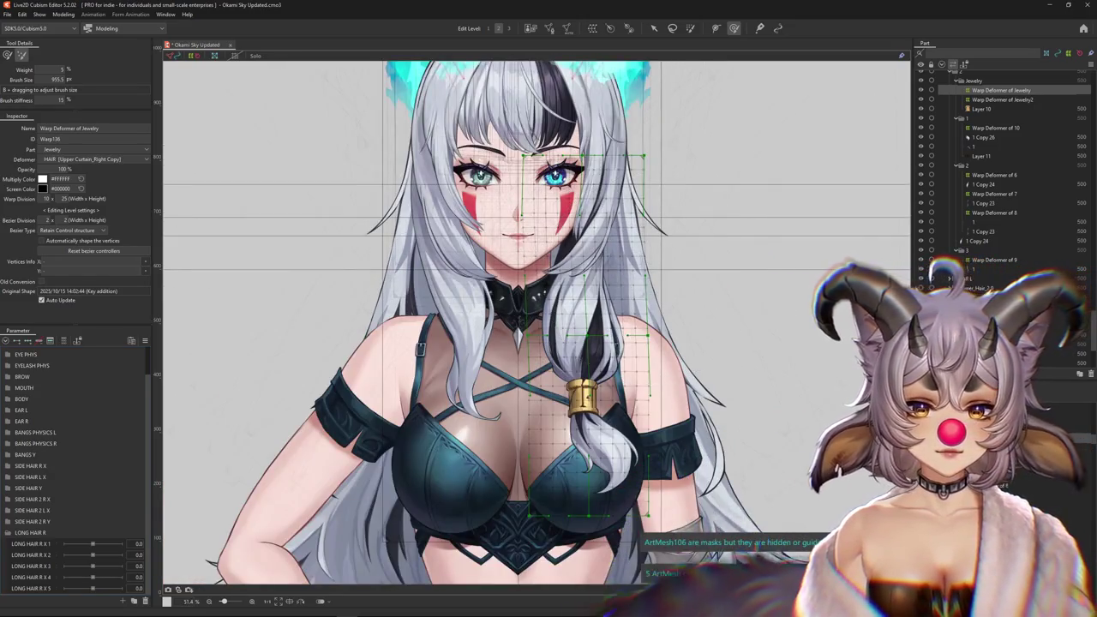
pyautogui.scroll(-1, 859, 373)
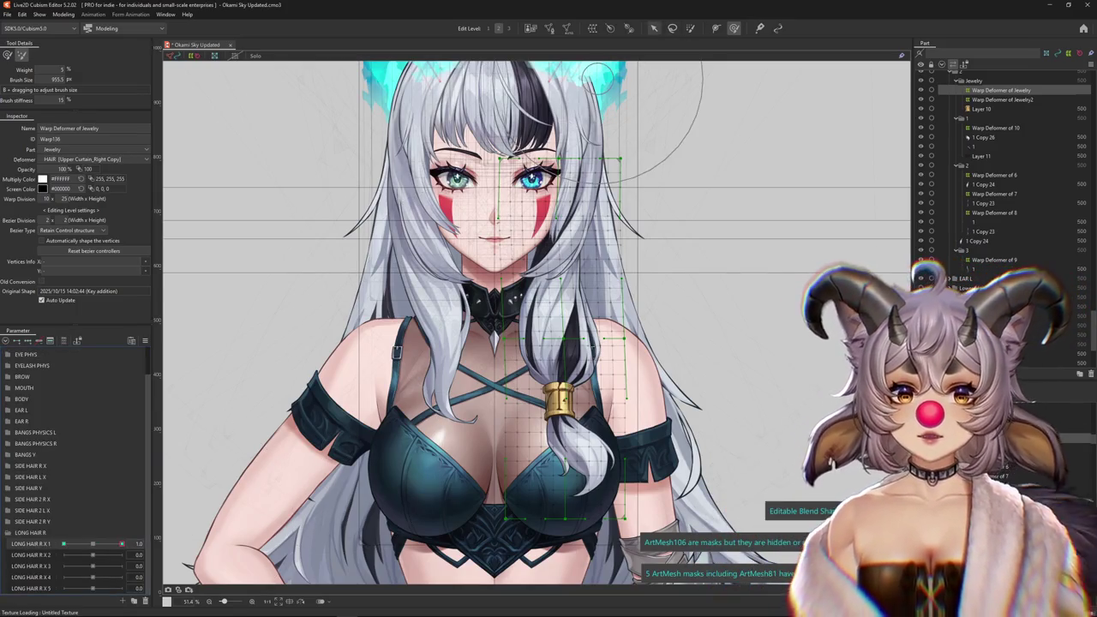
# Bend the right braid sideways with a temporary path deform at LONG HAIR R X 1 = 1.0.
pyautogui.press('v')
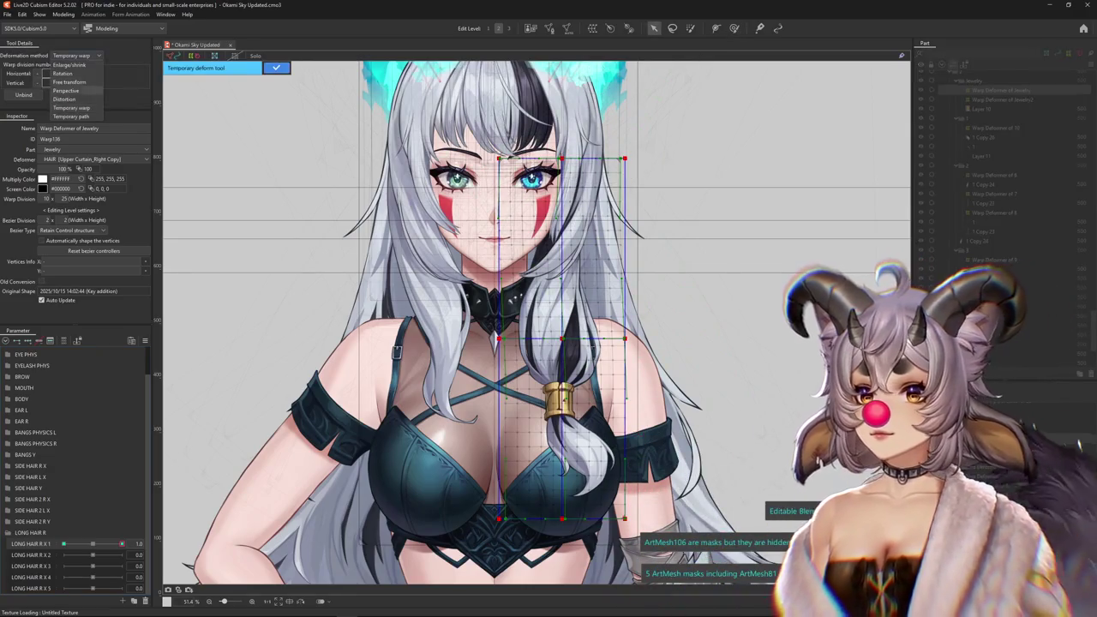
pyautogui.click(71, 116)
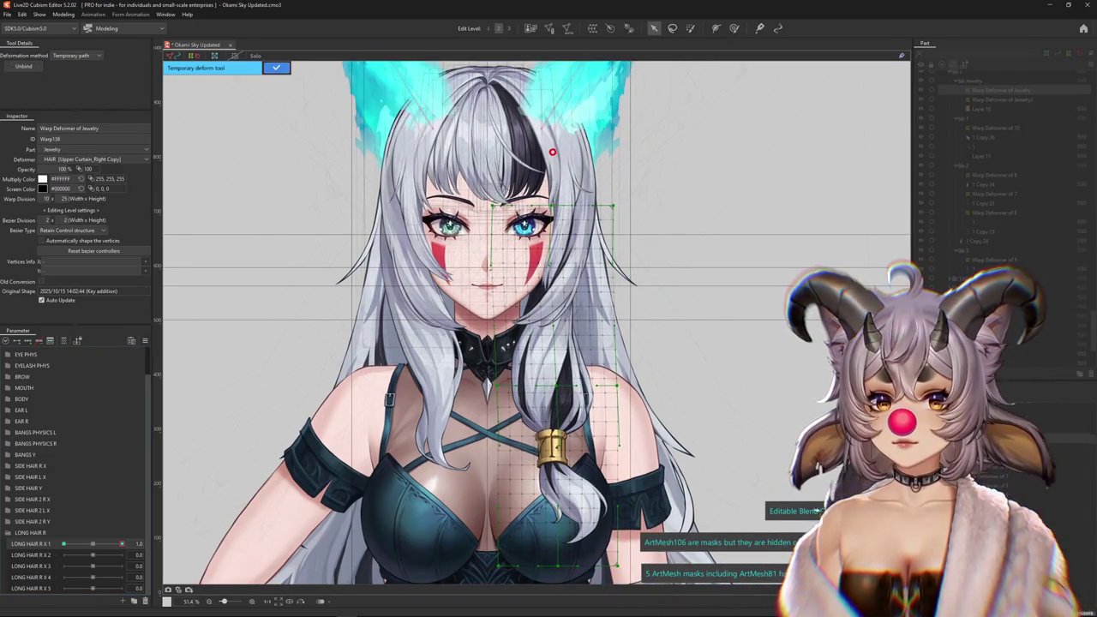
pyautogui.moveTo(552, 152); pyautogui.dragTo(553, 280)
pyautogui.scroll(-3, 553, 279)
pyautogui.moveTo(562, 422); pyautogui.dragTo(679, 472)
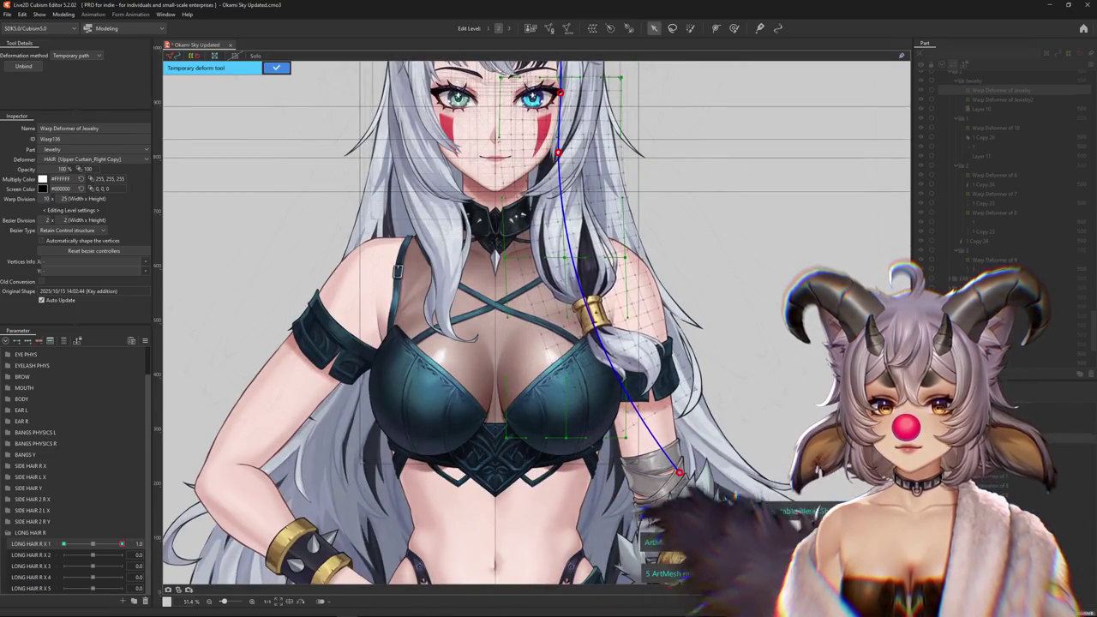
pyautogui.press('Return')
pyautogui.scroll(2, 536, 322)
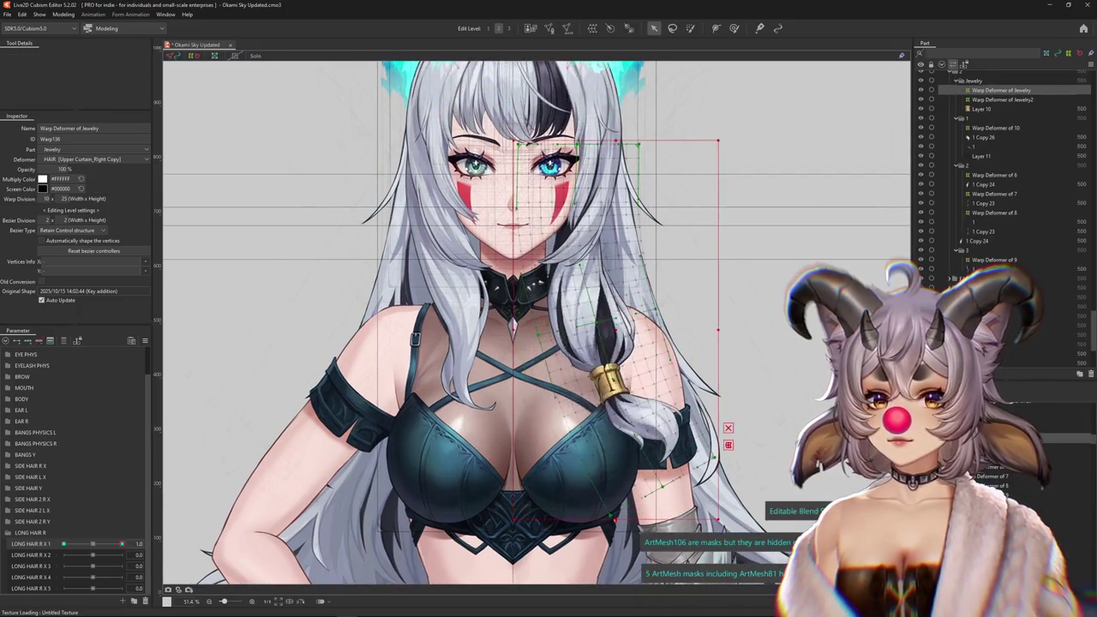
# At LONG HAIR R X 1 = -1.0, path-deform the braid to curve the other way, left.
pyautogui.click(63, 543)
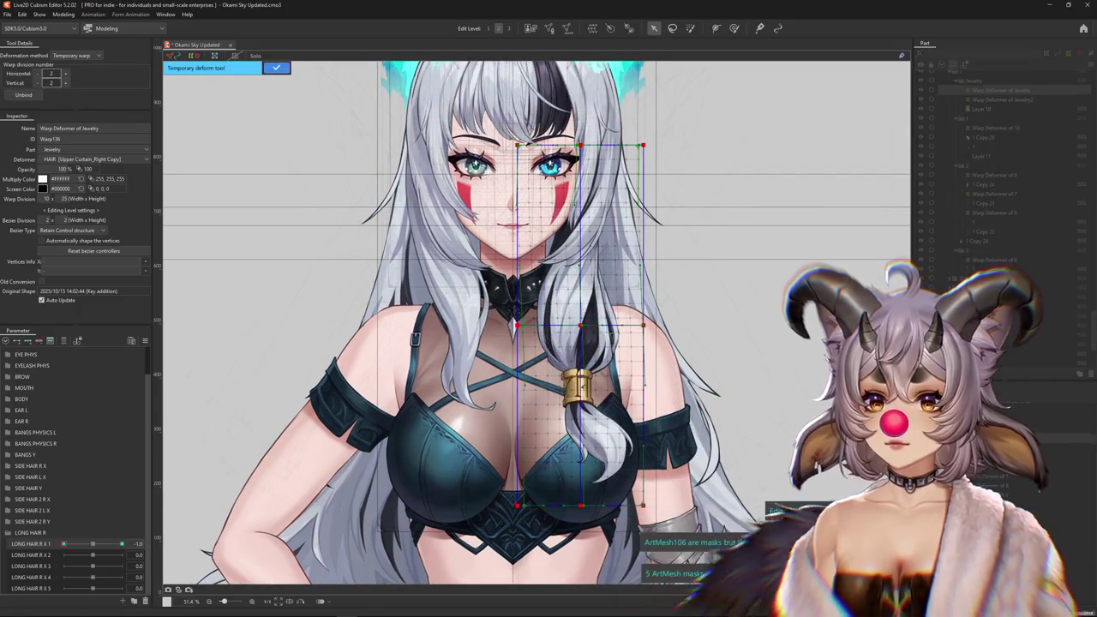
pyautogui.press('t')
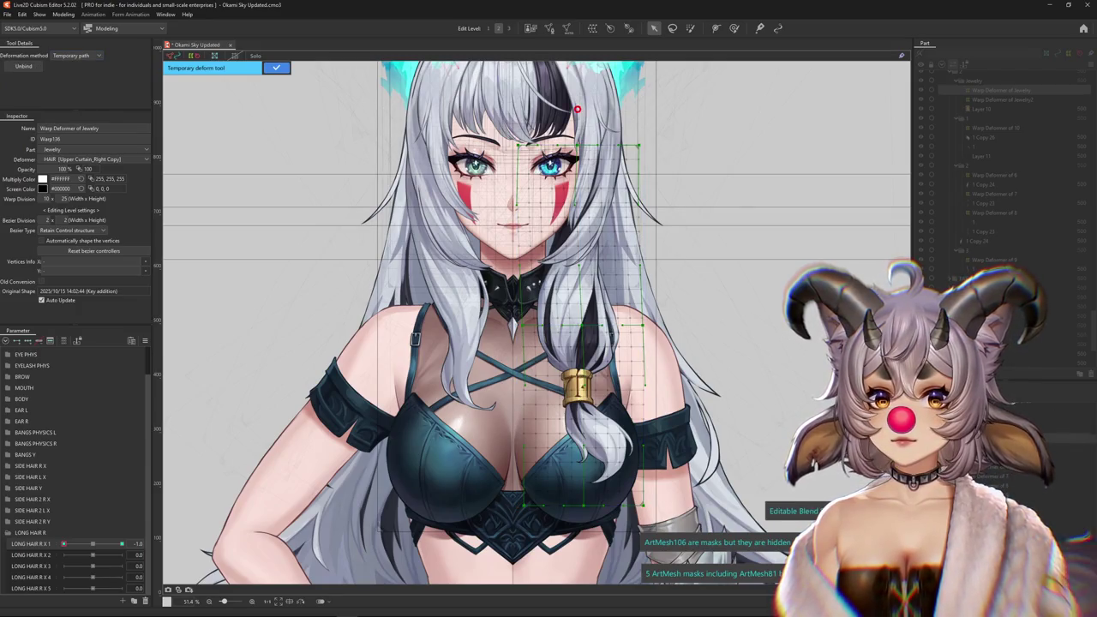
pyautogui.click(569, 215)
pyautogui.scroll(-3, 569, 215)
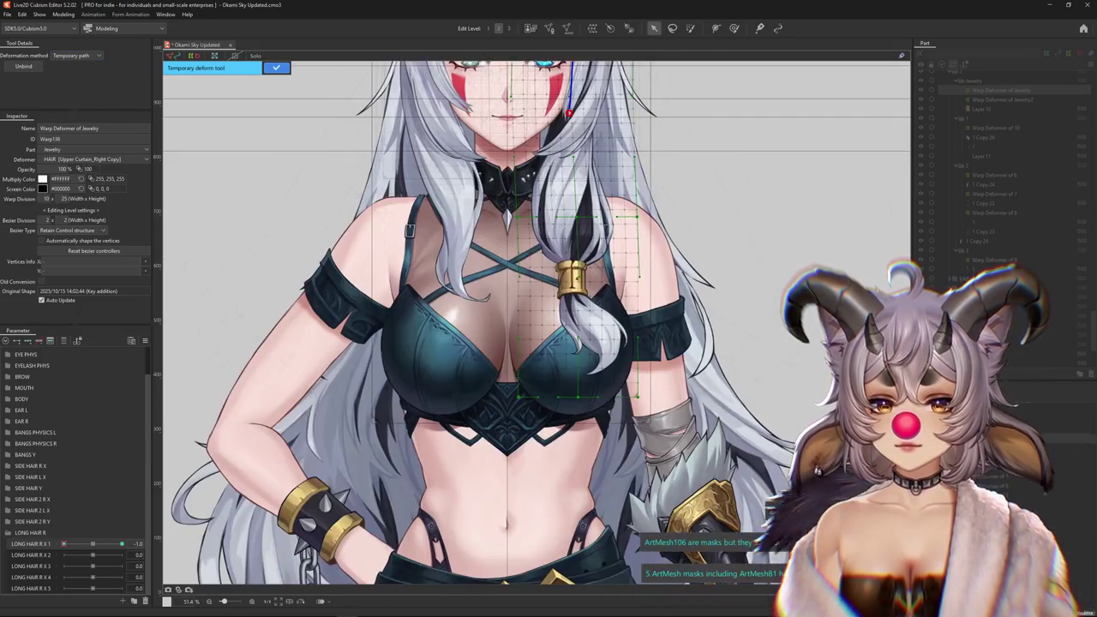
pyautogui.moveTo(554, 445); pyautogui.dragTo(498, 433)
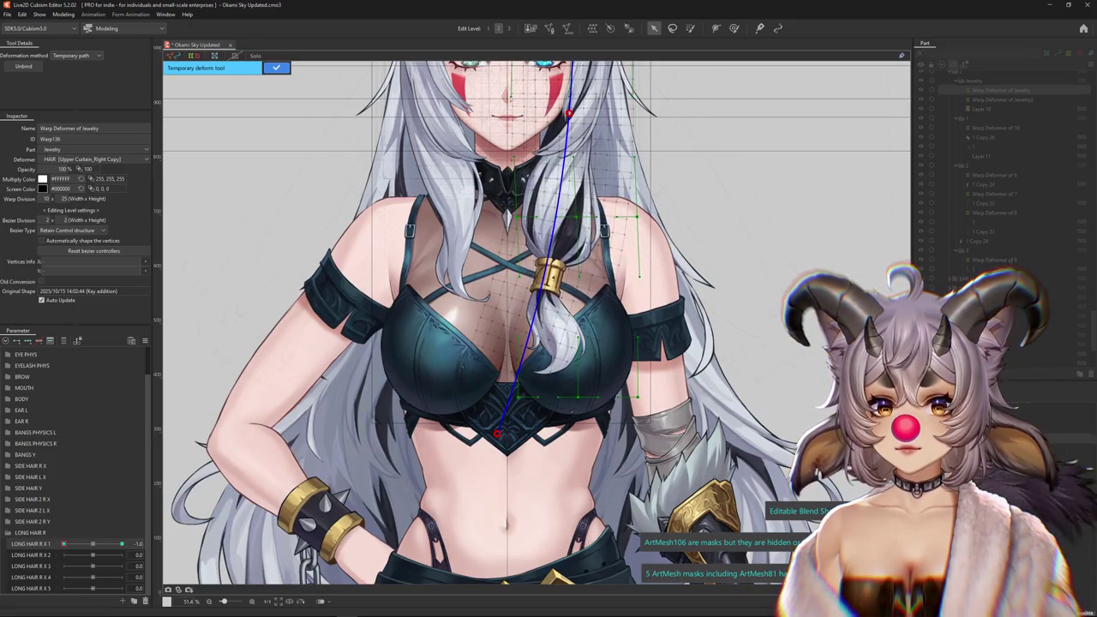
pyautogui.moveTo(553, 204); pyautogui.dragTo(565, 205)
pyautogui.press('Return')
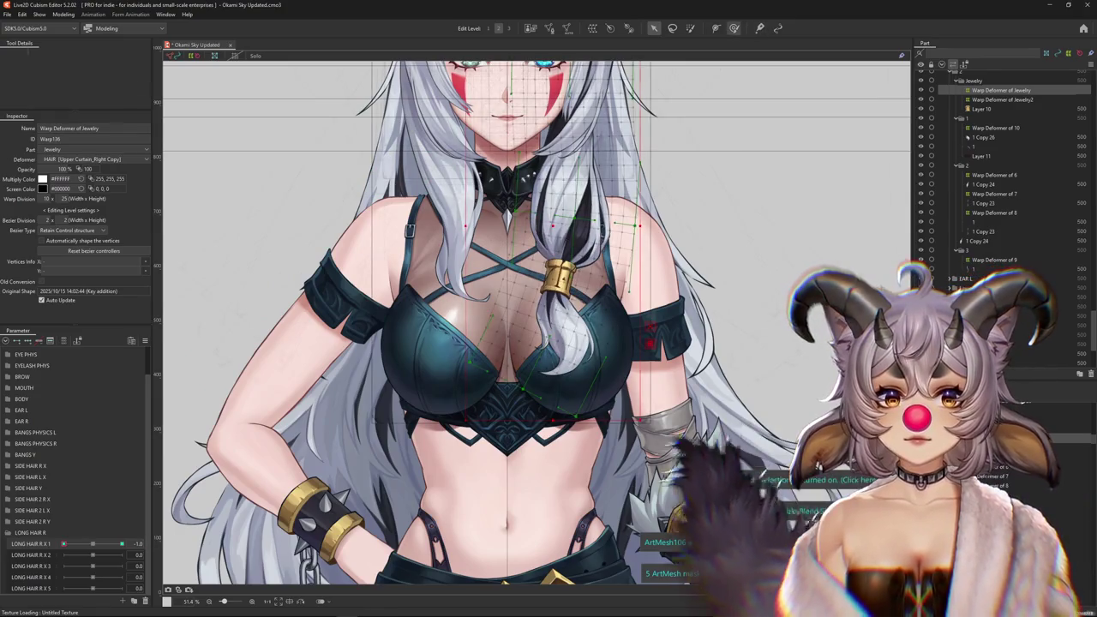
pyautogui.press('b')
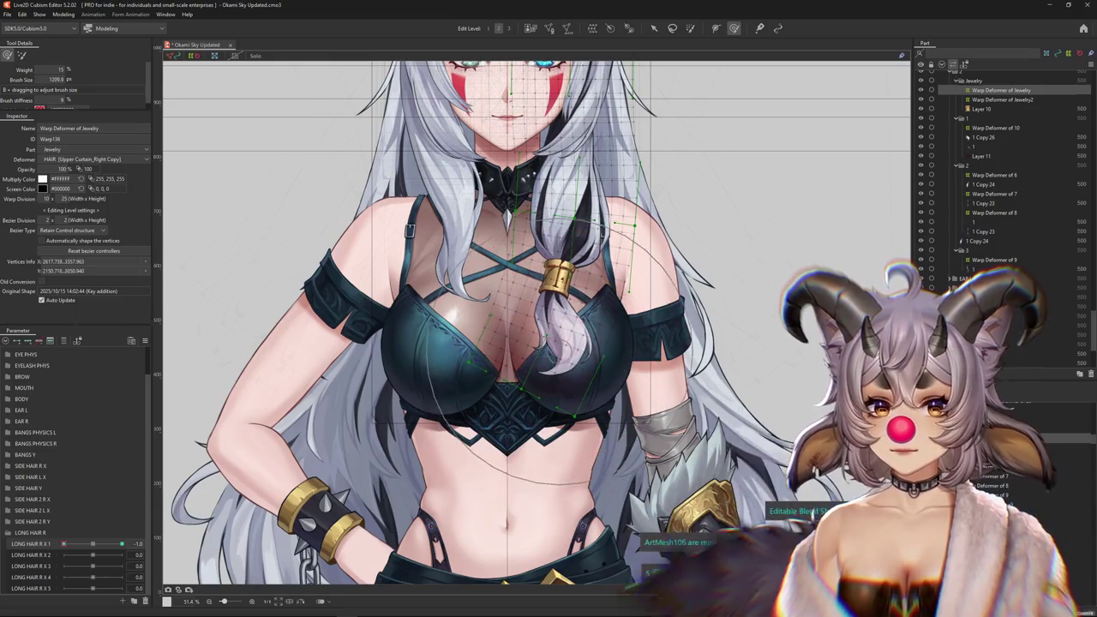
# Reshape the braid near the gold clasp with the deform brush, grid hidden, resizing the brush.
pyautogui.moveTo(578, 210); pyautogui.dragTo(533, 347)
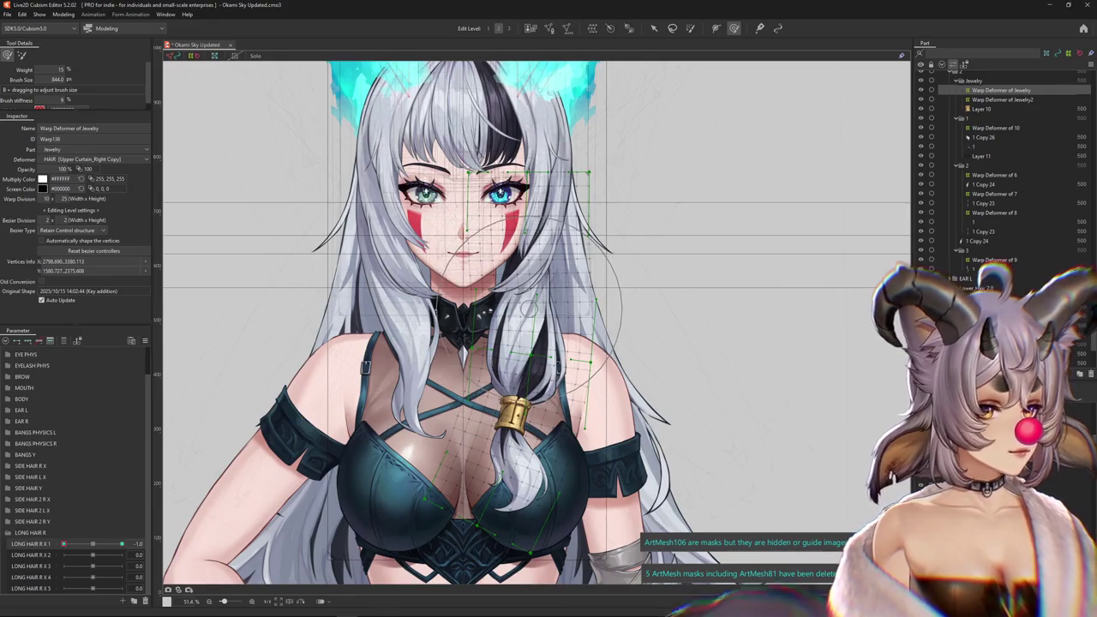
pyautogui.moveTo(531, 308); pyautogui.dragTo(540, 300)
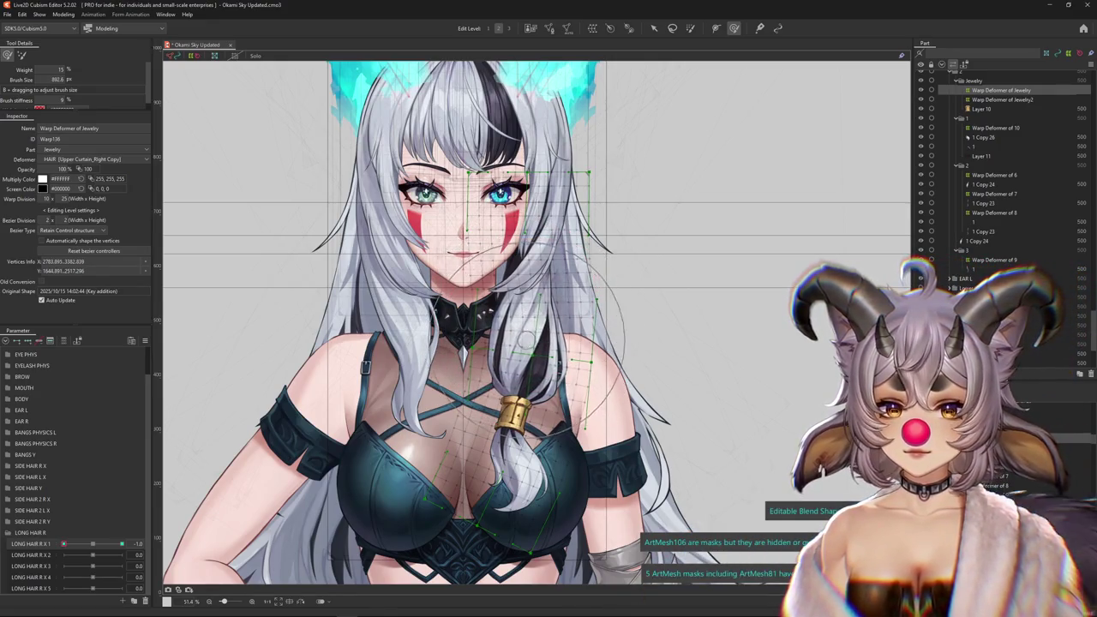
pyautogui.hotkey('ctrl', 'h')
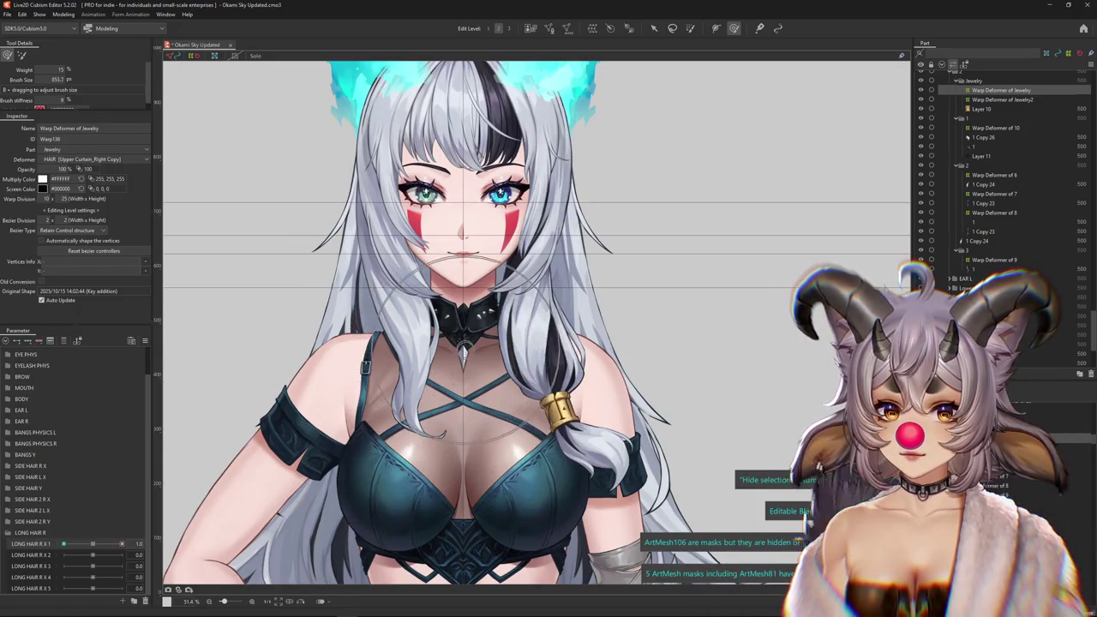
pyautogui.moveTo(664, 440); pyautogui.dragTo(801, 440)
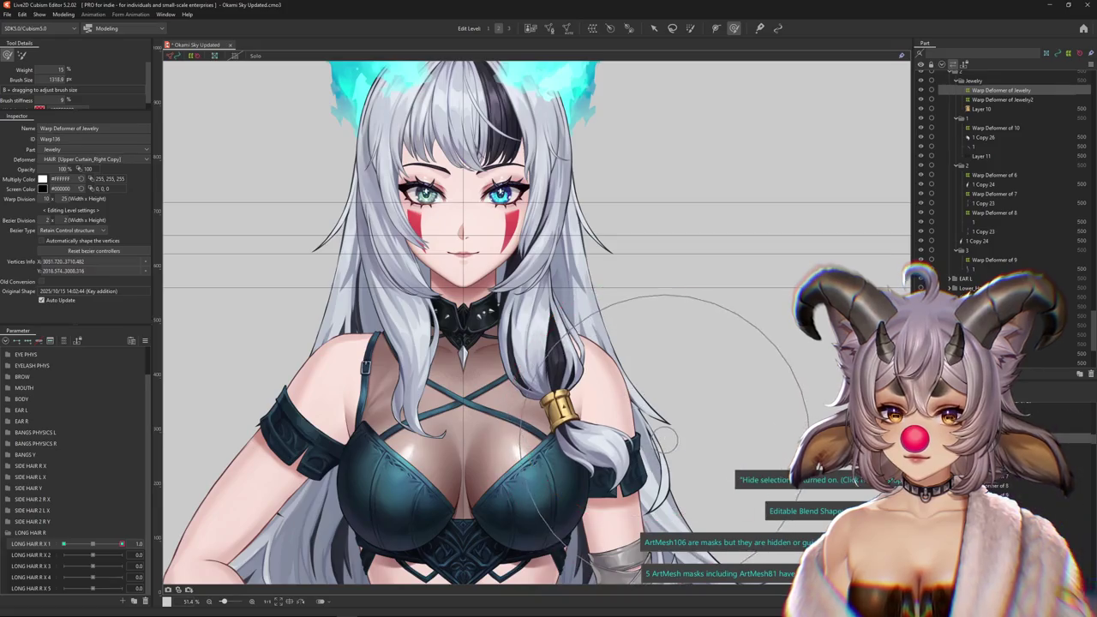
pyautogui.moveTo(488, 343); pyautogui.dragTo(505, 343)
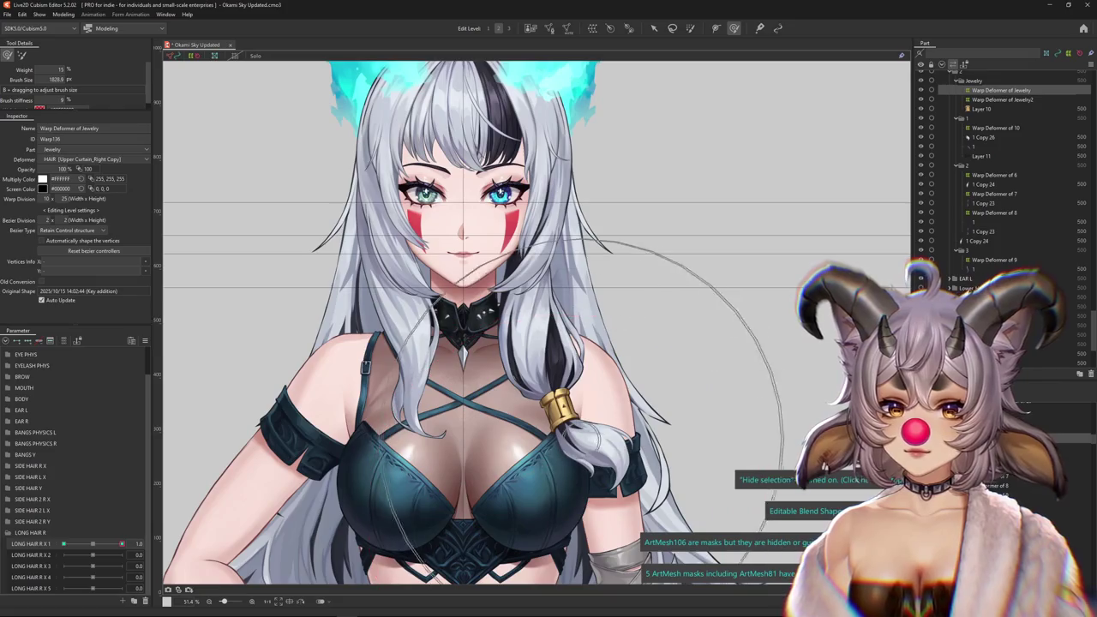
pyautogui.moveTo(566, 441); pyautogui.dragTo(615, 439)
pyautogui.moveTo(663, 411); pyautogui.dragTo(369, 484)
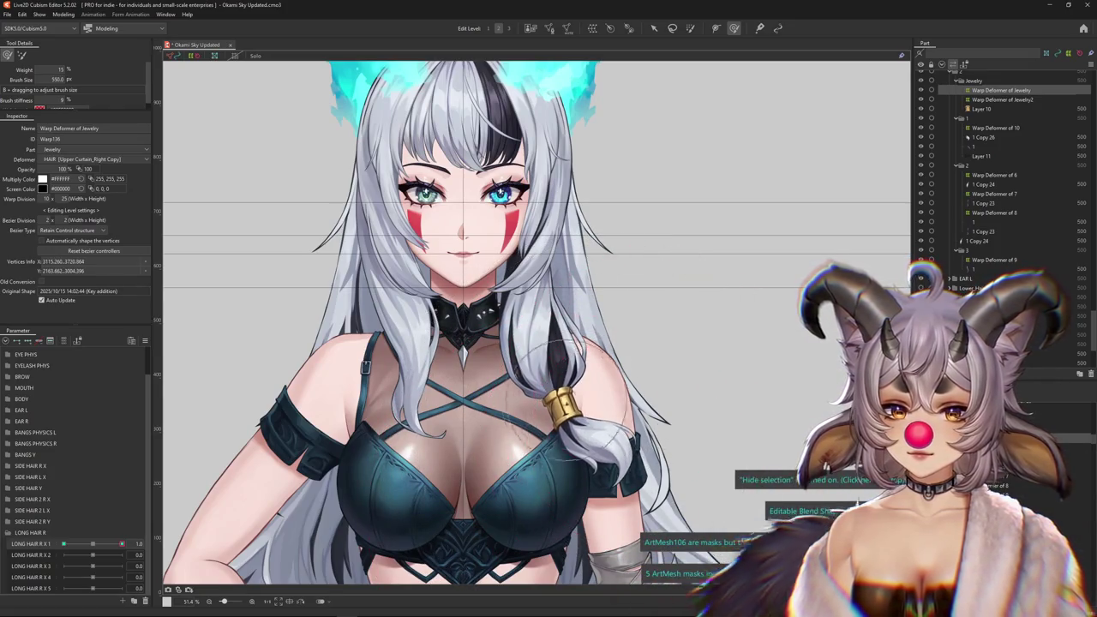
# Refine the braid swing at the -1.0 and 1.0 keys, then rest it at 0 with the jewelry grid shown.
pyautogui.moveTo(122, 543); pyautogui.dragTo(63, 544)
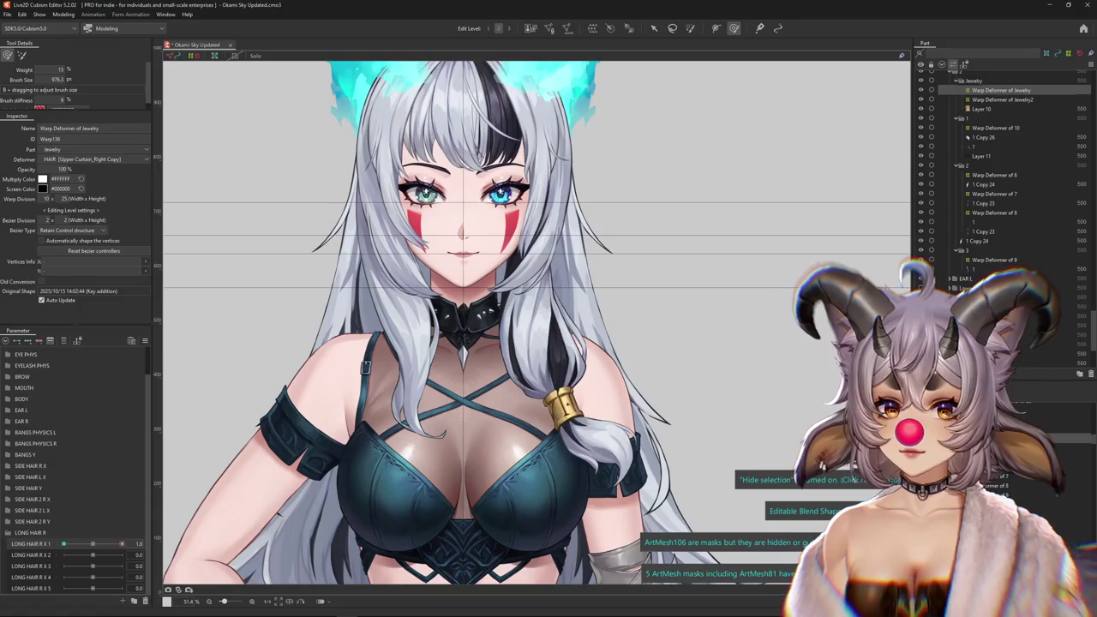
pyautogui.moveTo(548, 386); pyautogui.dragTo(600, 369)
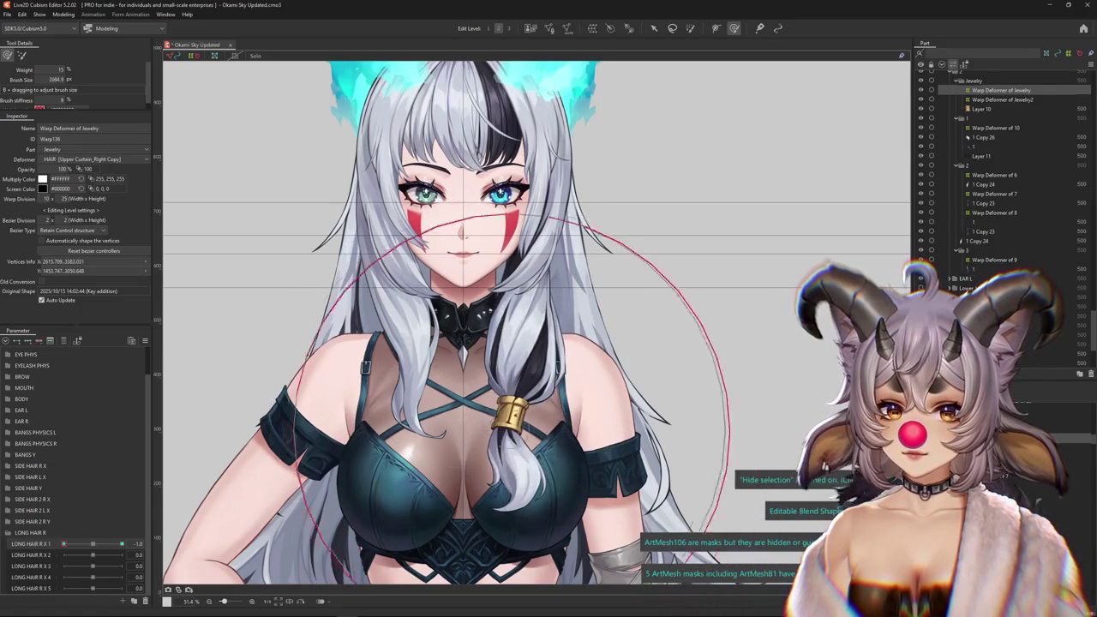
pyautogui.moveTo(62, 543)
pyautogui.mouseDown()
pyautogui.moveTo(122, 544)
pyautogui.moveTo(62, 543)
pyautogui.mouseUp()
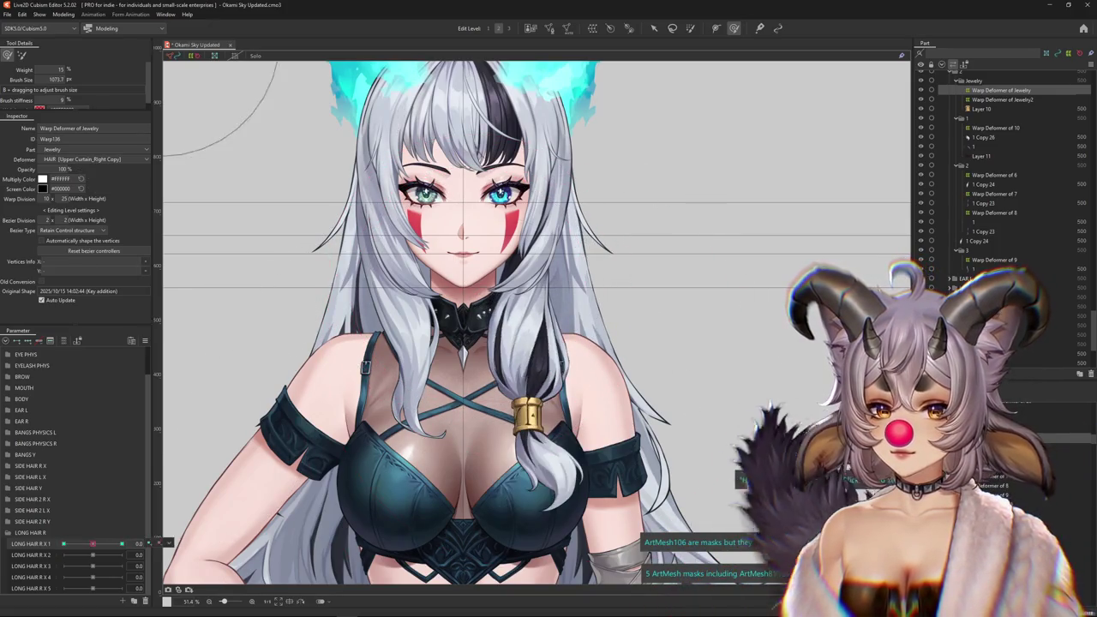
pyautogui.moveTo(192, 426); pyautogui.dragTo(549, 211)
pyautogui.moveTo(463, 231); pyautogui.dragTo(464, 234)
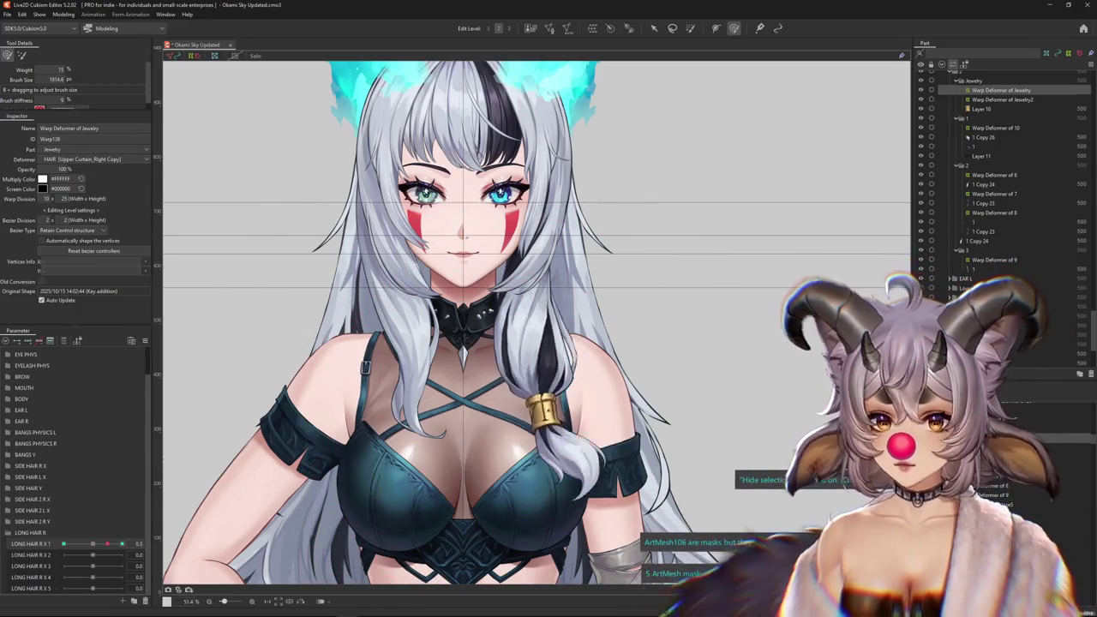
pyautogui.moveTo(122, 544); pyautogui.dragTo(63, 544)
pyautogui.click(92, 543)
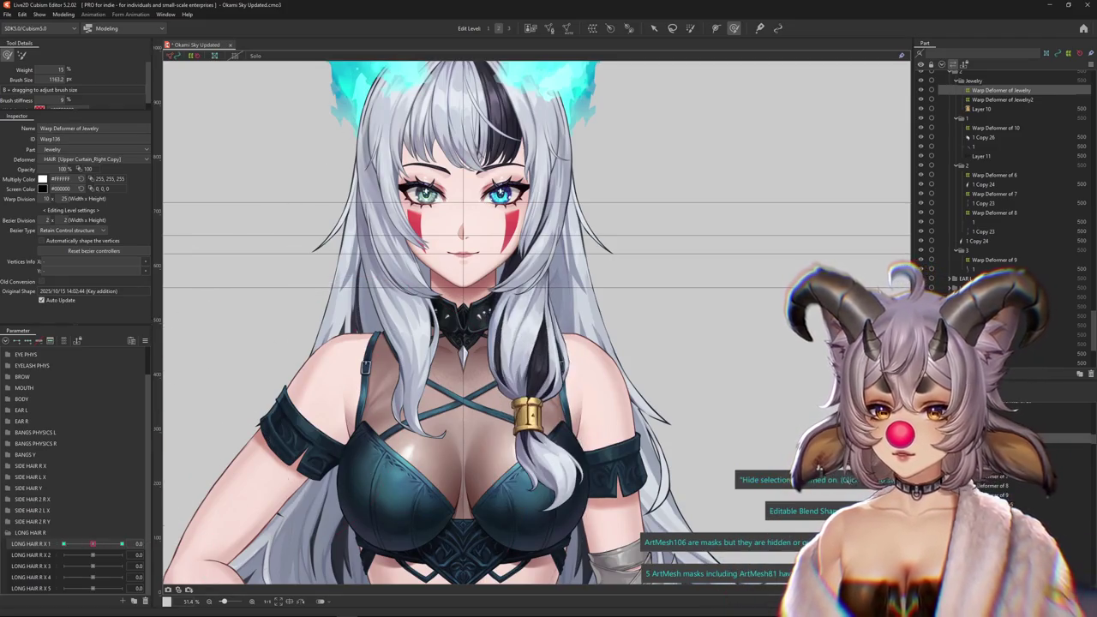
pyautogui.click(690, 29)
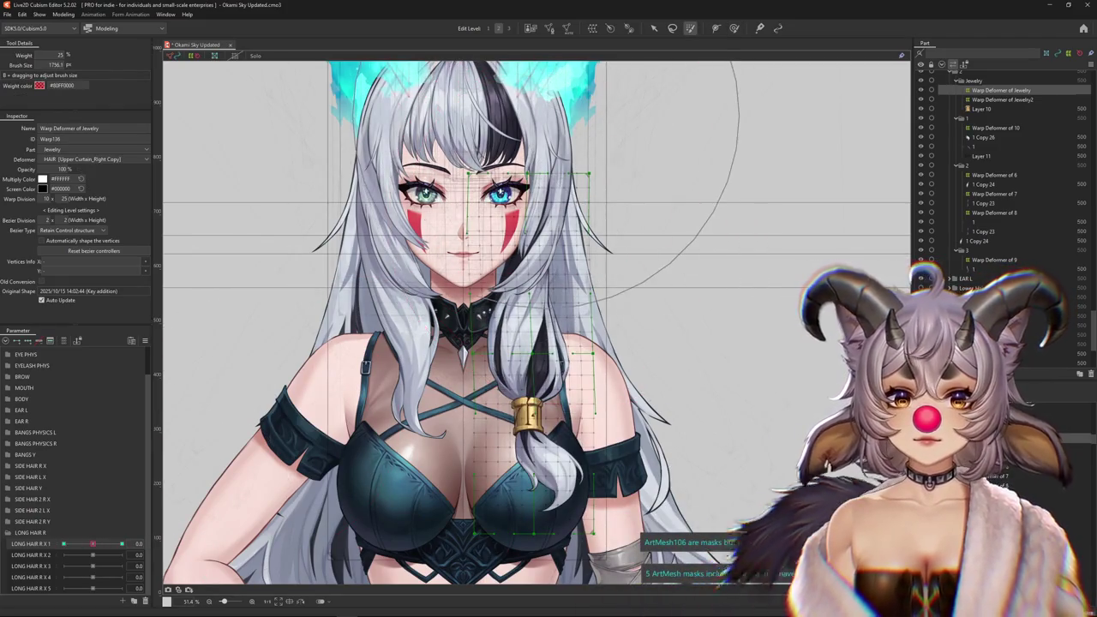
# Paint weight over the right half of the face on the jewelry warp deformer.
pyautogui.moveTo(582, 180); pyautogui.dragTo(480, 257)
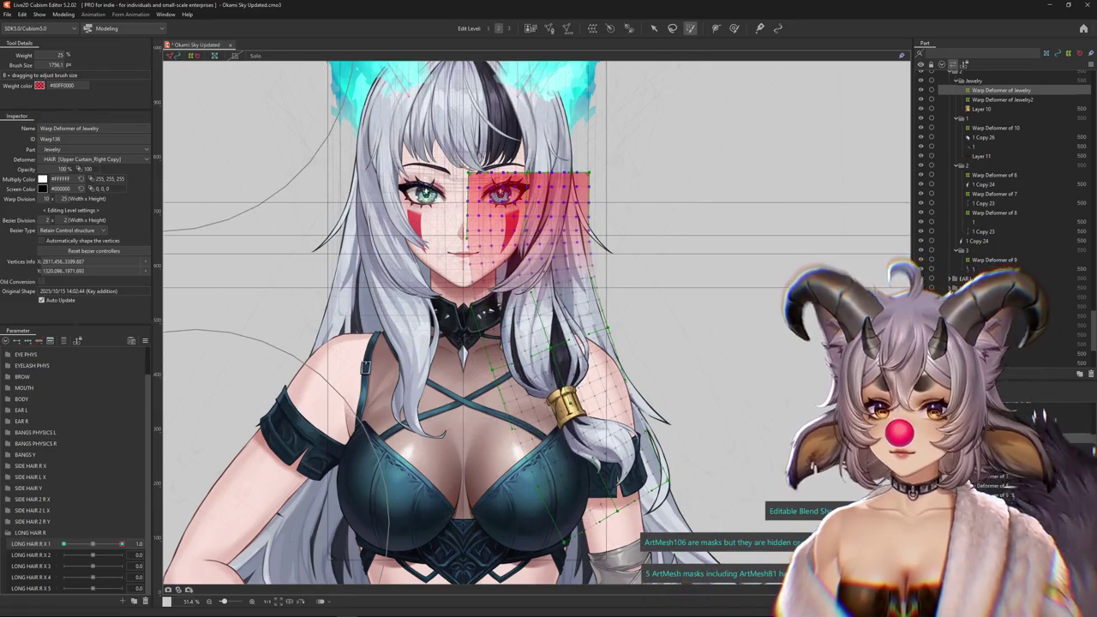
pyautogui.hotkey('ctrl', 'h')
pyautogui.hotkey('ctrl', 'h')
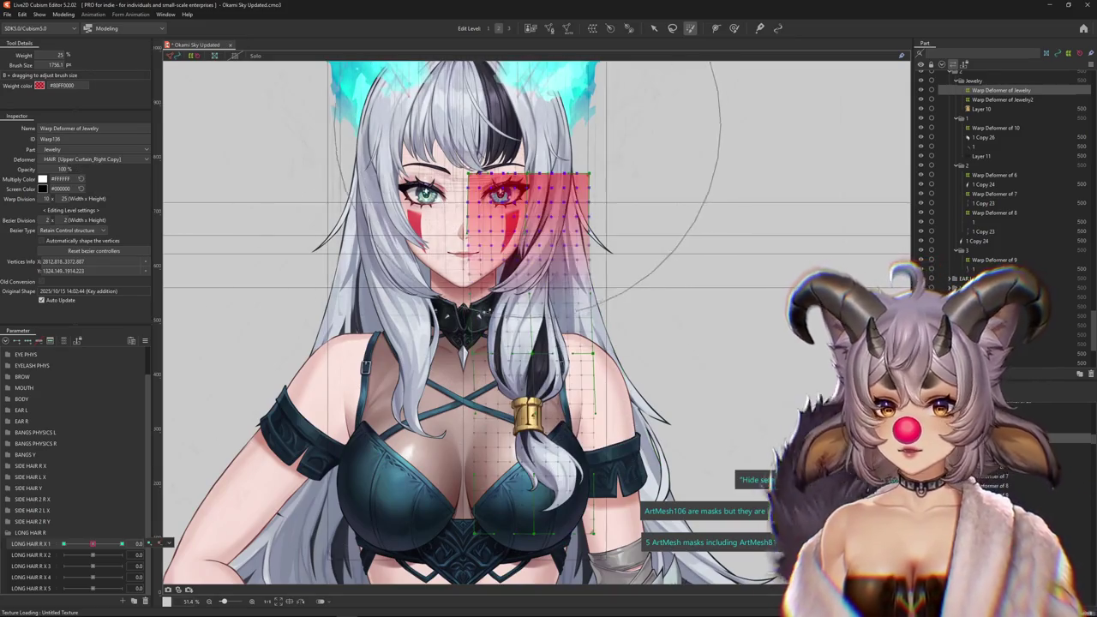
pyautogui.moveTo(92, 544); pyautogui.dragTo(64, 543)
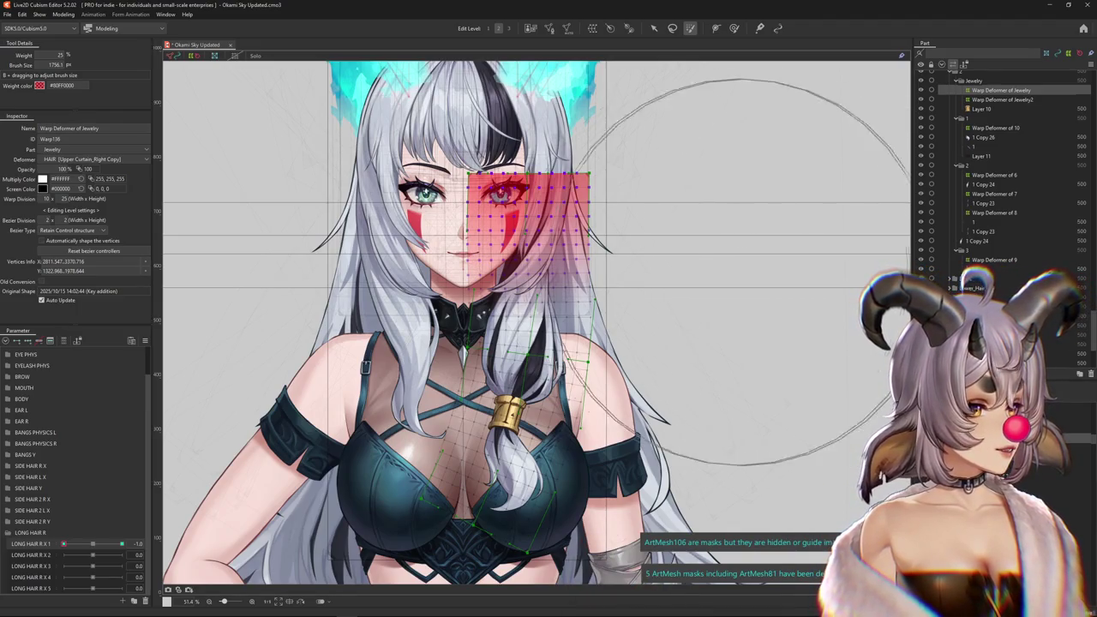
pyautogui.hotkey('ctrl', 'h')
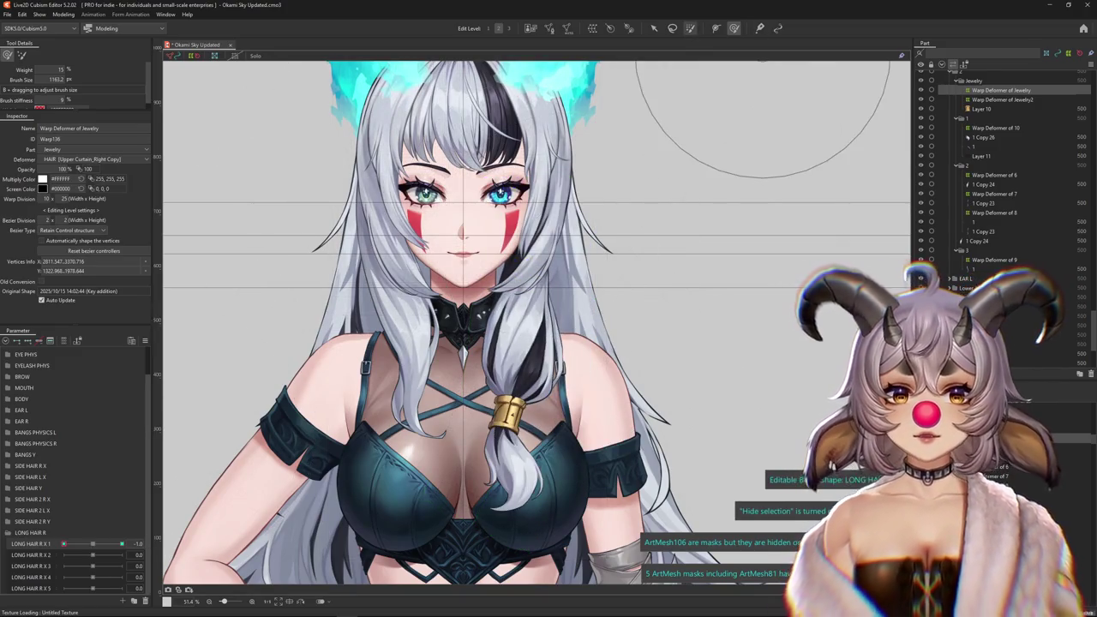
pyautogui.click(690, 28)
pyautogui.hotkey('ctrl', 'h')
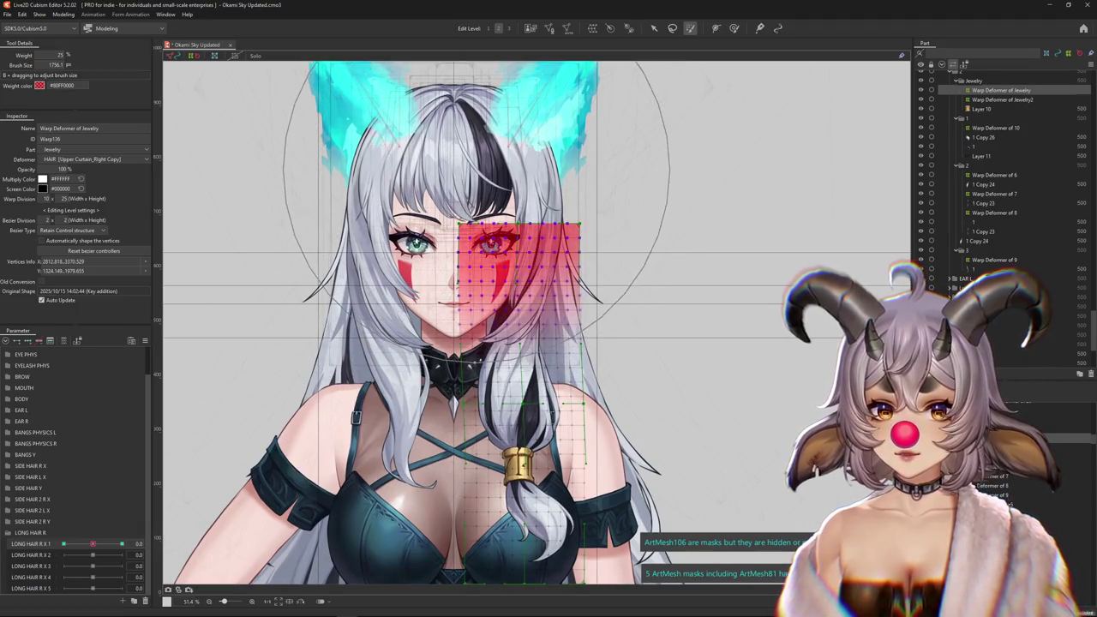
# Check the braid swinging through LONG HAIR R X 1 keys -1, 0 and 1.
pyautogui.click(63, 543)
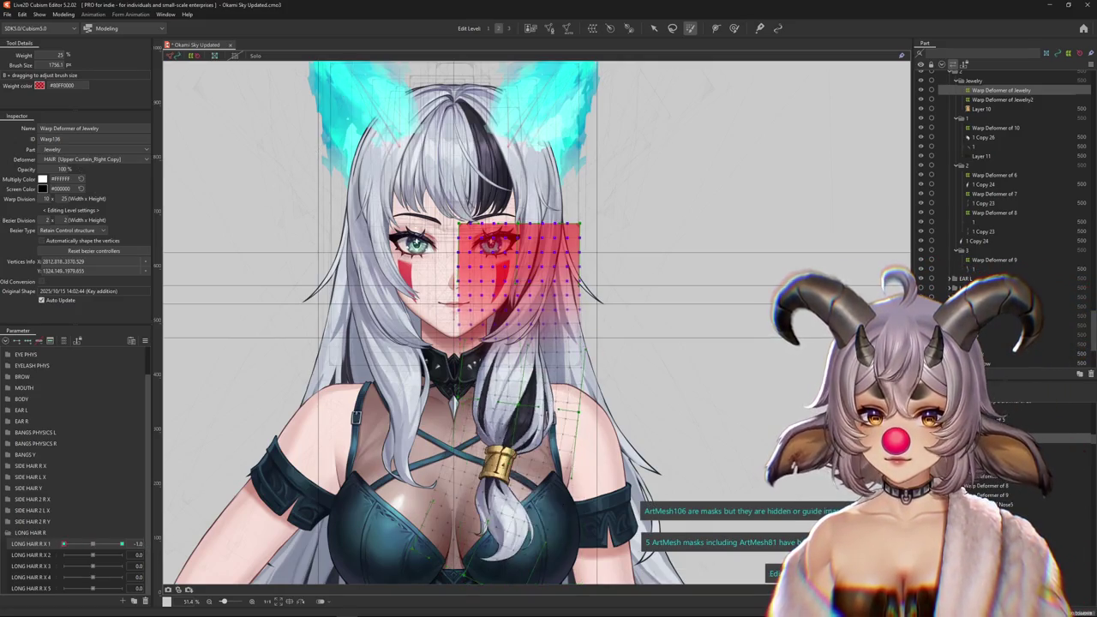
pyautogui.click(92, 543)
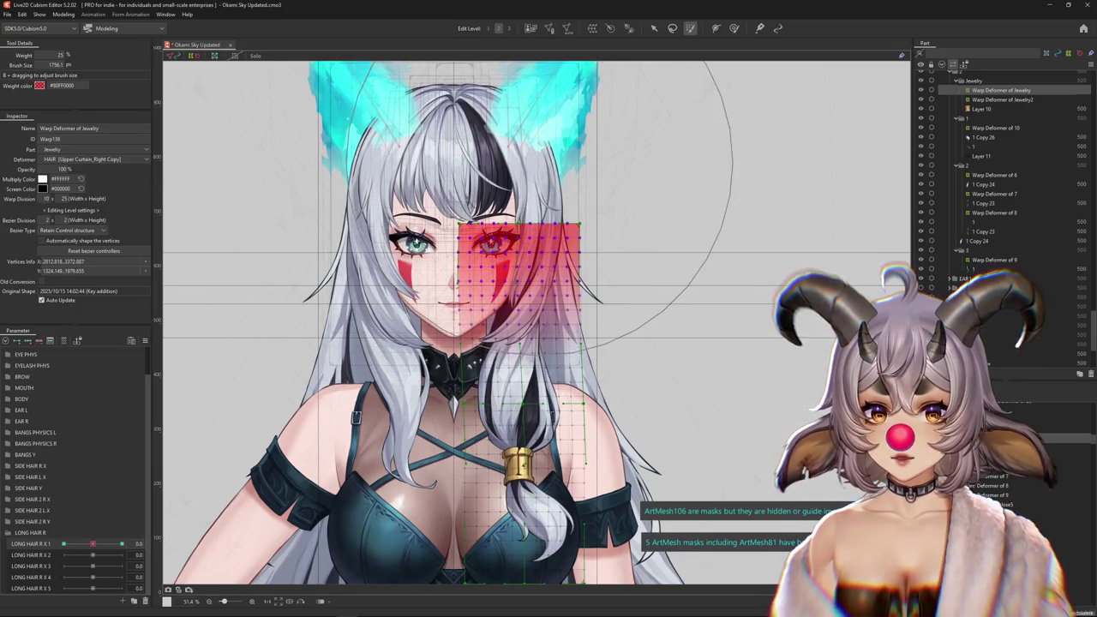
pyautogui.click(122, 543)
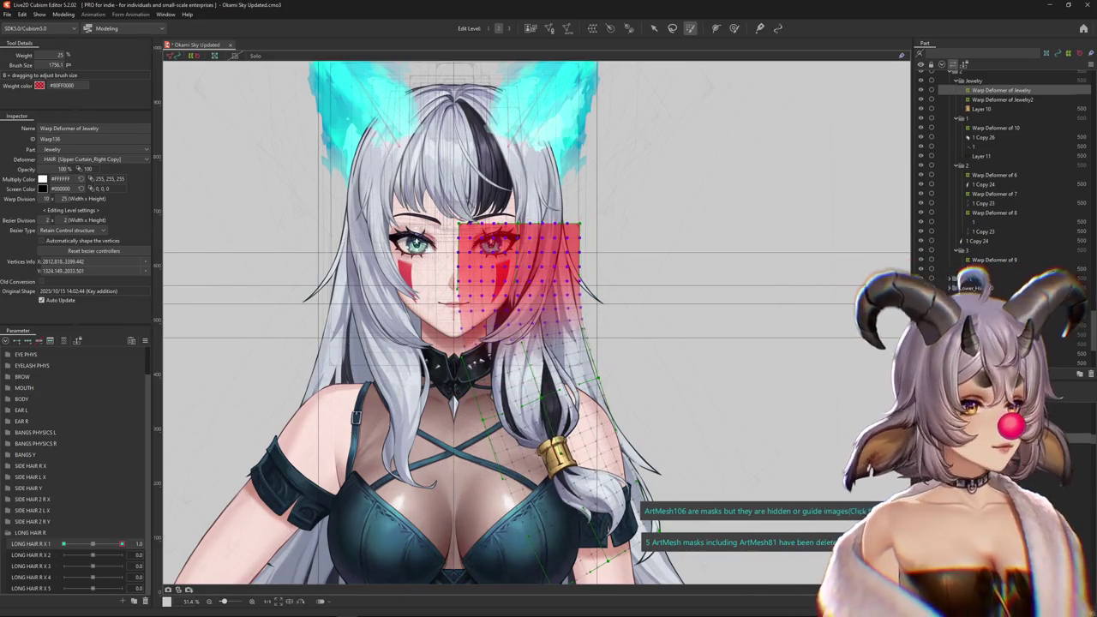
pyautogui.scroll(-3, 591, 64)
pyautogui.press('b')
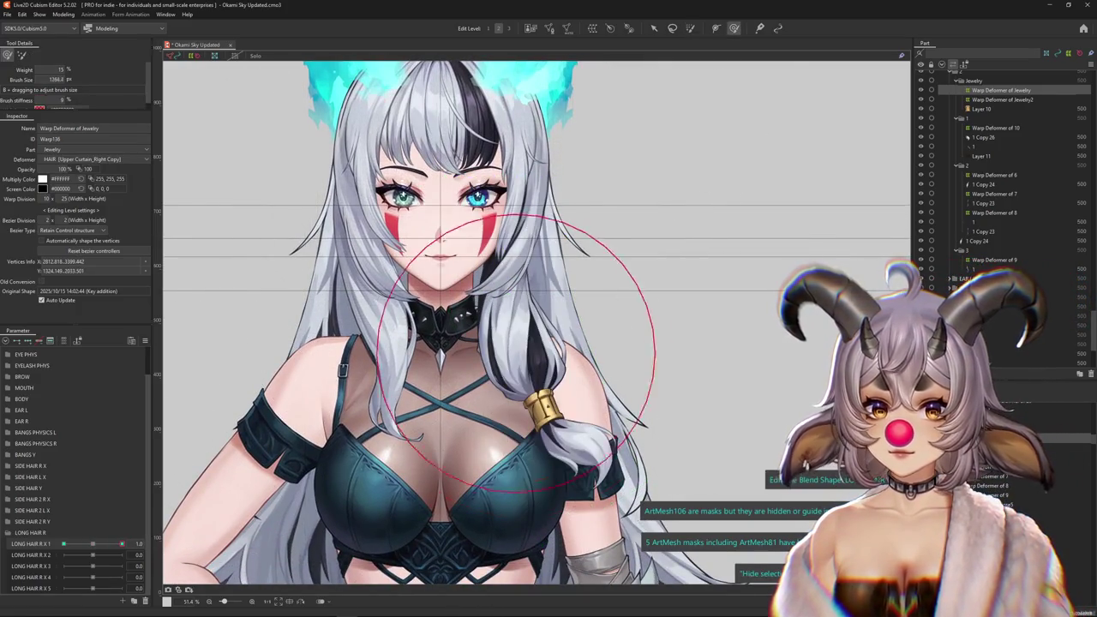
# Smooth the braid's hair lock near the gold cuff in the right-swing pose with the deform brush.
pyautogui.click(600, 360)
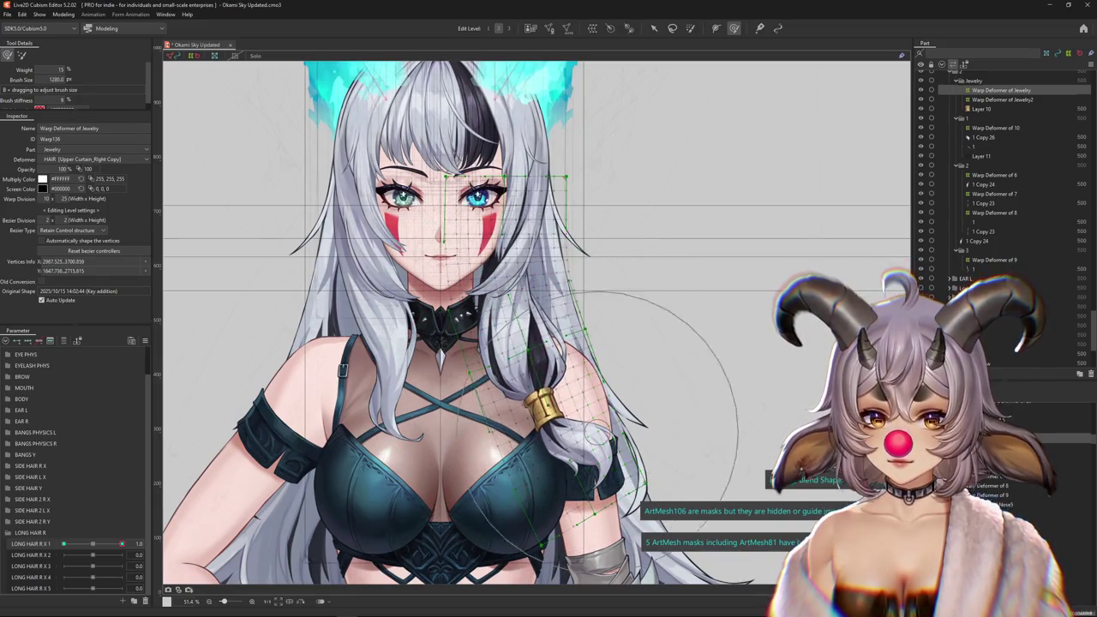
pyautogui.moveTo(412, 403)
pyautogui.mouseDown()
pyautogui.moveTo(630, 407)
pyautogui.moveTo(543, 472)
pyautogui.mouseUp()
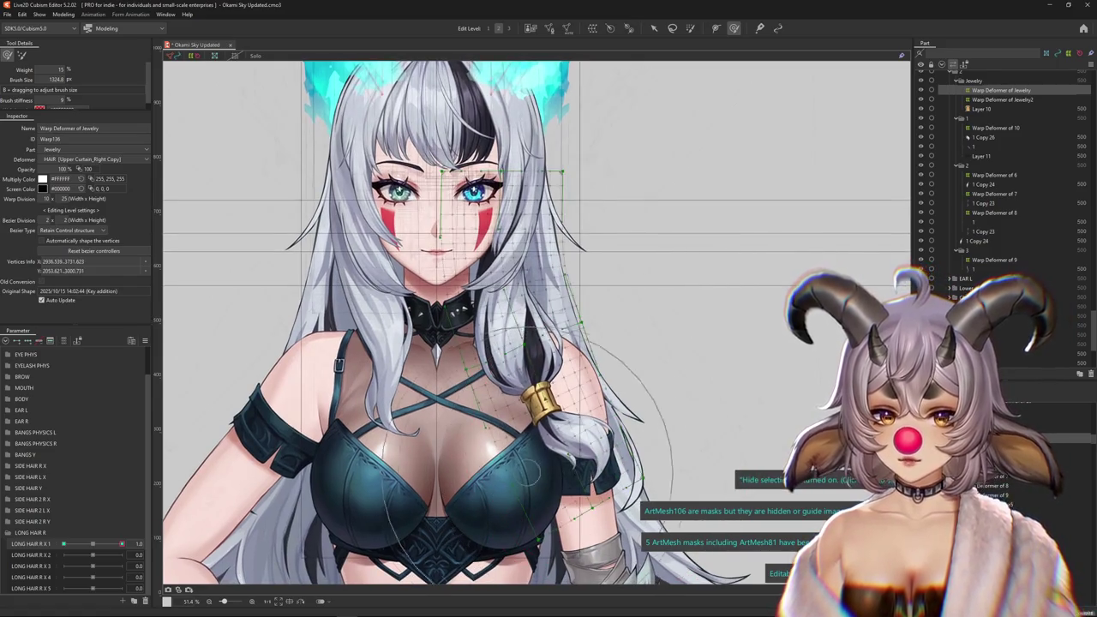
pyautogui.moveTo(604, 368); pyautogui.dragTo(568, 413)
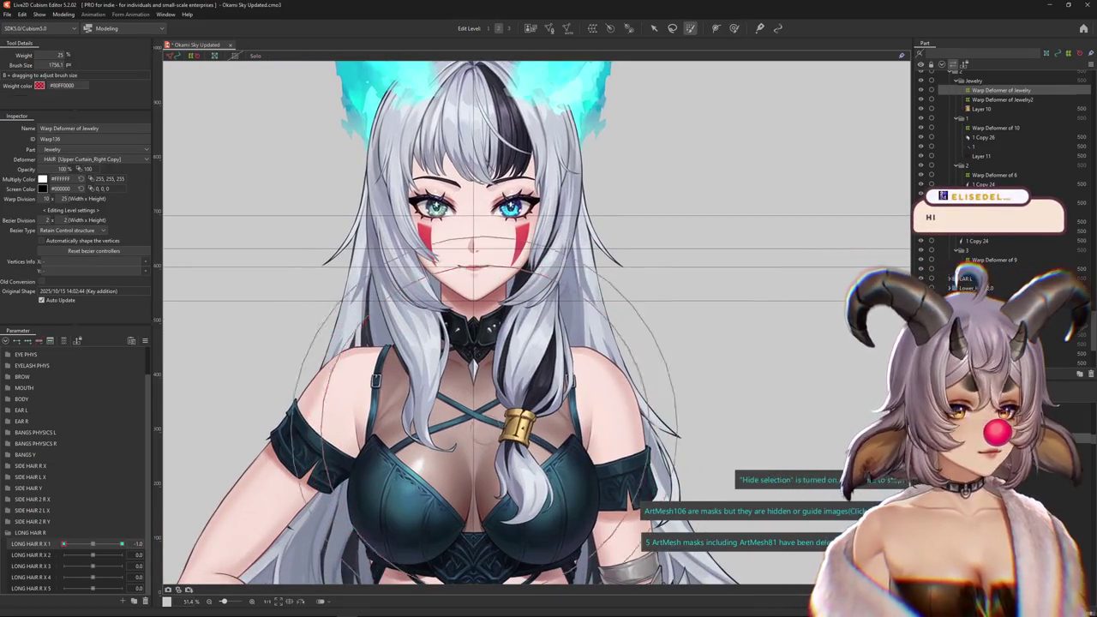
pyautogui.moveTo(458, 407)
pyautogui.mouseDown()
pyautogui.moveTo(529, 386)
pyautogui.moveTo(496, 381)
pyautogui.mouseUp()
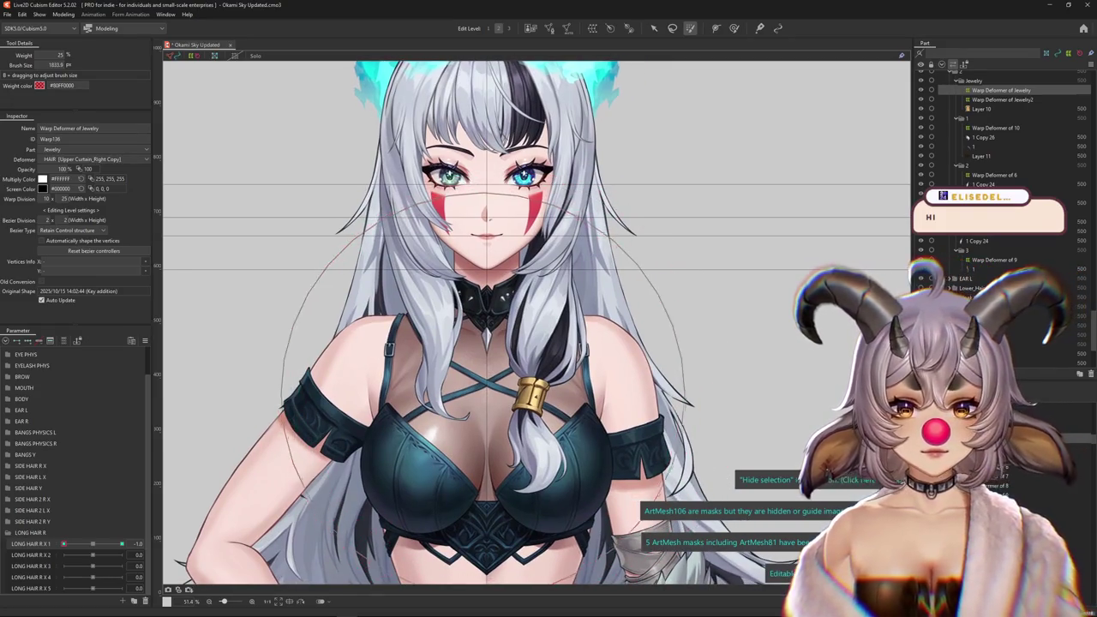
pyautogui.scroll(1, 496, 381)
pyautogui.scroll(-1, 496, 381)
pyautogui.moveTo(496, 380); pyautogui.dragTo(476, 381)
pyautogui.press('b')
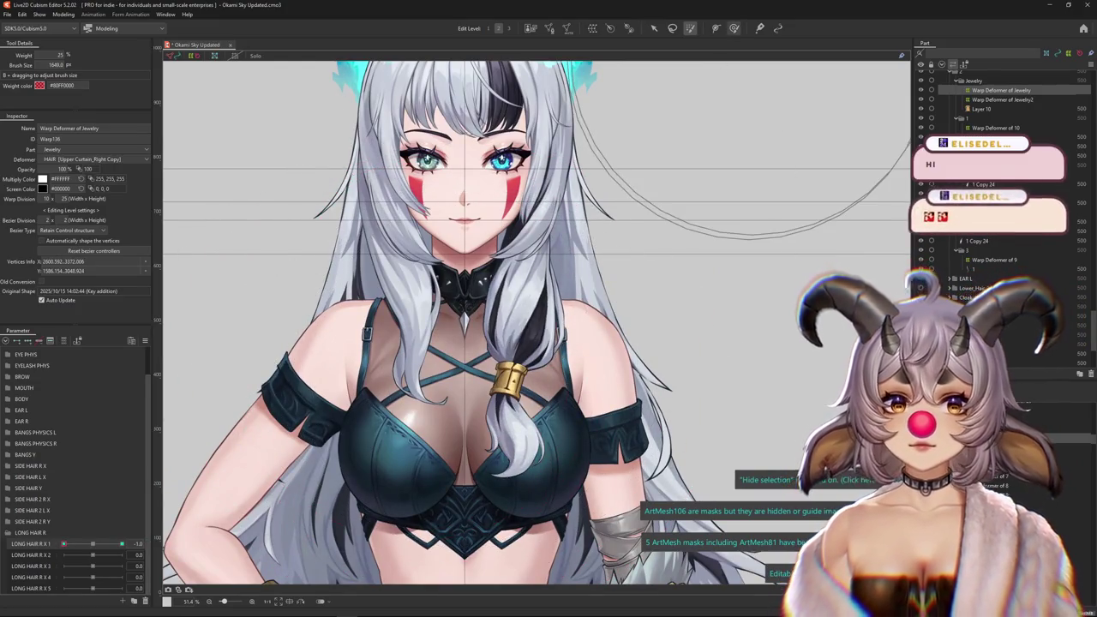
# Enlarge the deform brush and push the hair beside the braid slightly.
pyautogui.moveTo(407, 287)
pyautogui.mouseDown()
pyautogui.moveTo(480, 287)
pyautogui.moveTo(394, 304)
pyautogui.mouseUp()
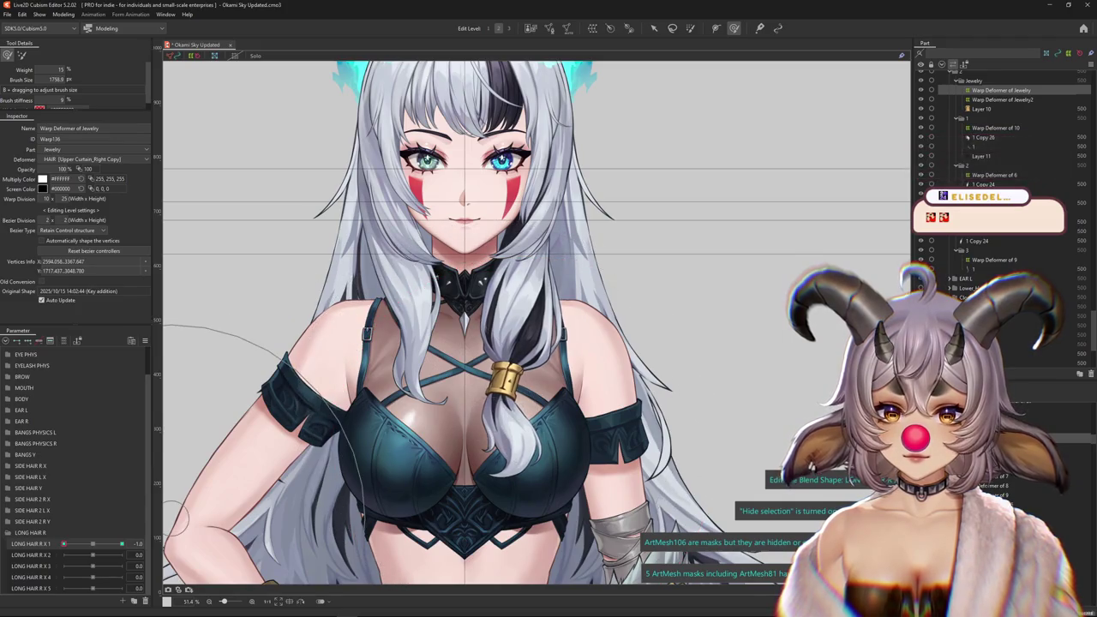
pyautogui.moveTo(497, 352); pyautogui.dragTo(561, 351)
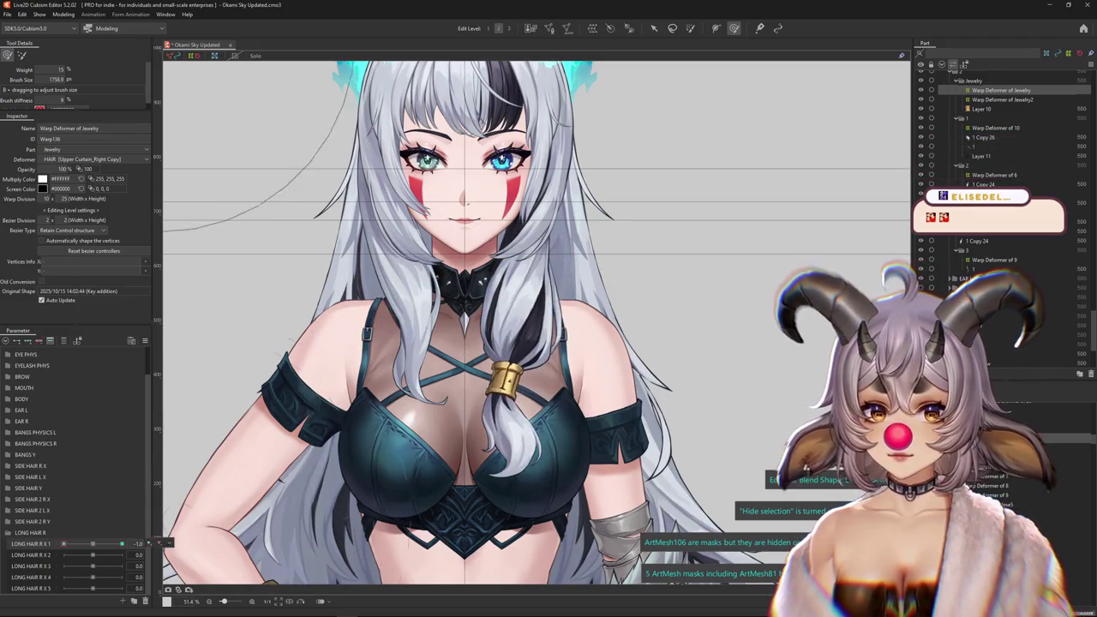
pyautogui.click(507, 317)
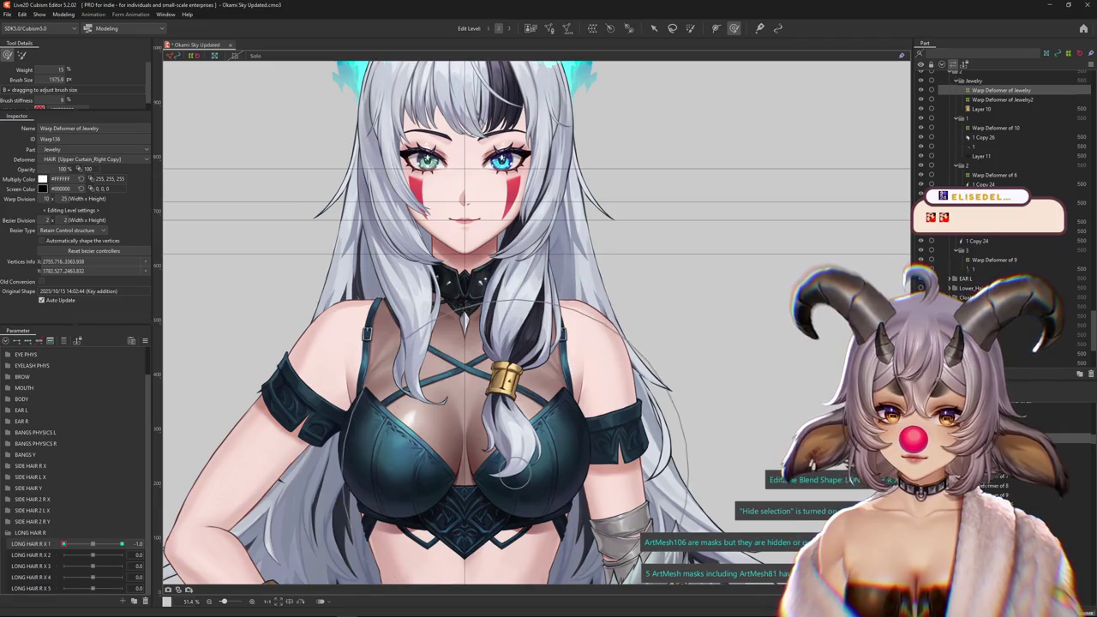
pyautogui.moveTo(514, 476)
pyautogui.mouseDown()
pyautogui.moveTo(533, 460)
pyautogui.moveTo(486, 484)
pyautogui.mouseUp()
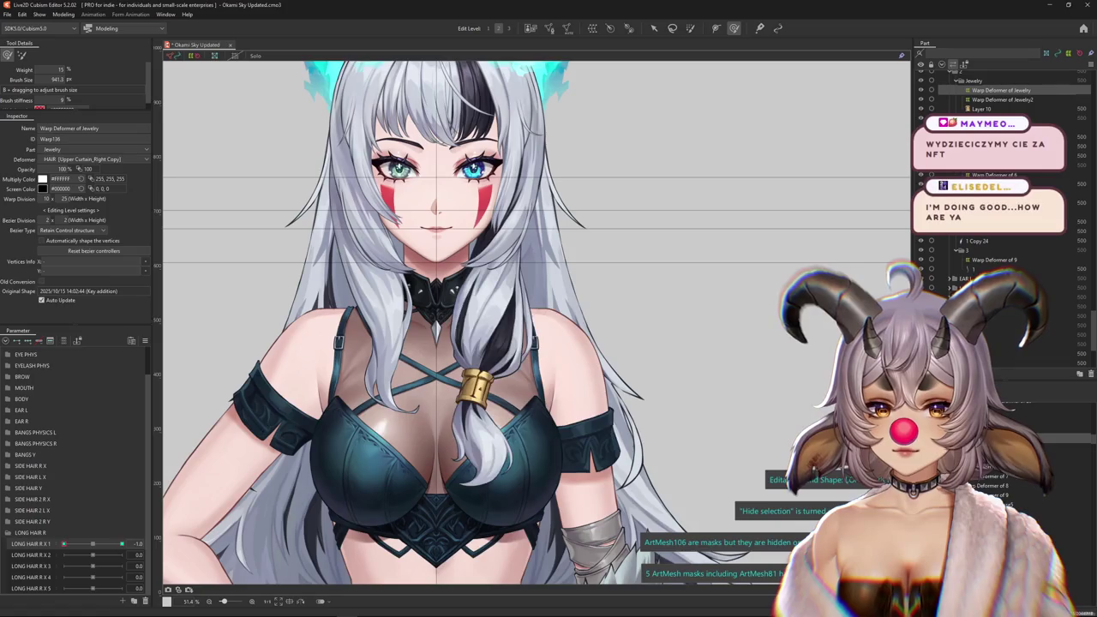
pyautogui.scroll(1, 761, 63)
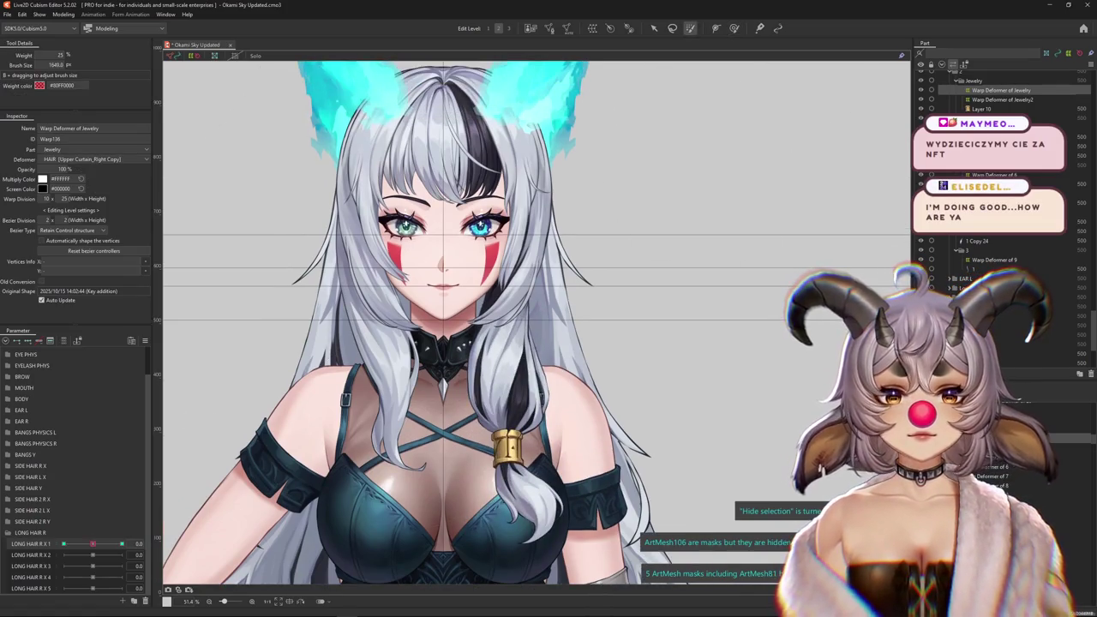
pyautogui.scroll(1, 501, 304)
# Reset the braid pose and select Warp Deformer of Jewelry3 in the Parts list.
pyautogui.click(501, 304)
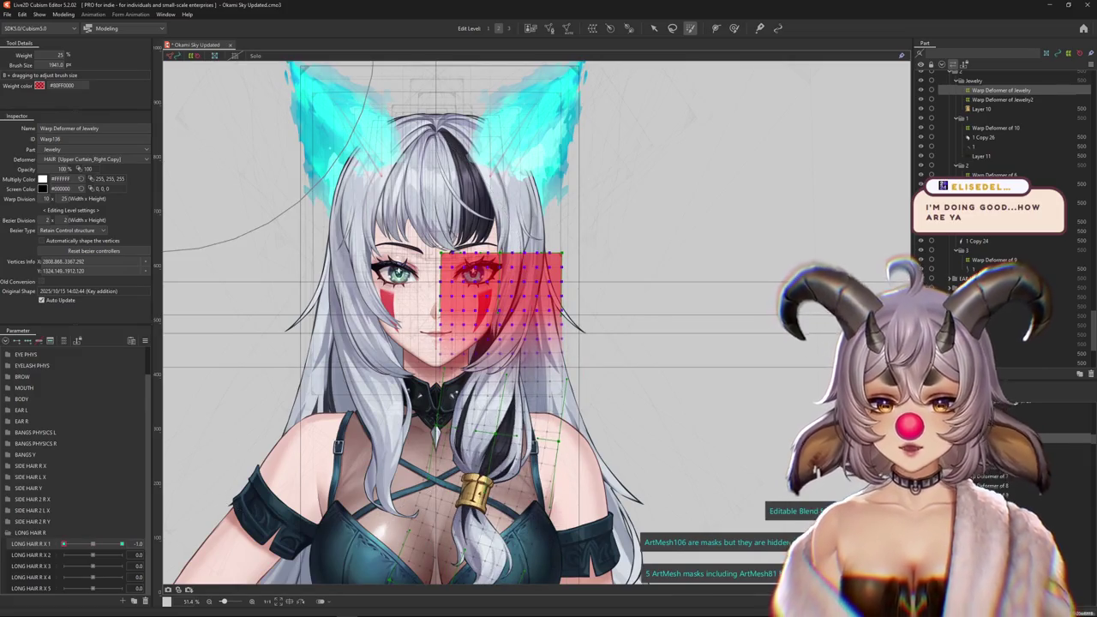
pyautogui.click(157, 542)
pyautogui.hotkey('ctrl', 'h')
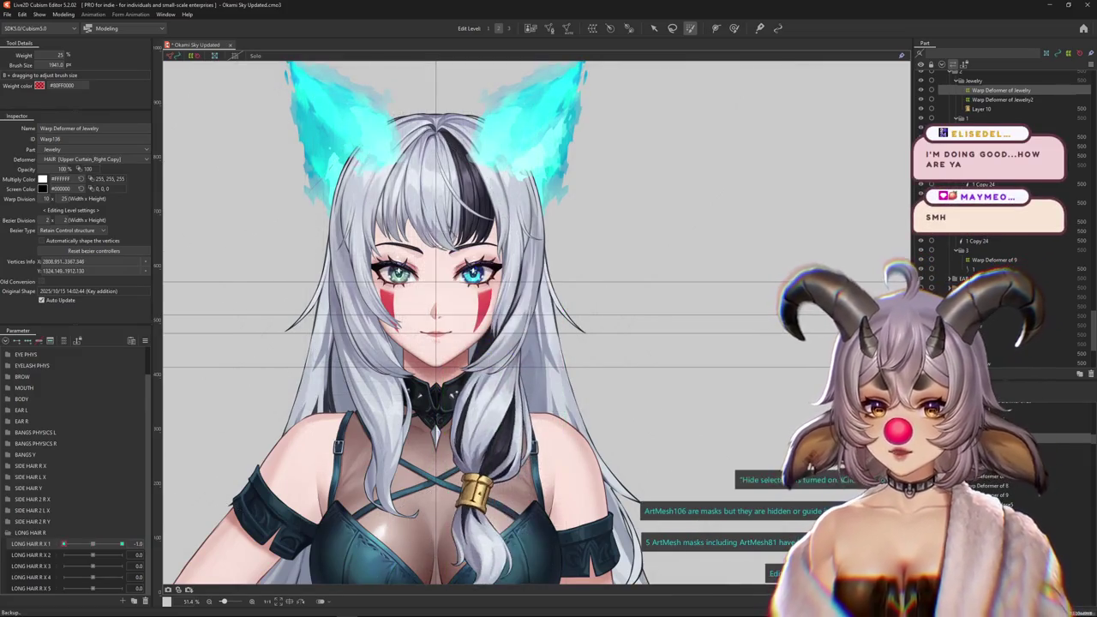
pyautogui.scroll(-3, 536, 323)
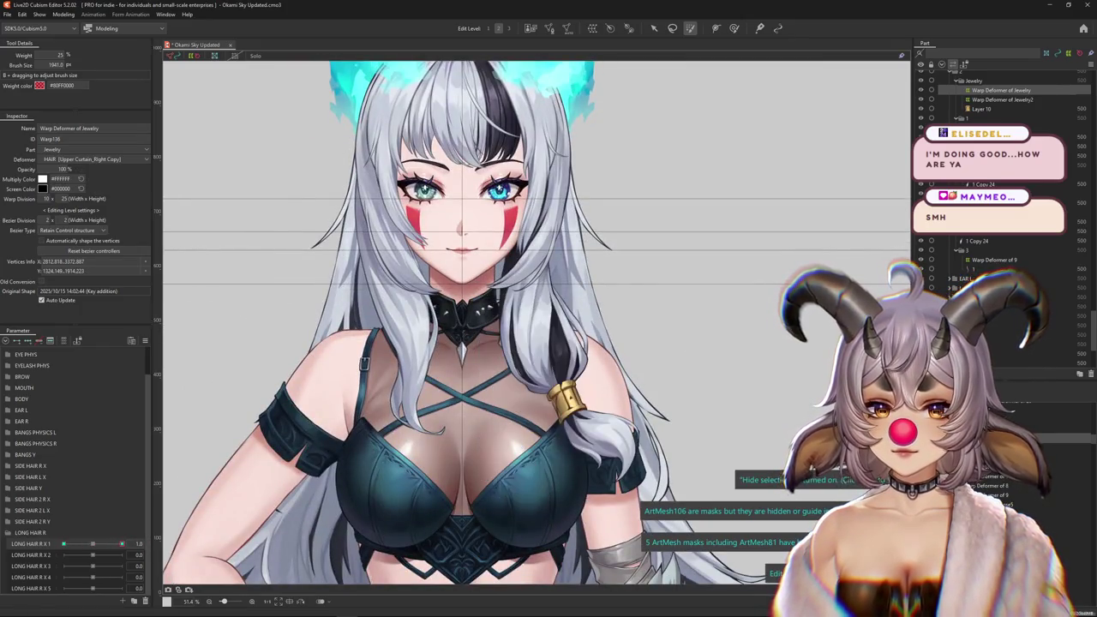
pyautogui.click(1001, 99)
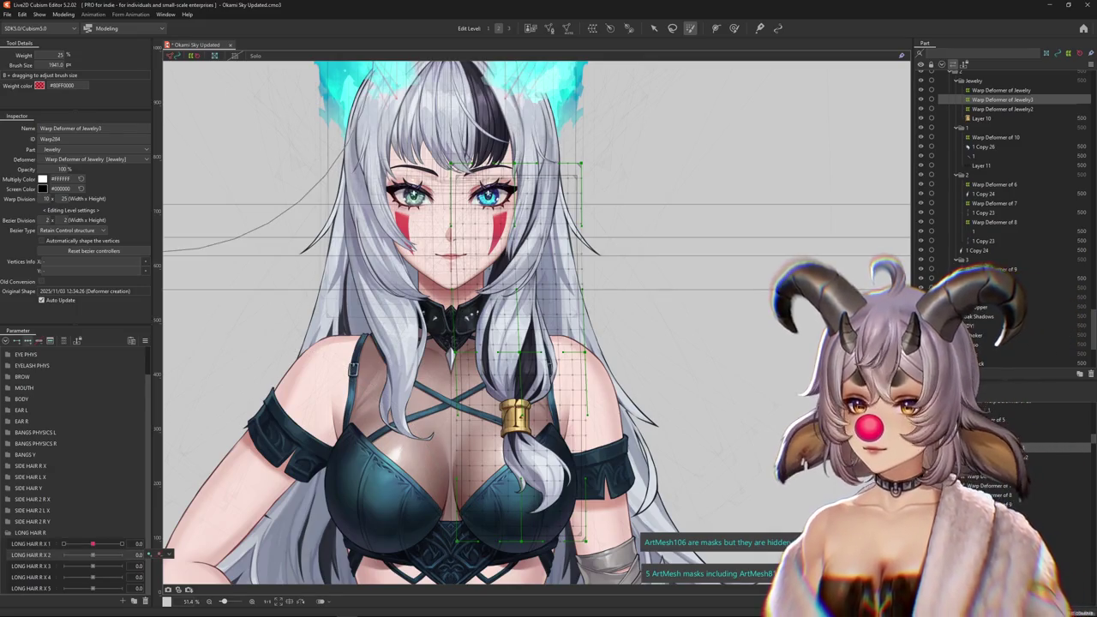
# Start a temporary path-curve deformation on the braid's warp deformer.
pyautogui.press('v')
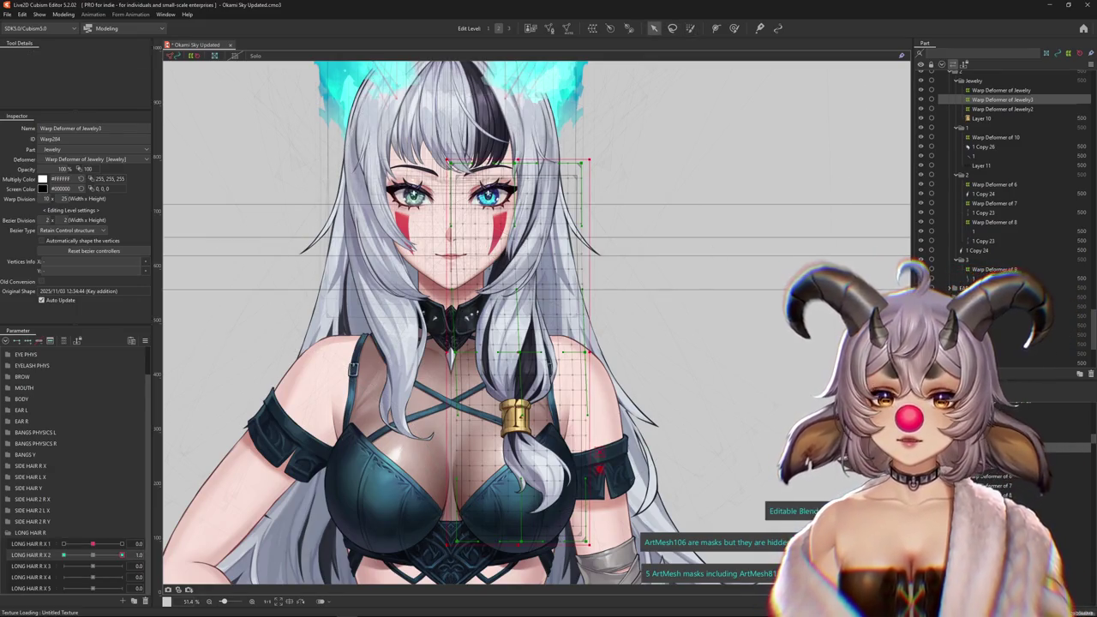
pyautogui.press('t')
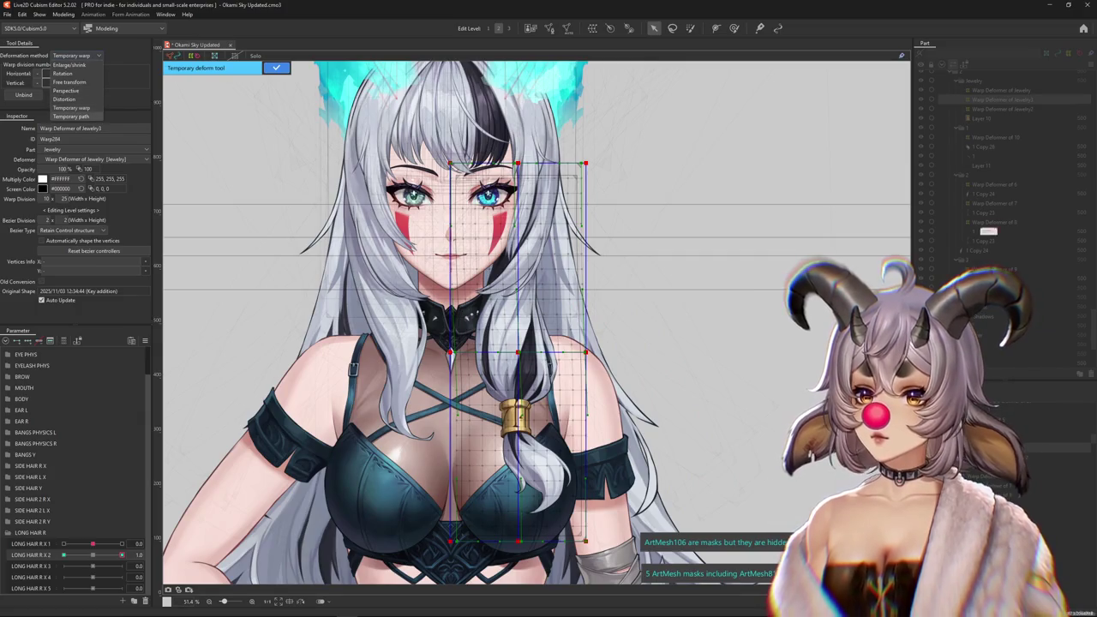
pyautogui.click(70, 116)
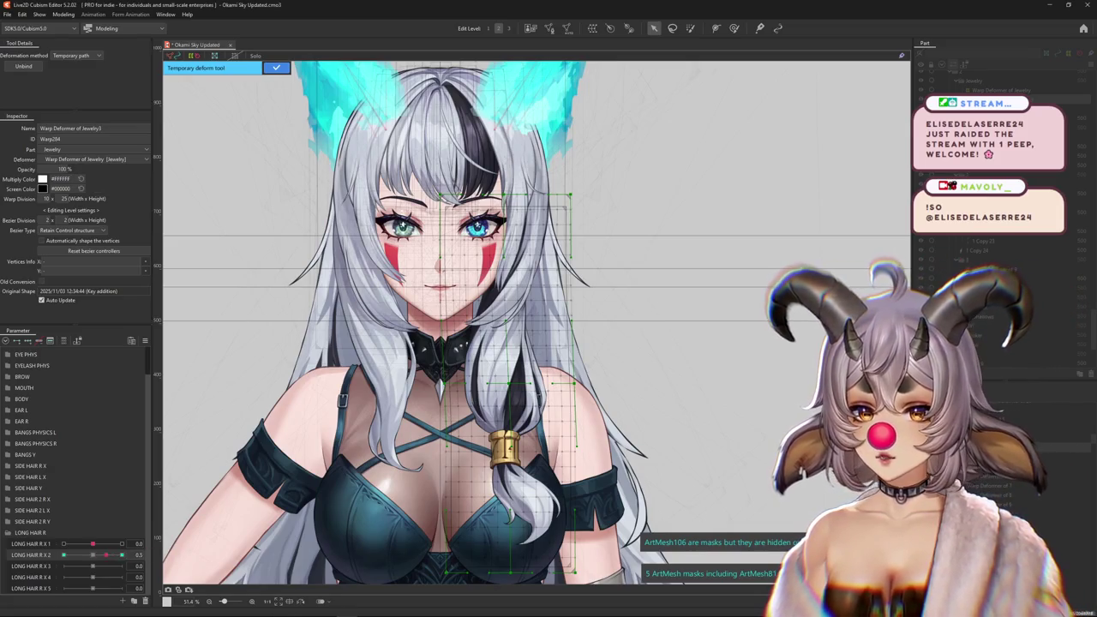
pyautogui.scroll(-2, 536, 323)
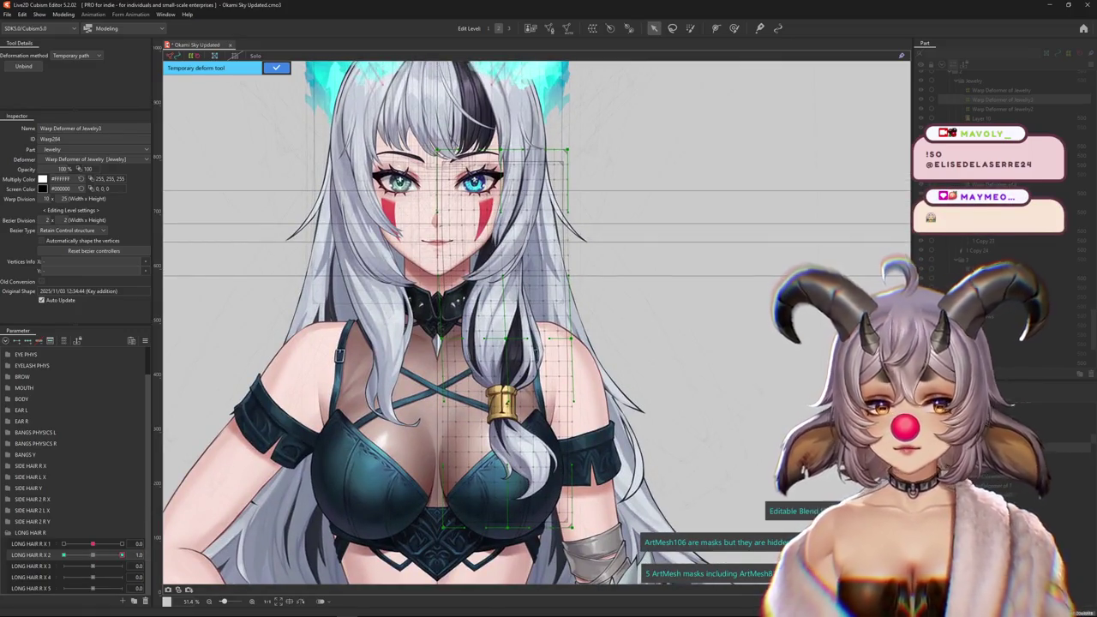
pyautogui.scroll(-2, 566, 475)
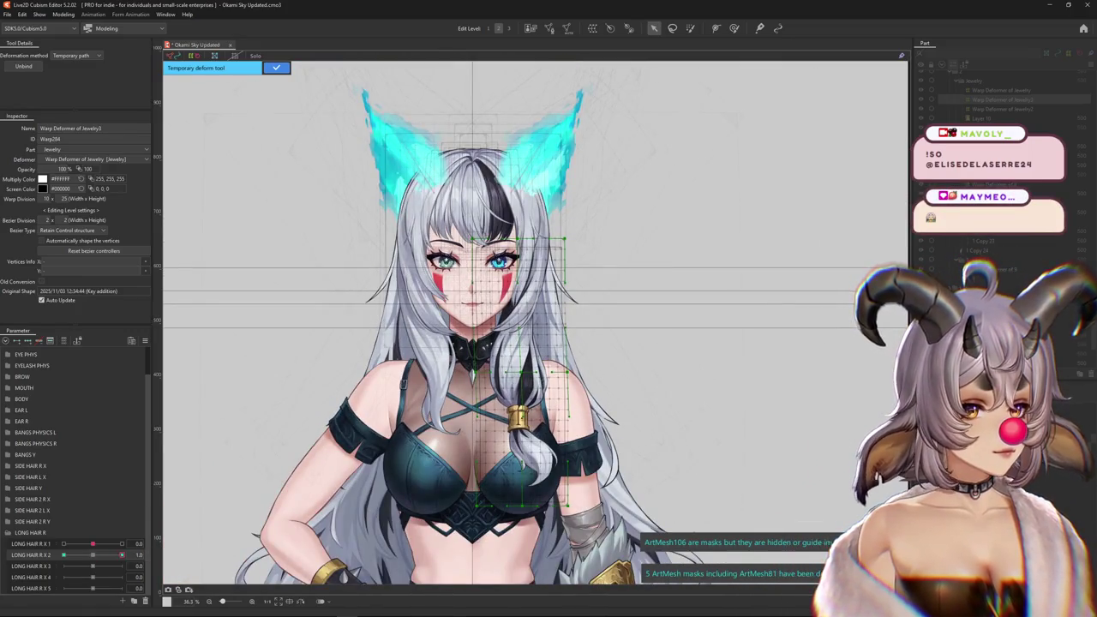
pyautogui.scroll(2, 566, 475)
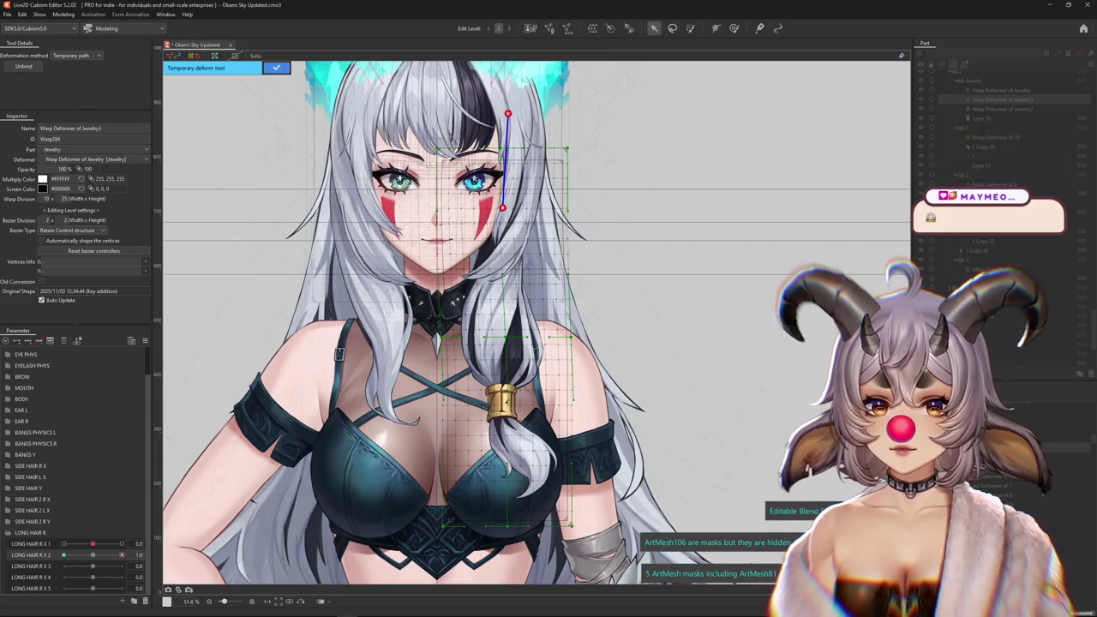
pyautogui.scroll(-3, 536, 323)
# Curve the braid's lower end to the right, commit the bend and hide the grid.
pyautogui.moveTo(517, 485); pyautogui.dragTo(676, 427)
pyautogui.scroll(3, 676, 427)
pyautogui.click(512, 314)
pyautogui.moveTo(513, 314); pyautogui.dragTo(509, 316)
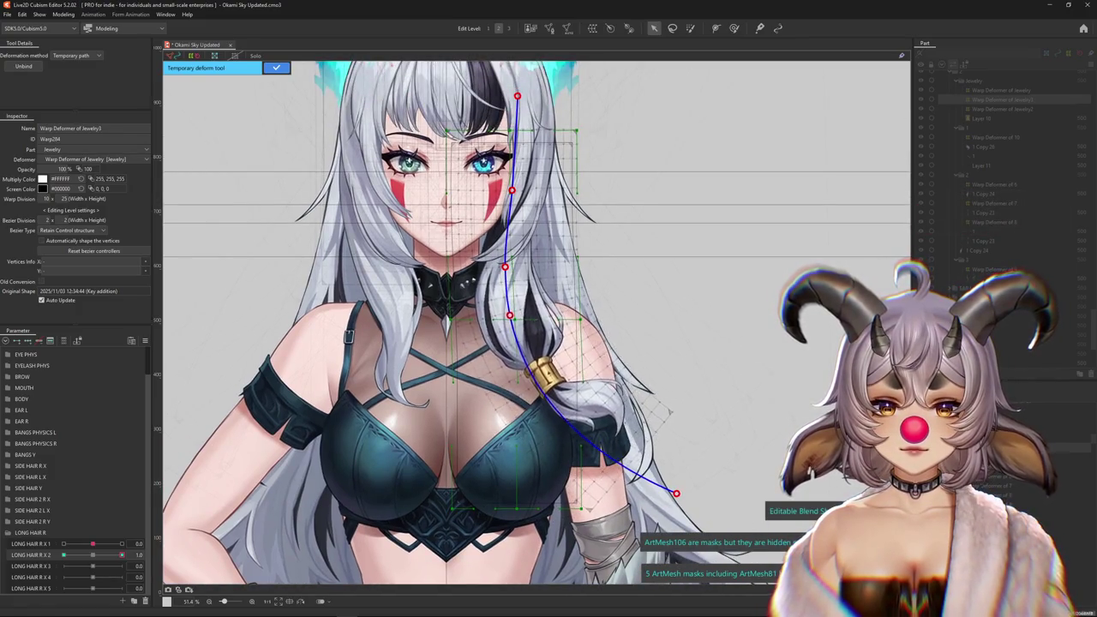
pyautogui.press('Return')
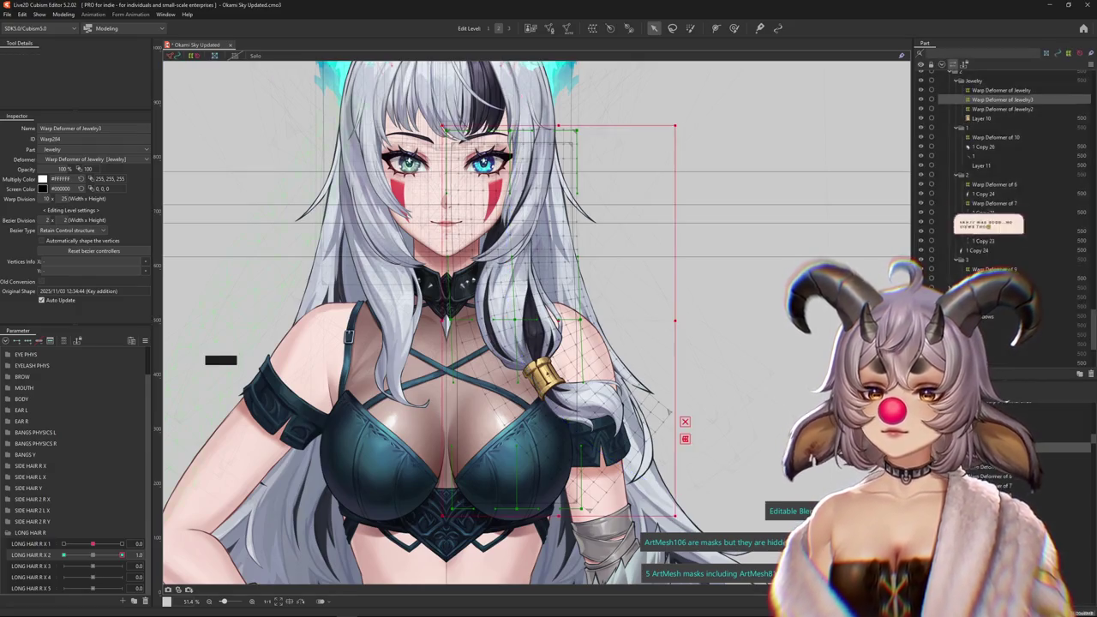
pyautogui.hotkey('ctrl', 'h')
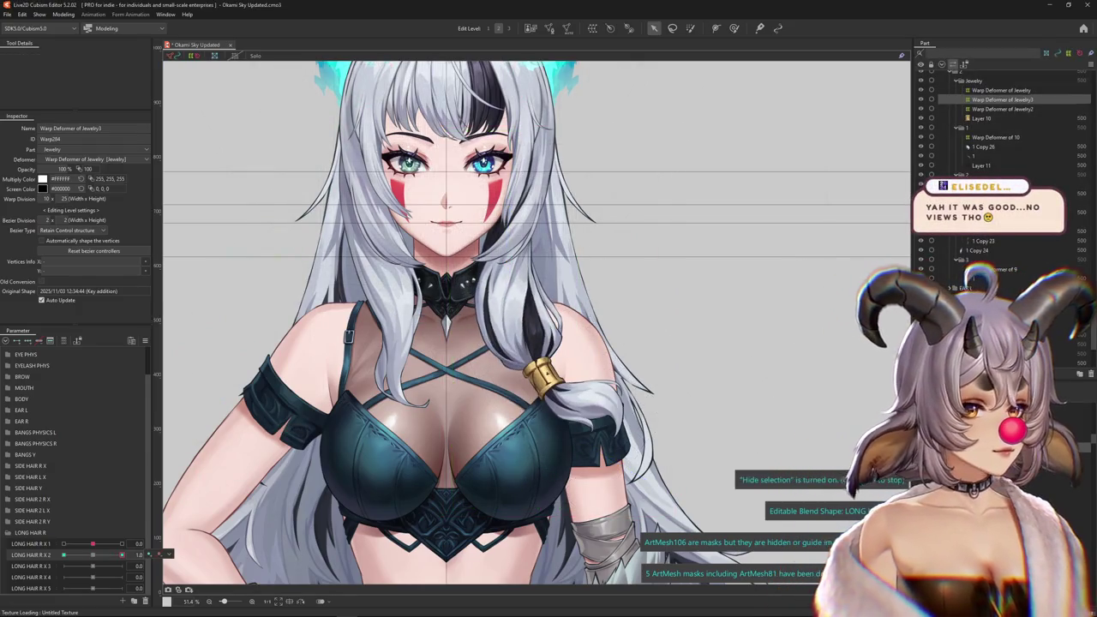
# With a smaller Deform Brush, push the right braid further to the right.
pyautogui.press('b')
pyautogui.moveTo(489, 294); pyautogui.dragTo(445, 294)
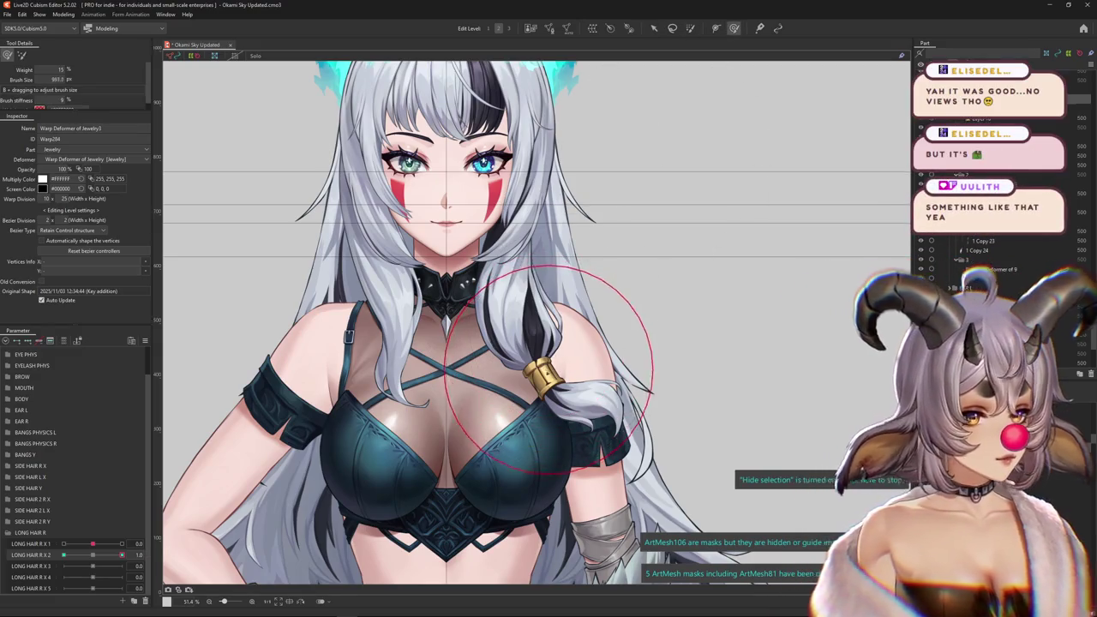
pyautogui.moveTo(551, 398); pyautogui.dragTo(611, 409)
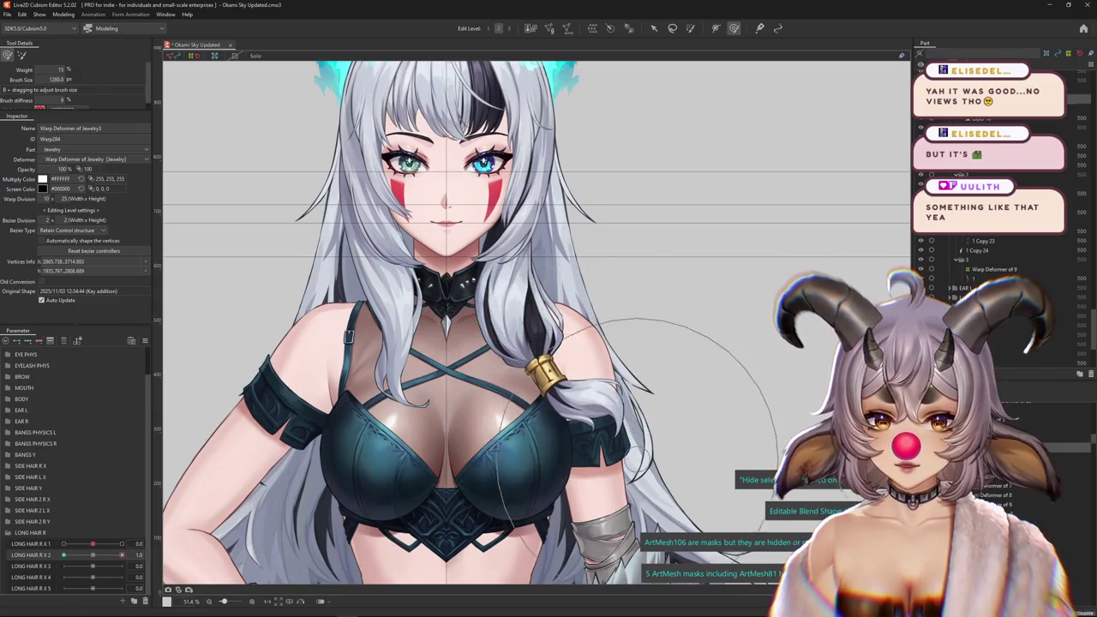
pyautogui.moveTo(677, 403); pyautogui.dragTo(650, 422)
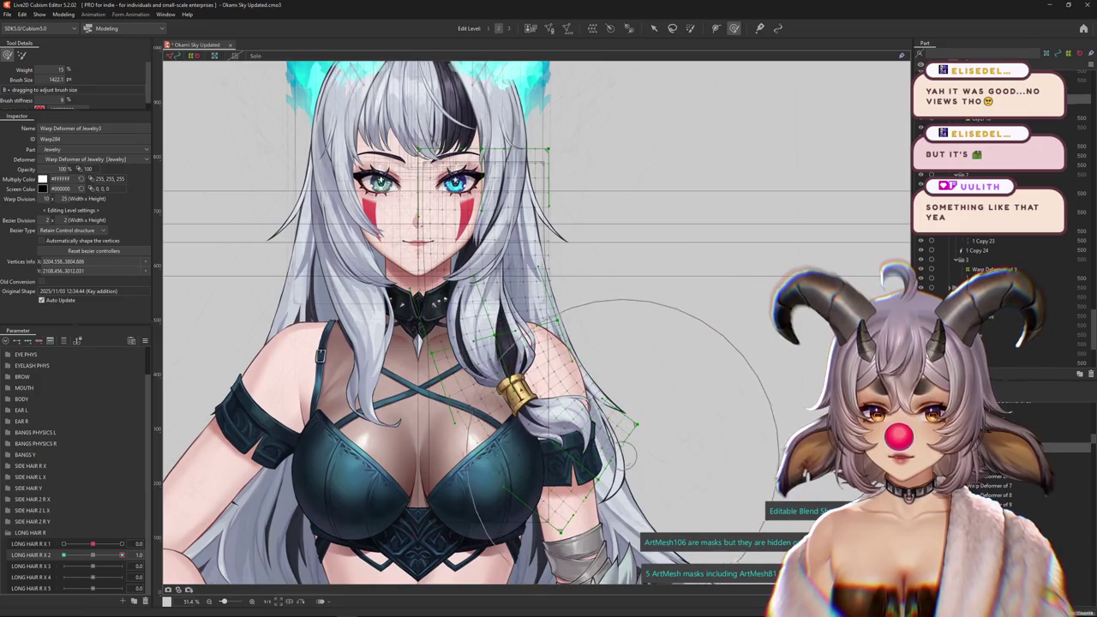
pyautogui.moveTo(531, 402); pyautogui.dragTo(574, 424)
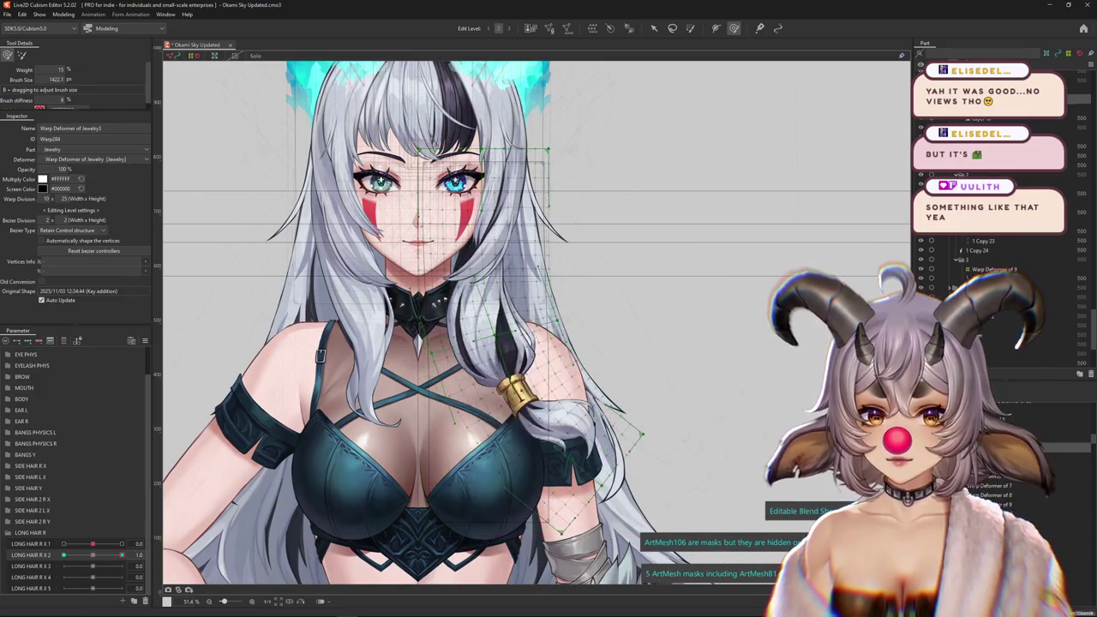
pyautogui.moveTo(557, 283); pyautogui.dragTo(480, 282)
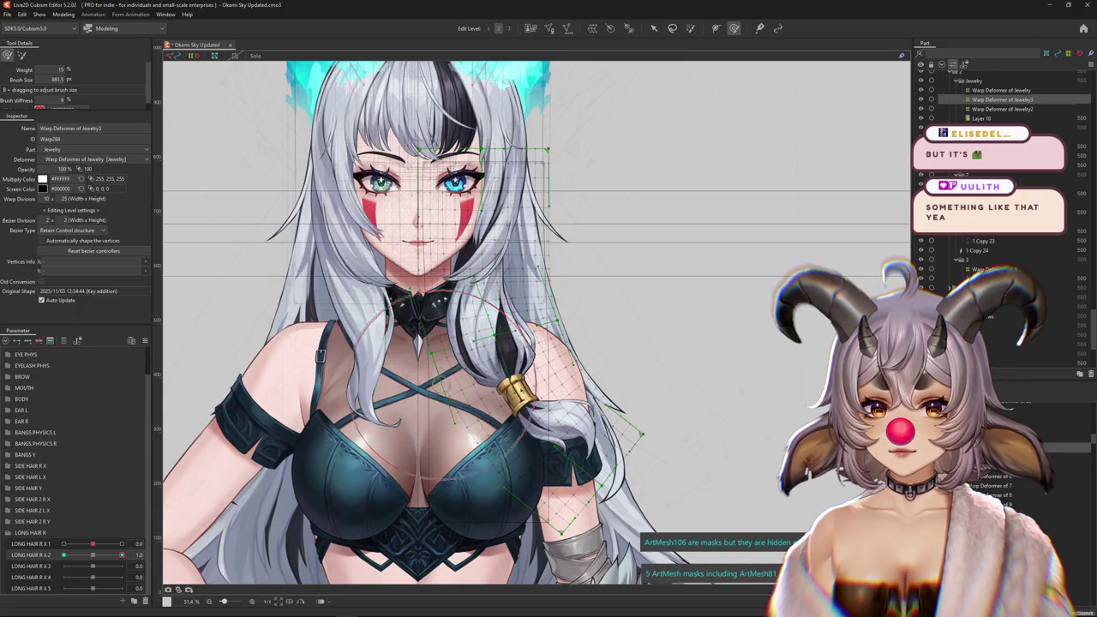
# Paint weight onto the upper warp deformer area, then preview LONG HAIR R X 2 at 1.0.
pyautogui.click(93, 555)
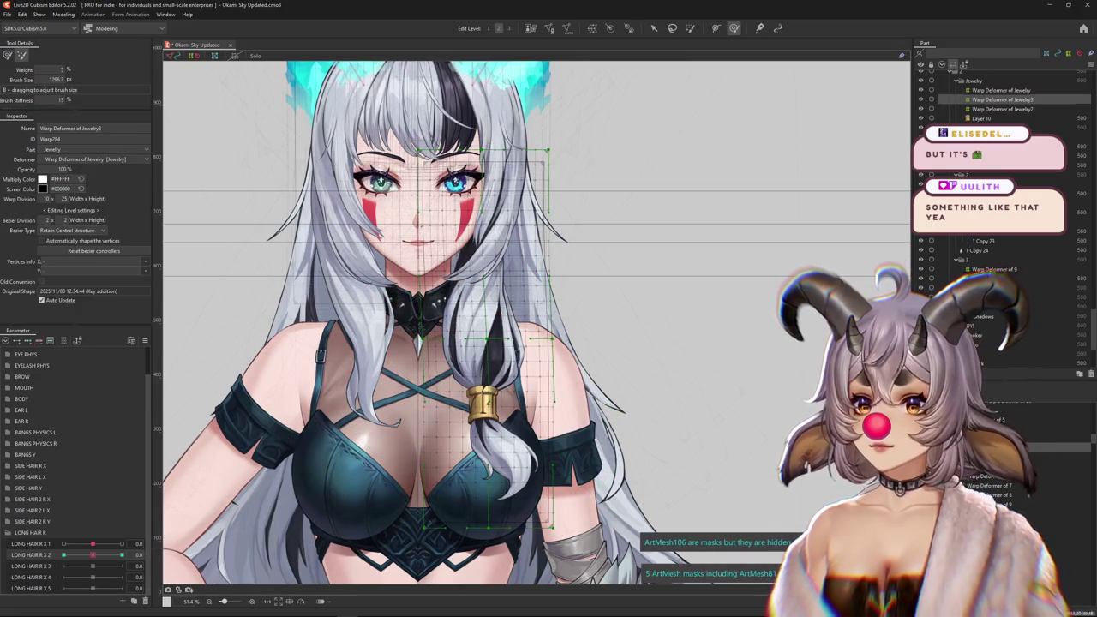
pyautogui.scroll(2, 525, 247)
pyautogui.press('w')
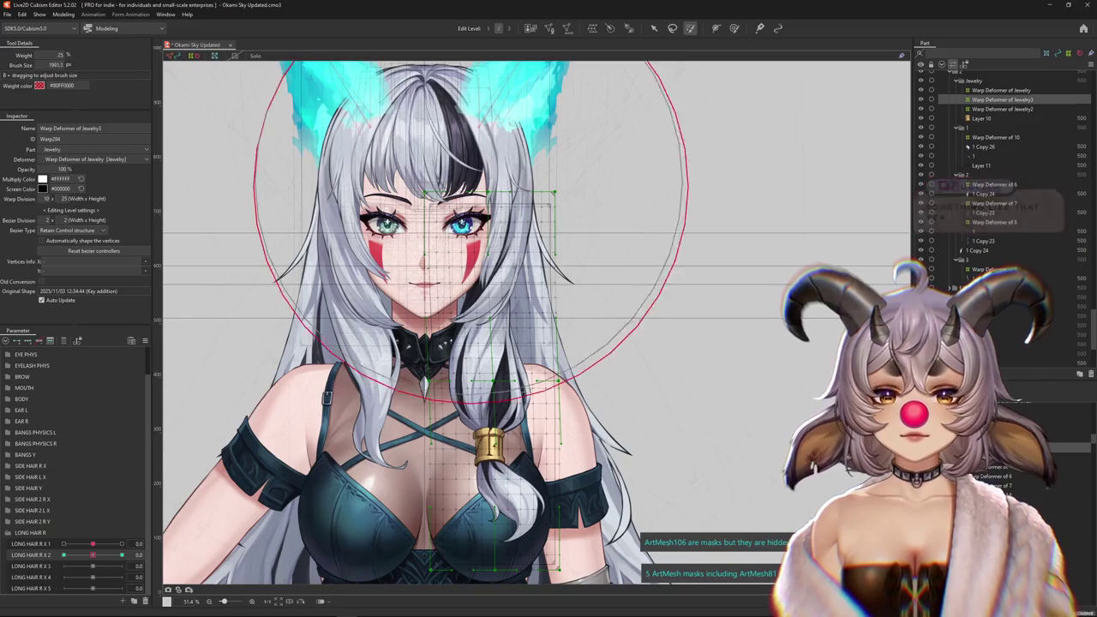
pyautogui.click(477, 167)
pyautogui.moveTo(485, 180); pyautogui.dragTo(480, 120)
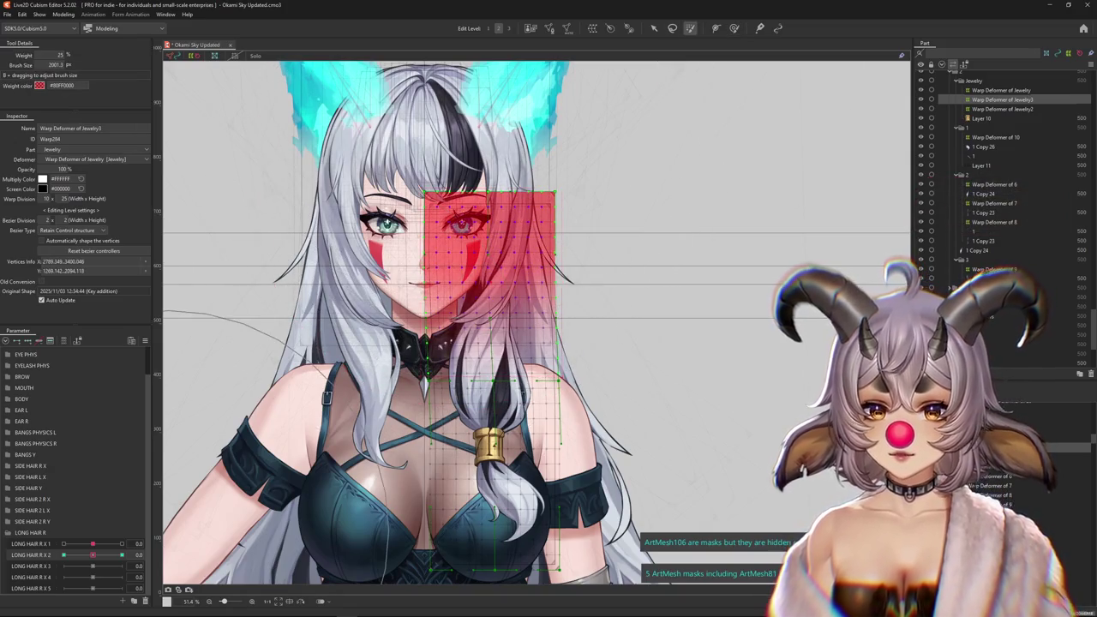
pyautogui.moveTo(92, 554); pyautogui.dragTo(122, 554)
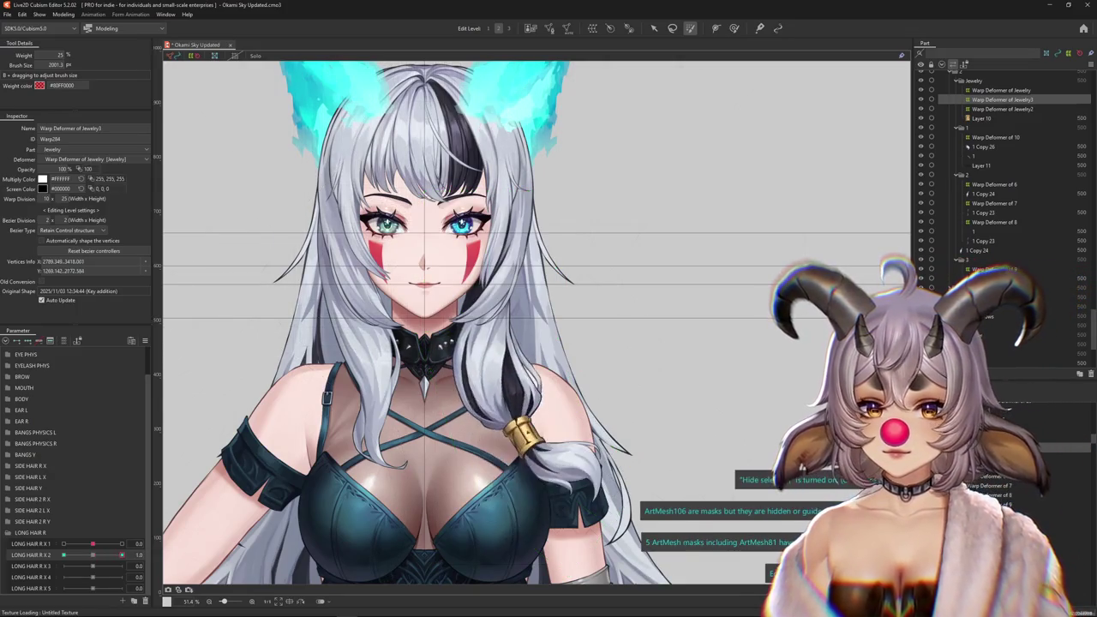
# Return to the Deform Brush and adjust its size for the braid.
pyautogui.press('b')
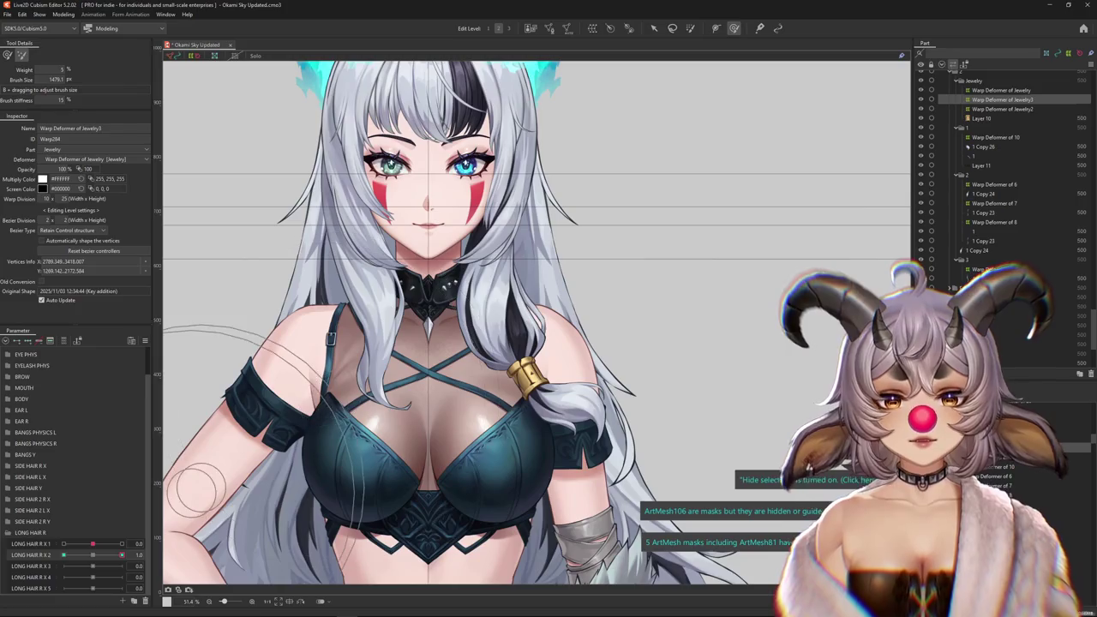
pyautogui.moveTo(196, 489); pyautogui.dragTo(398, 305)
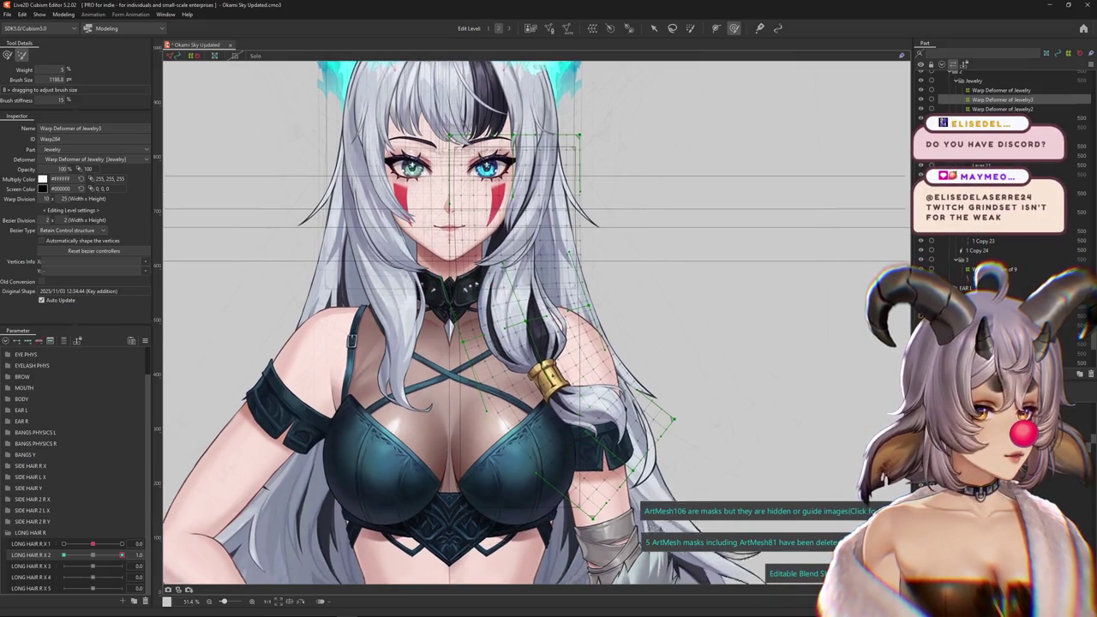
pyautogui.moveTo(857, 300); pyautogui.dragTo(886, 297)
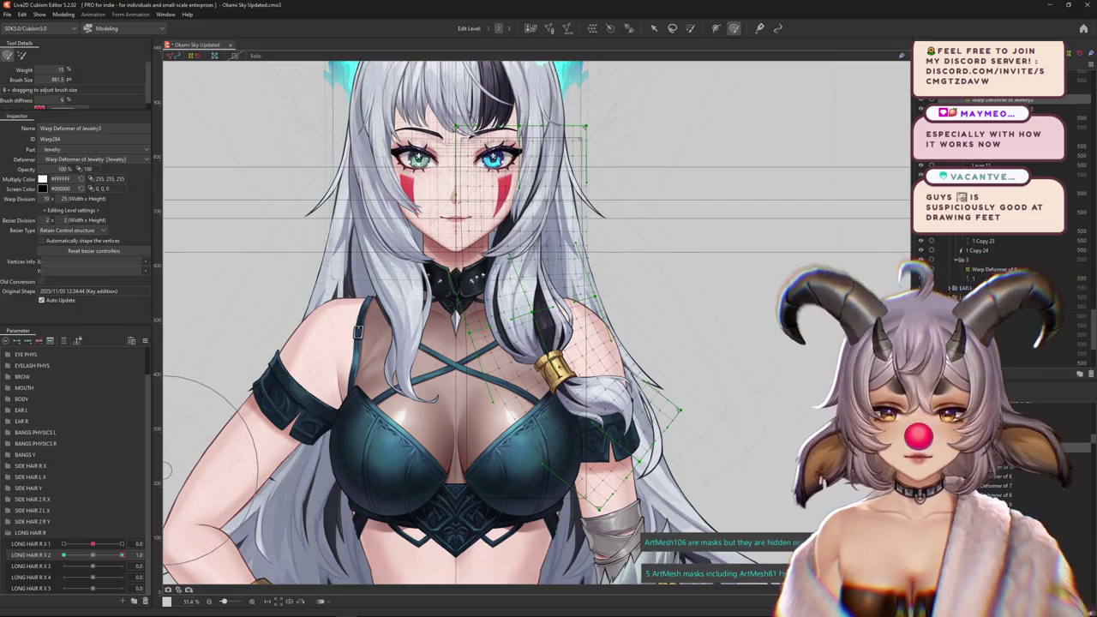
pyautogui.moveTo(439, 363); pyautogui.dragTo(474, 363)
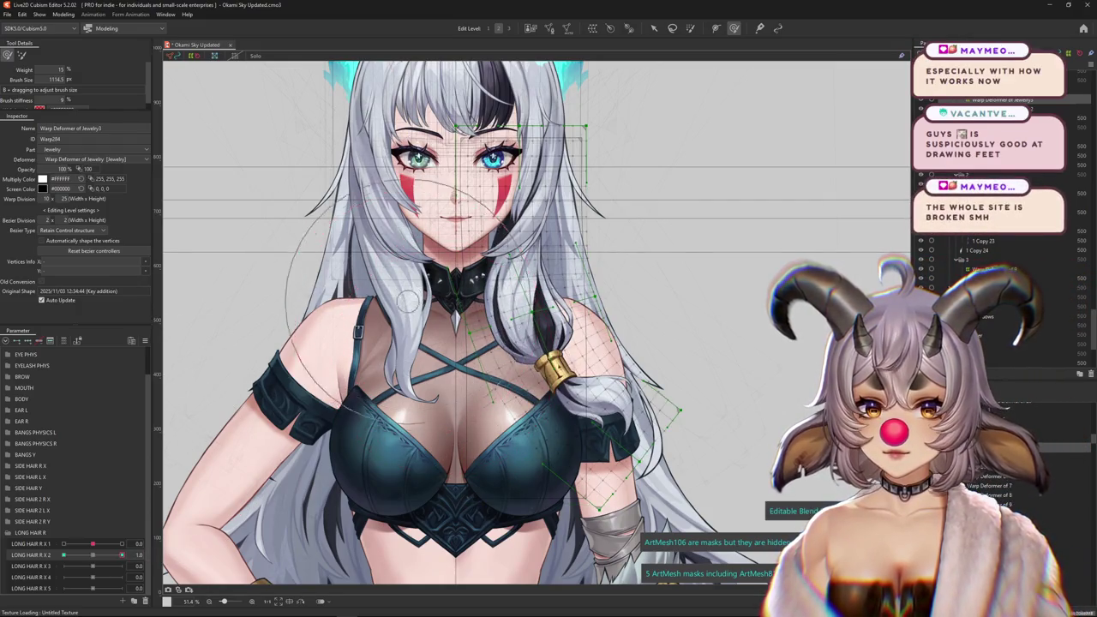
# Hide the deformer grid, reframe the braid, and check the swing at LONG HAIR R X 2 = 1.0.
pyautogui.hotkey('ctrl', 'h')
pyautogui.moveTo(589, 369); pyautogui.dragTo(569, 398)
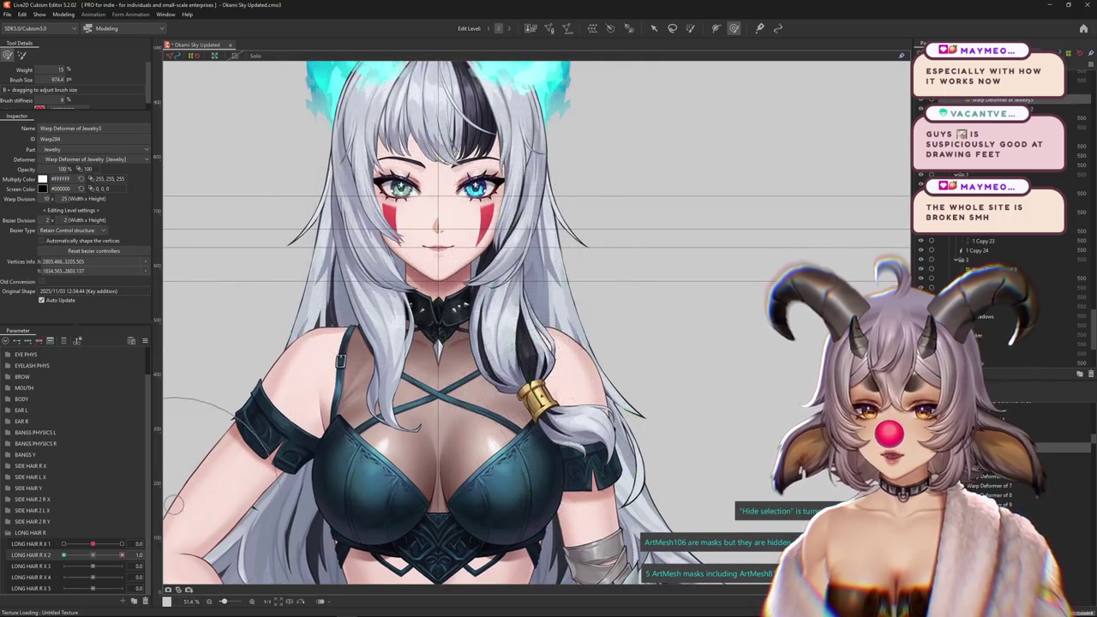
pyautogui.moveTo(569, 346); pyautogui.dragTo(553, 345)
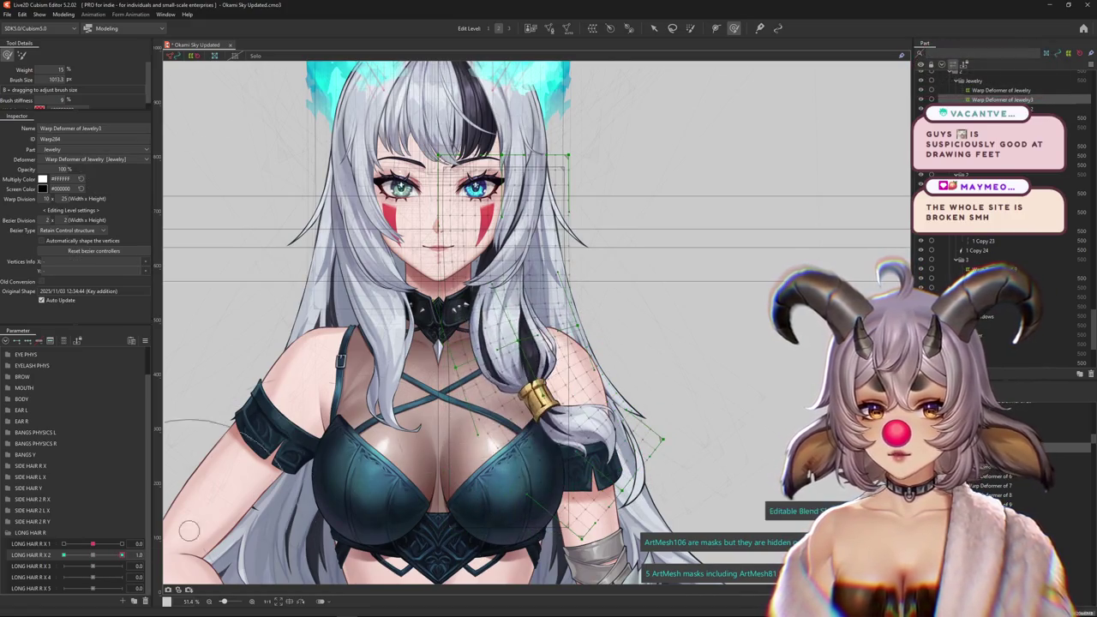
pyautogui.hotkey('ctrl', 'h')
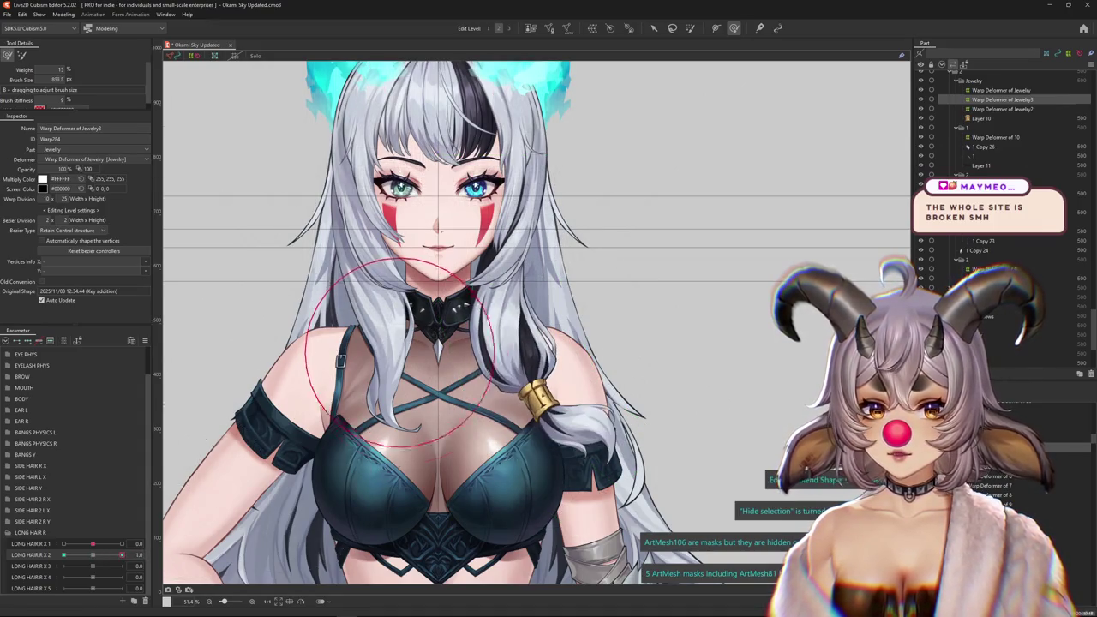
pyautogui.hotkey('ctrl', 'h')
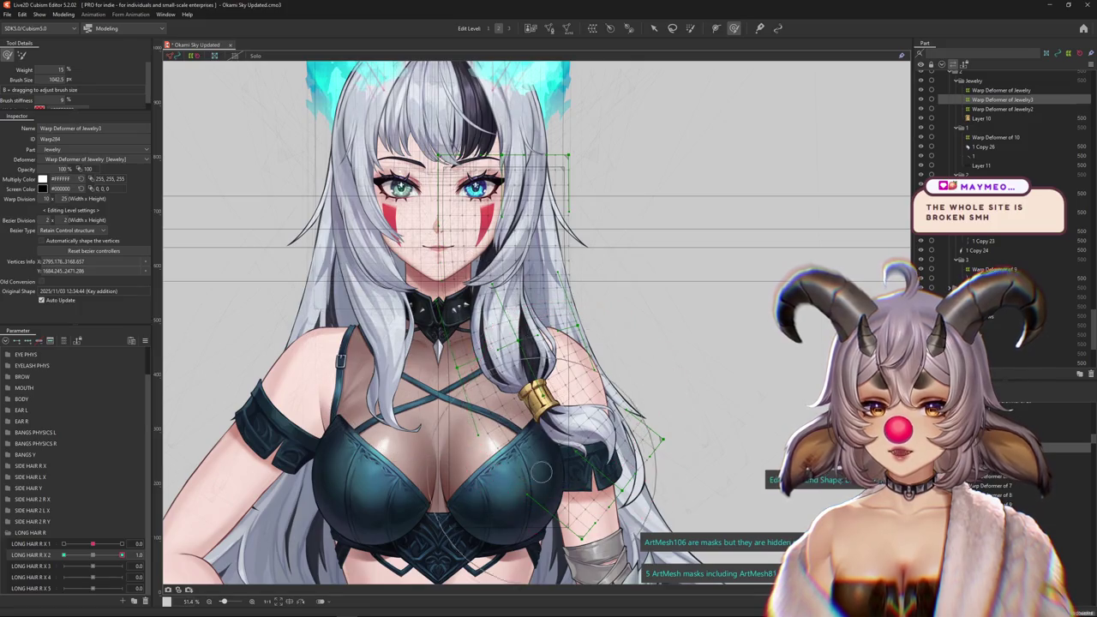
pyautogui.moveTo(540, 471); pyautogui.dragTo(497, 439)
pyautogui.hotkey('ctrl', 'h')
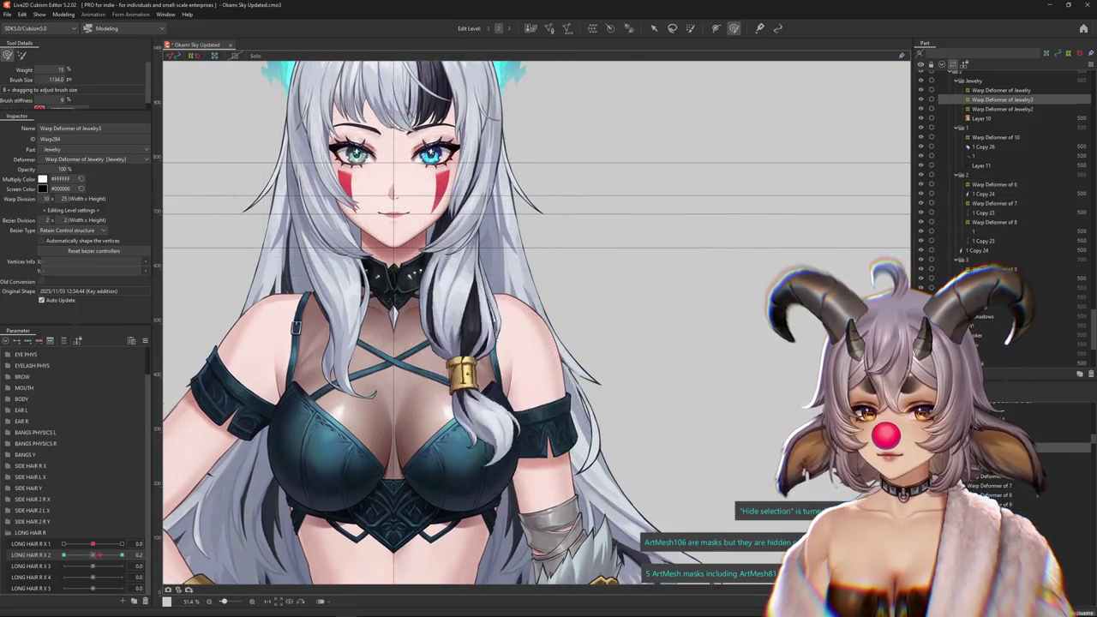
pyautogui.moveTo(94, 554); pyautogui.dragTo(122, 554)
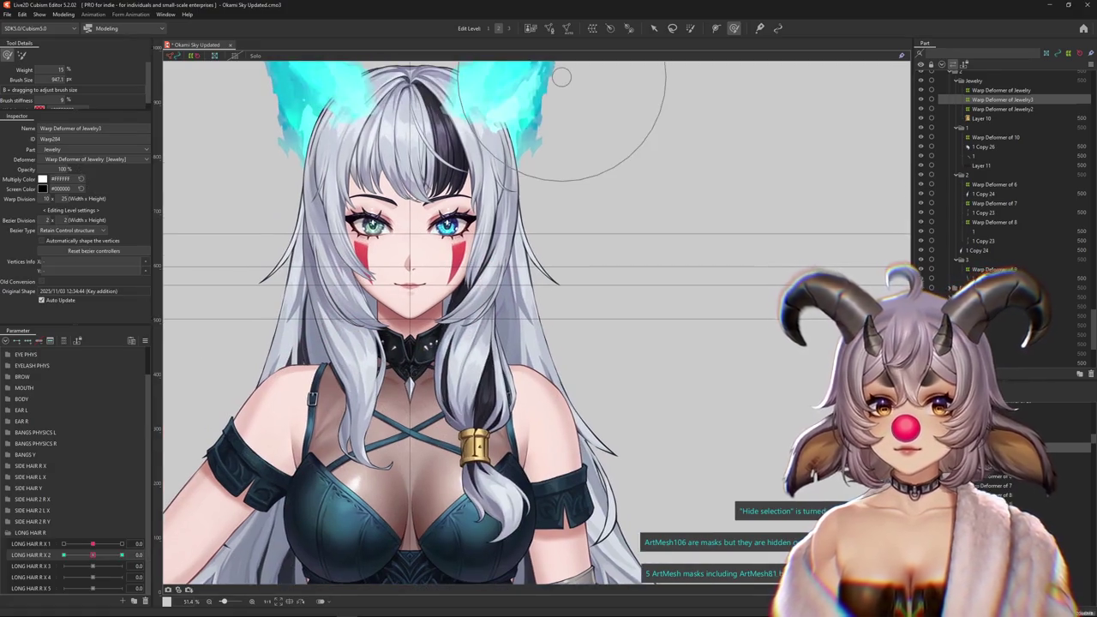
# Repaint weights on the deformer's upper half with a smaller brush, and set LONG HAIR R X 2 to 1.0.
pyautogui.click(691, 29)
pyautogui.moveTo(441, 196)
pyautogui.mouseDown()
pyautogui.moveTo(420, 195)
pyautogui.moveTo(465, 206)
pyautogui.mouseUp()
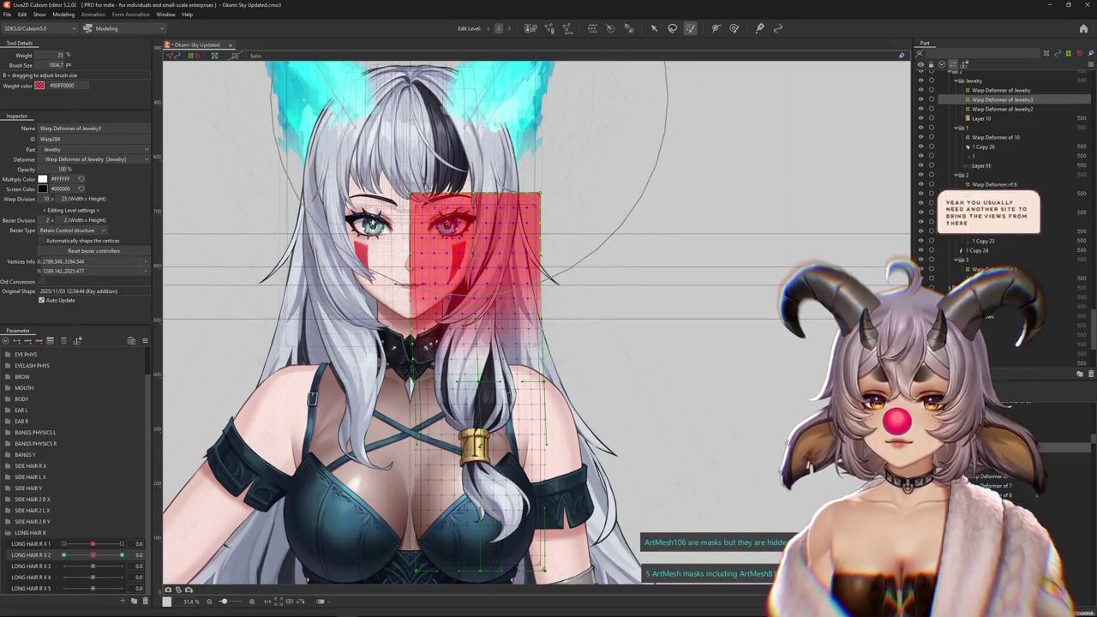
pyautogui.moveTo(463, 139); pyautogui.dragTo(470, 133)
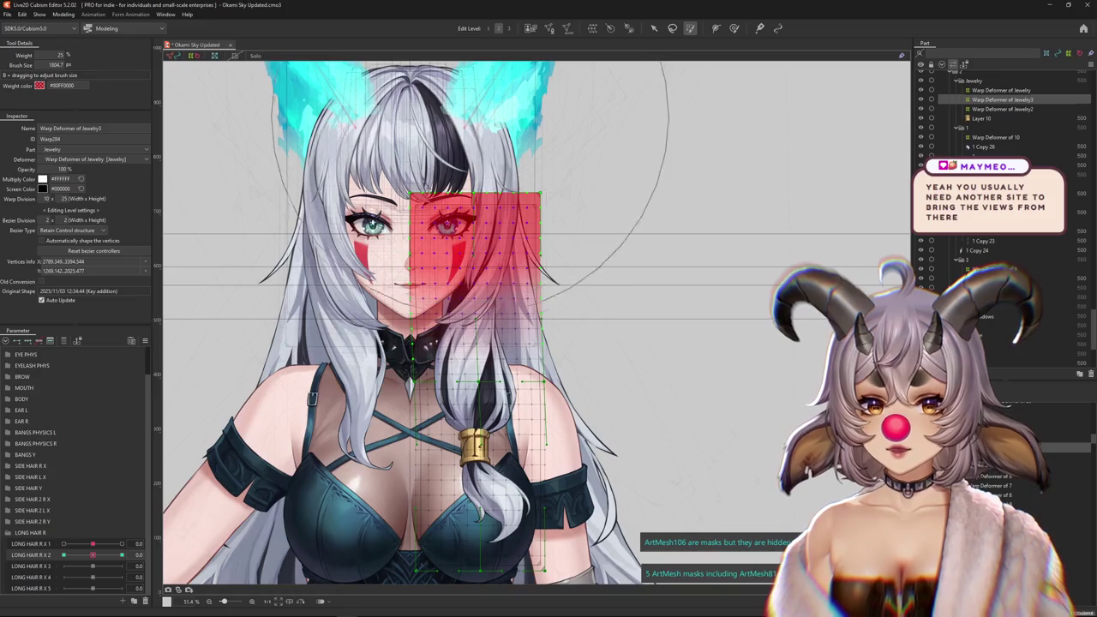
pyautogui.click(122, 555)
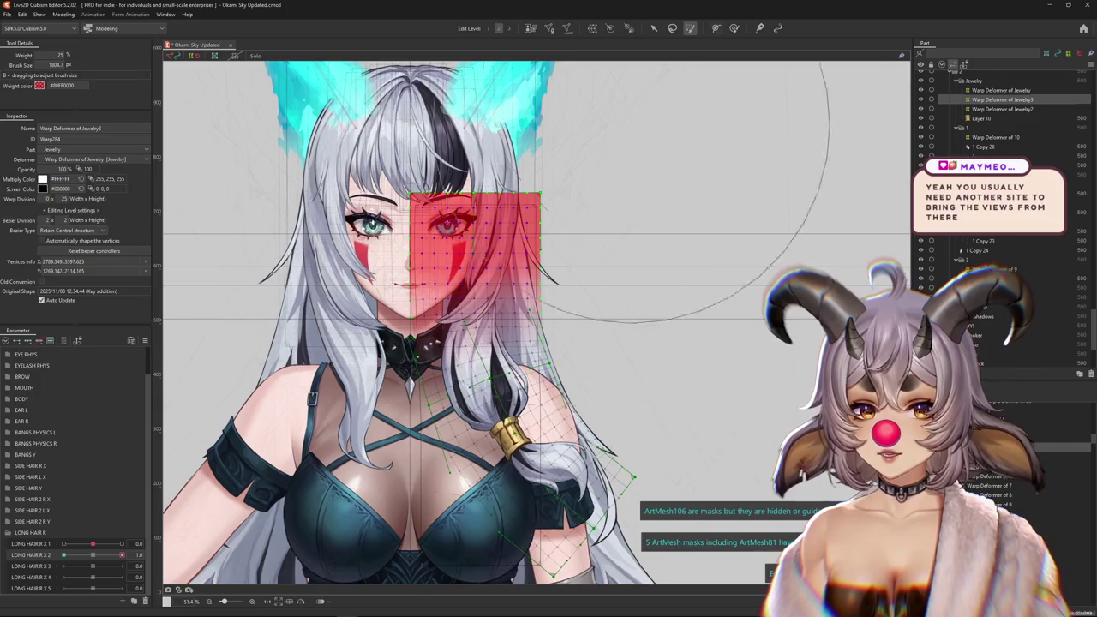
# Shrink the Deform Brush, clear the vertex selection, and reframe the view on the braid.
pyautogui.press('b')
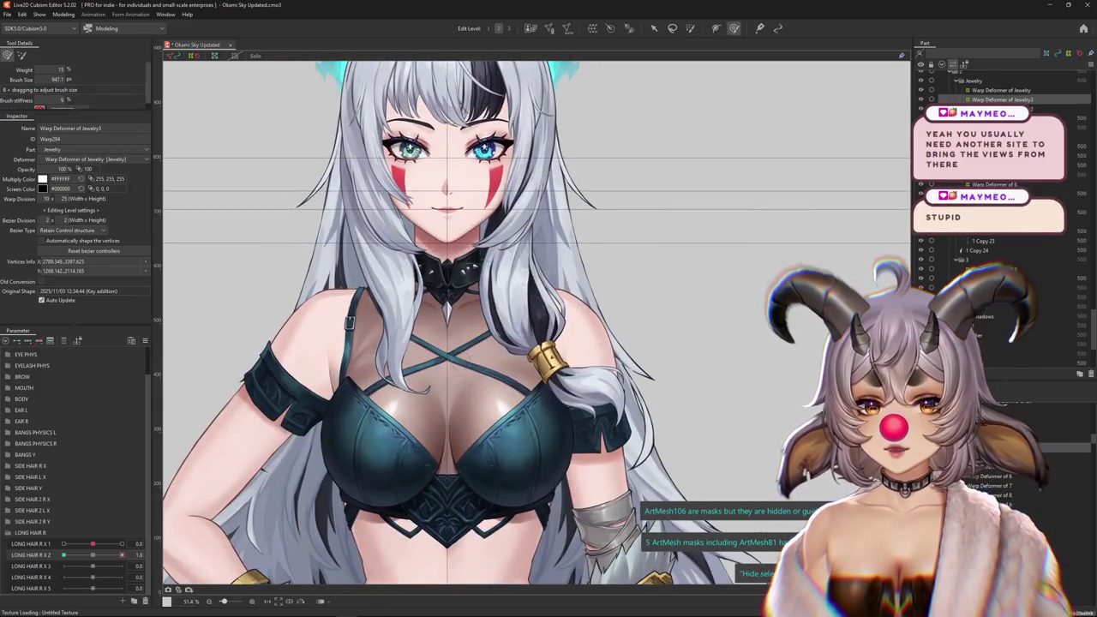
pyautogui.moveTo(454, 377); pyautogui.dragTo(402, 402)
pyautogui.moveTo(497, 377)
pyautogui.mouseDown()
pyautogui.moveTo(420, 270)
pyautogui.moveTo(512, 340)
pyautogui.mouseUp()
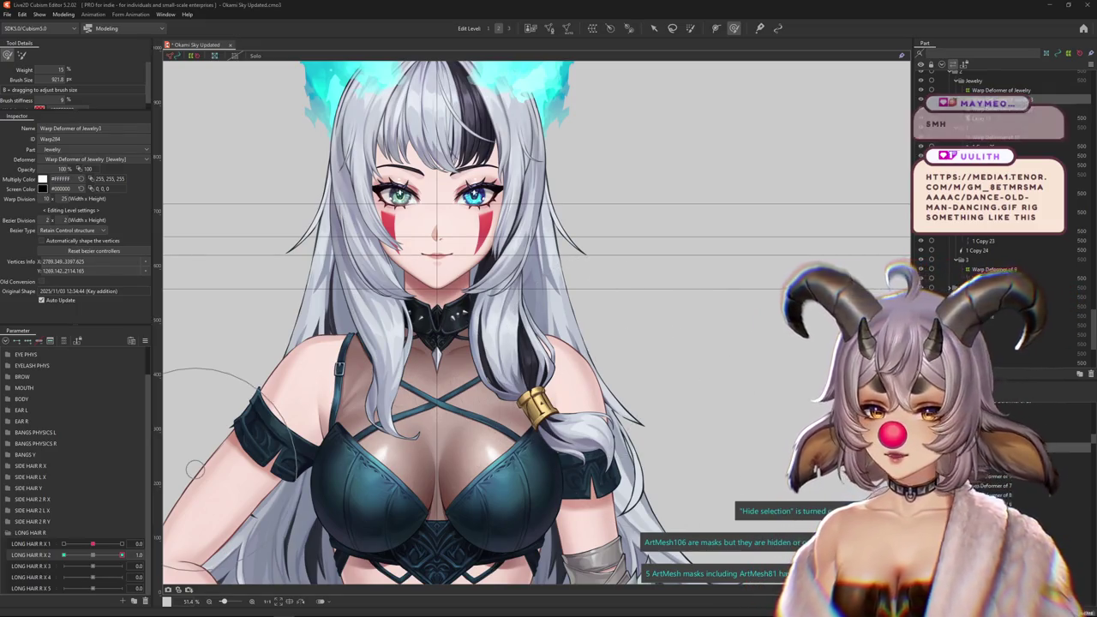
pyautogui.moveTo(322, 494); pyautogui.dragTo(442, 323)
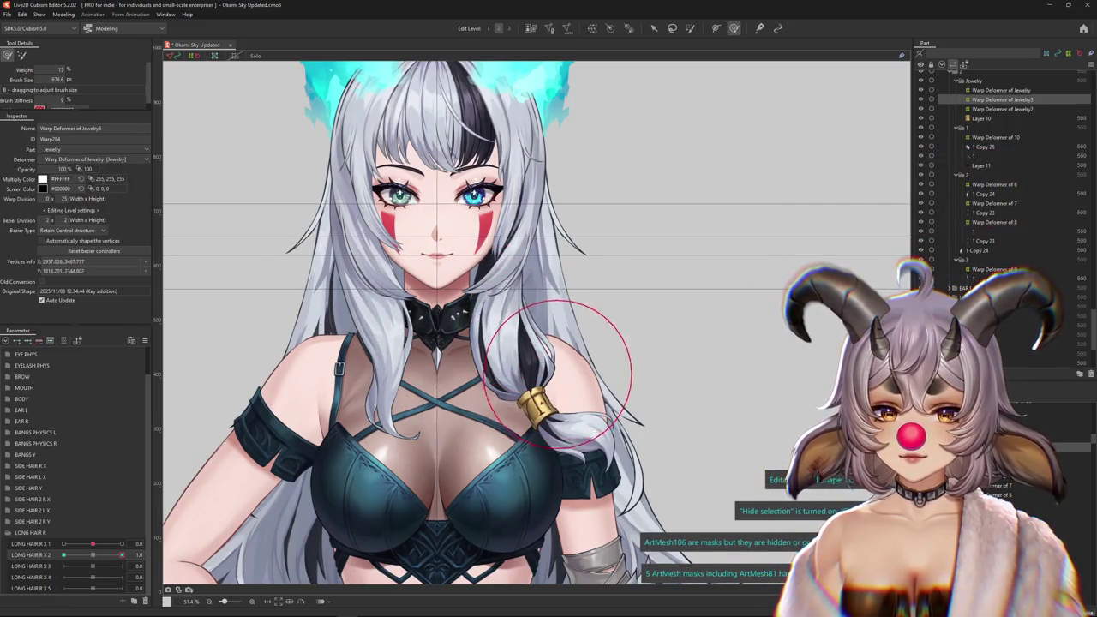
pyautogui.press('Escape')
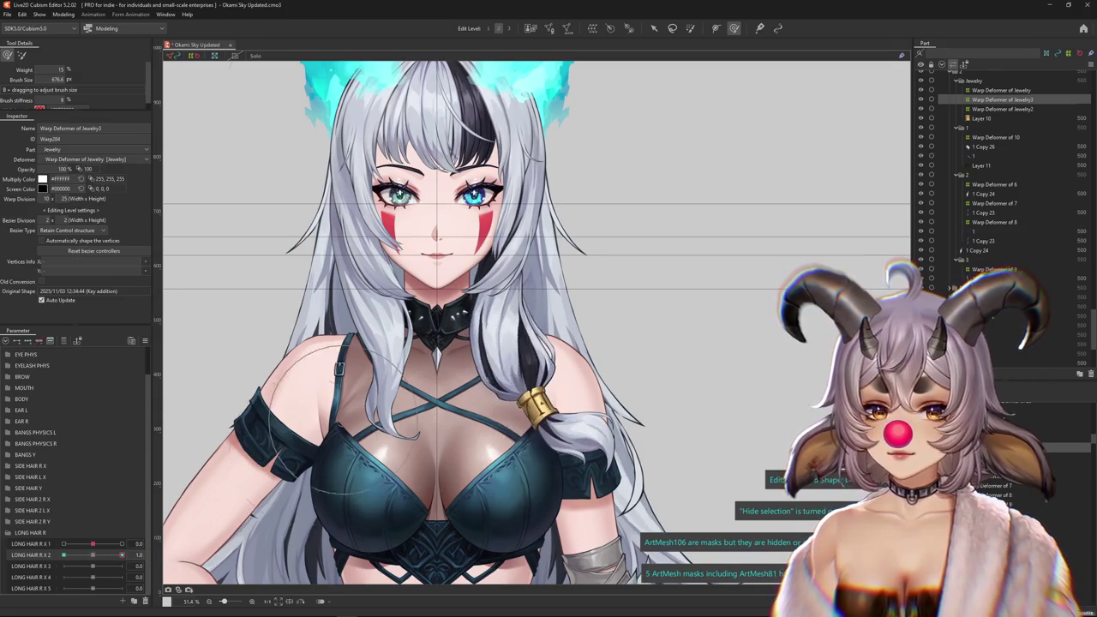
pyautogui.moveTo(531, 350); pyautogui.dragTo(553, 377)
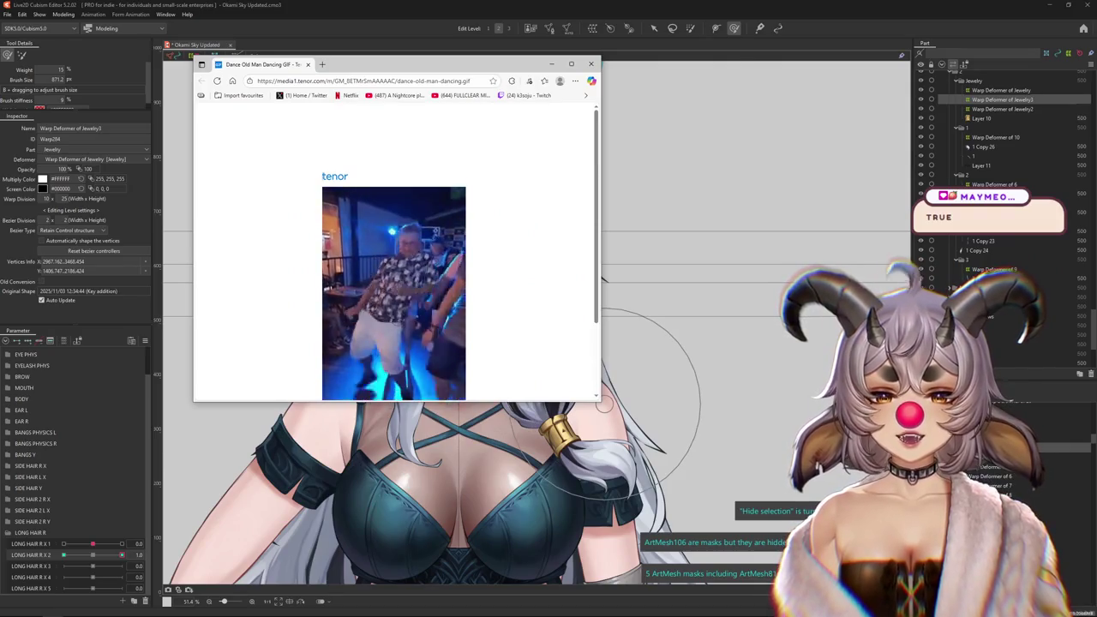
# Scroll the Tenor dancing-old-man GIF page and enlarge the Edge window to show it fully.
pyautogui.scroll(-1, 394, 257)
pyautogui.scroll(-1, 394, 257)
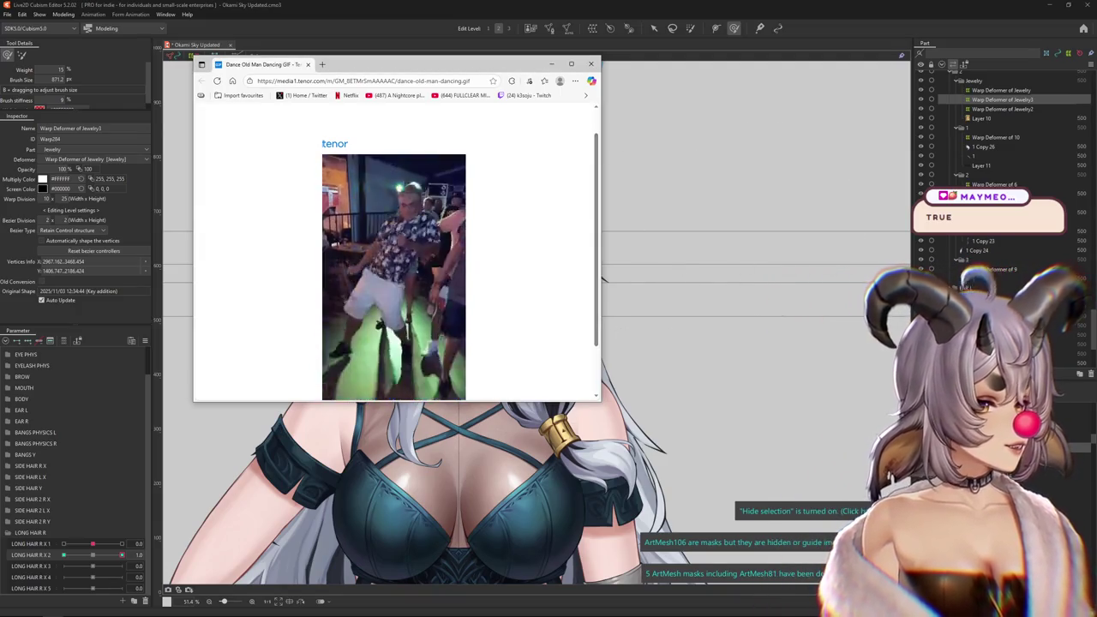
pyautogui.moveTo(601, 401); pyautogui.dragTo(736, 475)
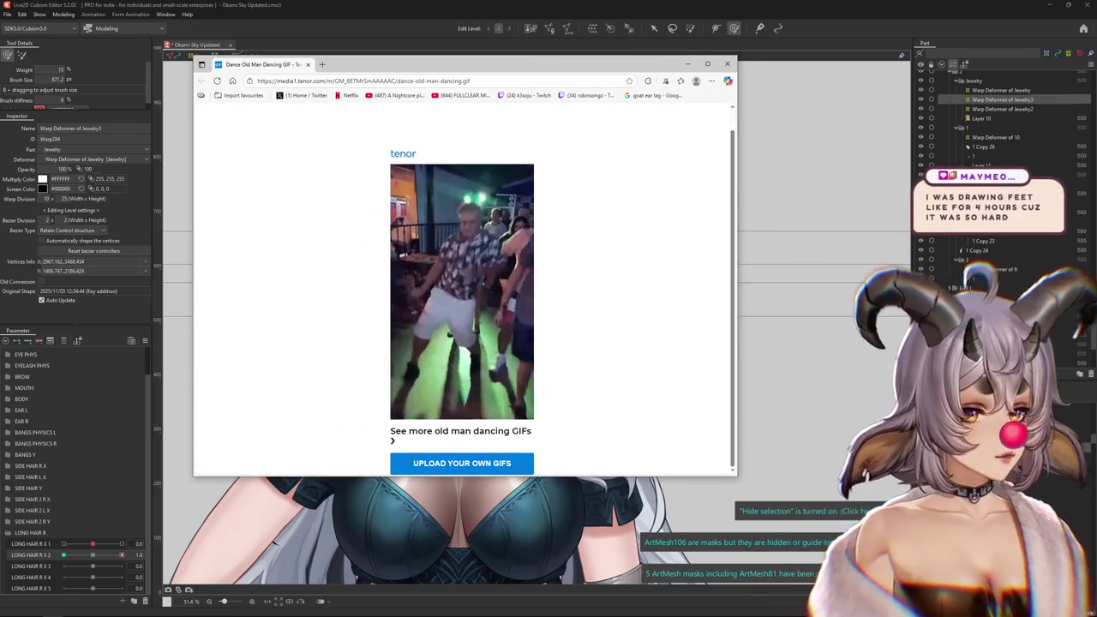